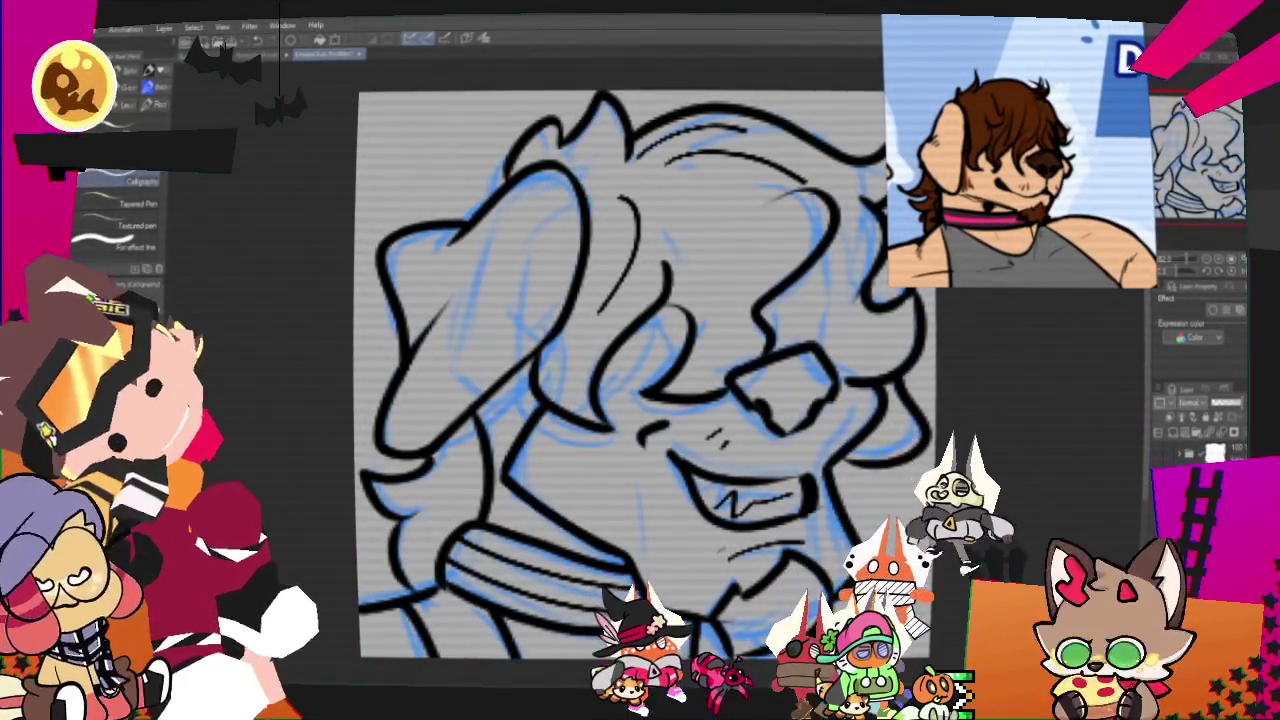
Fill the dog's grey hair and beard with brown
scroll(675, 400, down, 2)
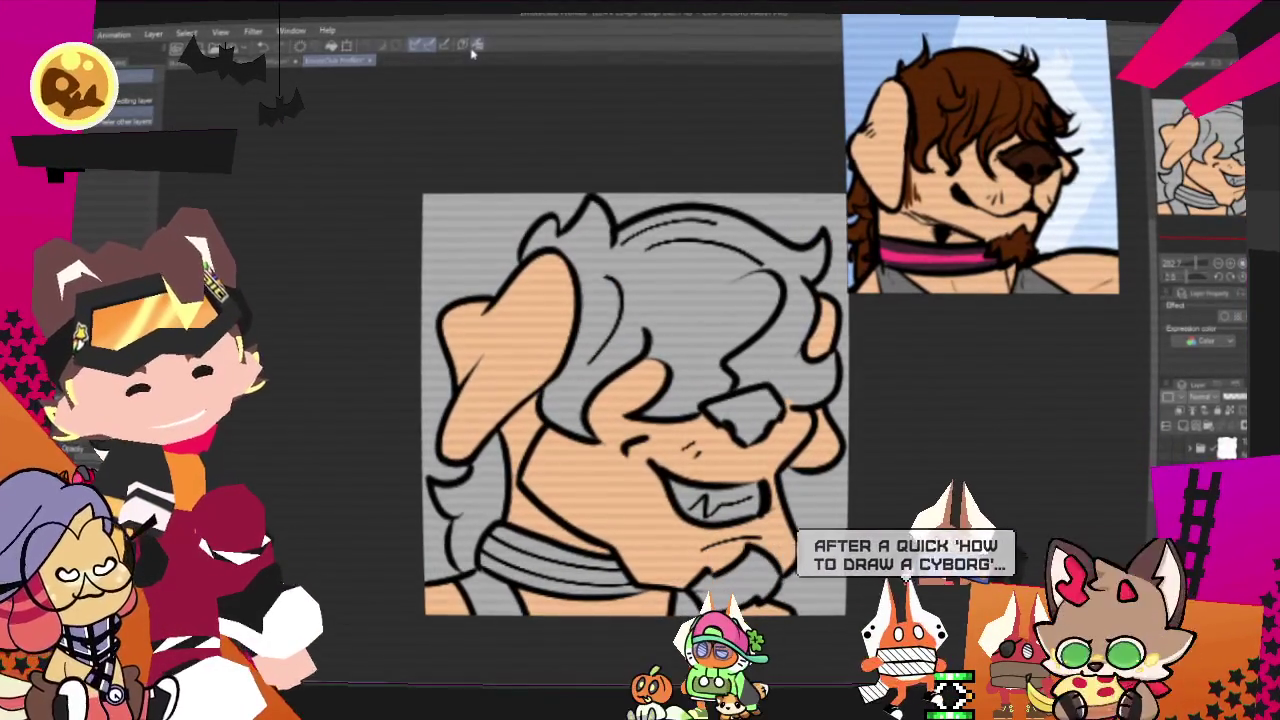
click(665, 316)
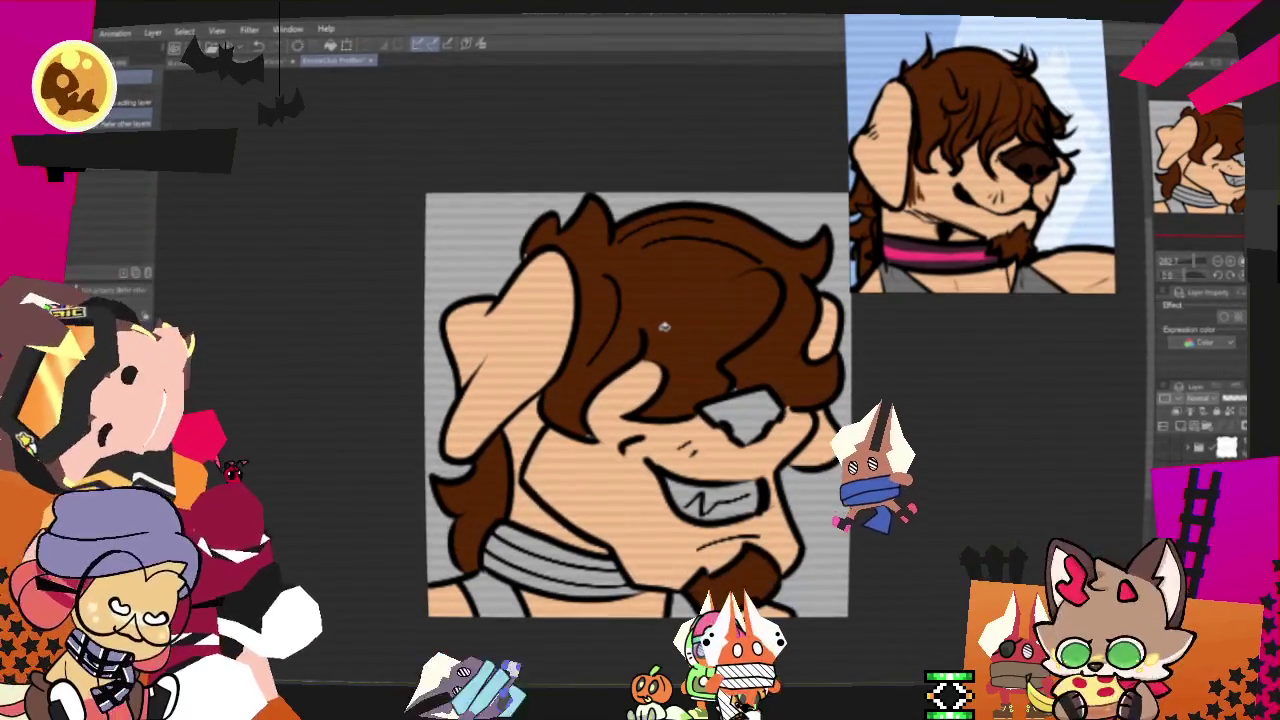
key(p)
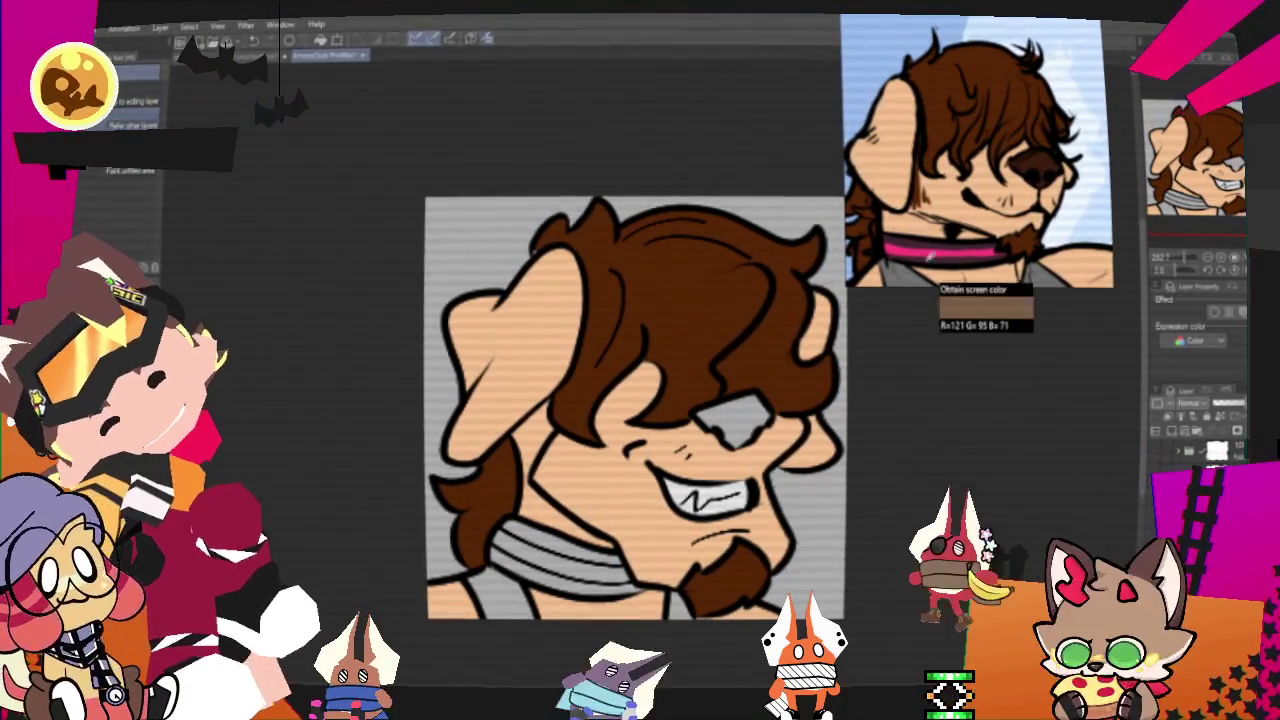
Fill the collar dark and its stripe with pink sampled from the reference
click(549, 571)
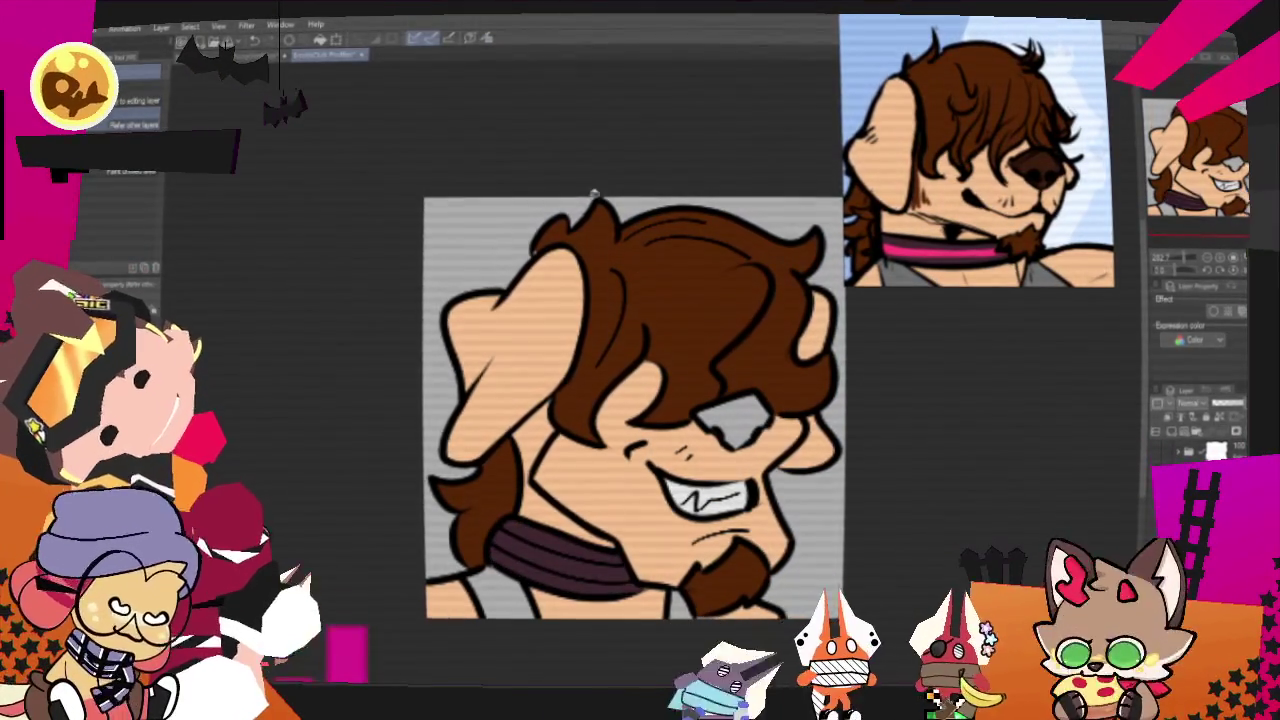
drag(612, 238, 937, 245)
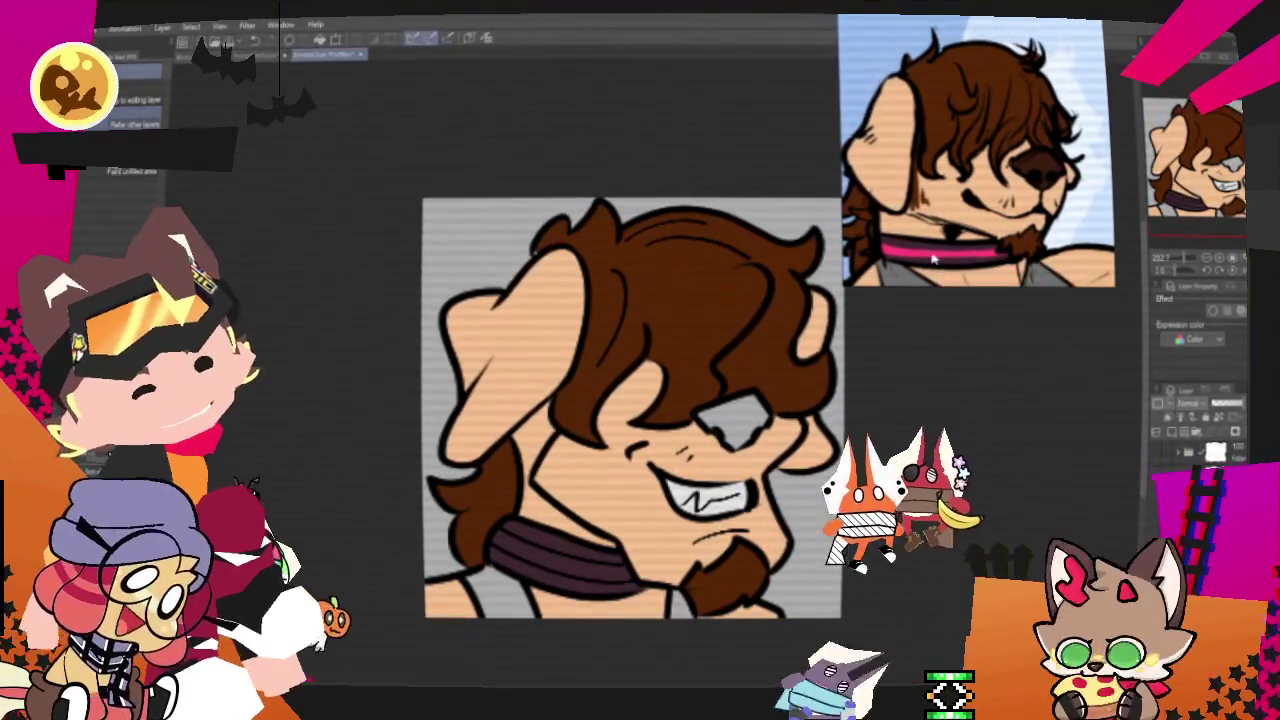
click(570, 558)
Sample the reference's dark brown for the dog's nose
drag(470, 75, 1027, 313)
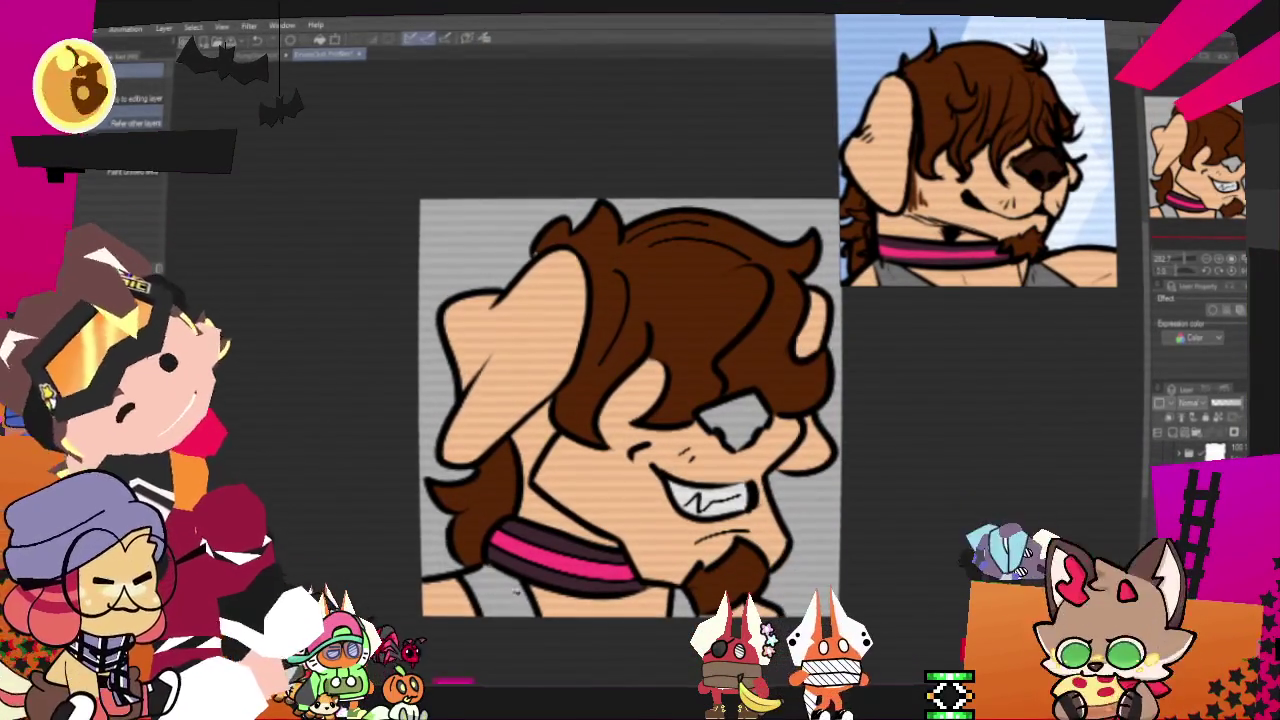
click(578, 130)
drag(578, 130, 1090, 197)
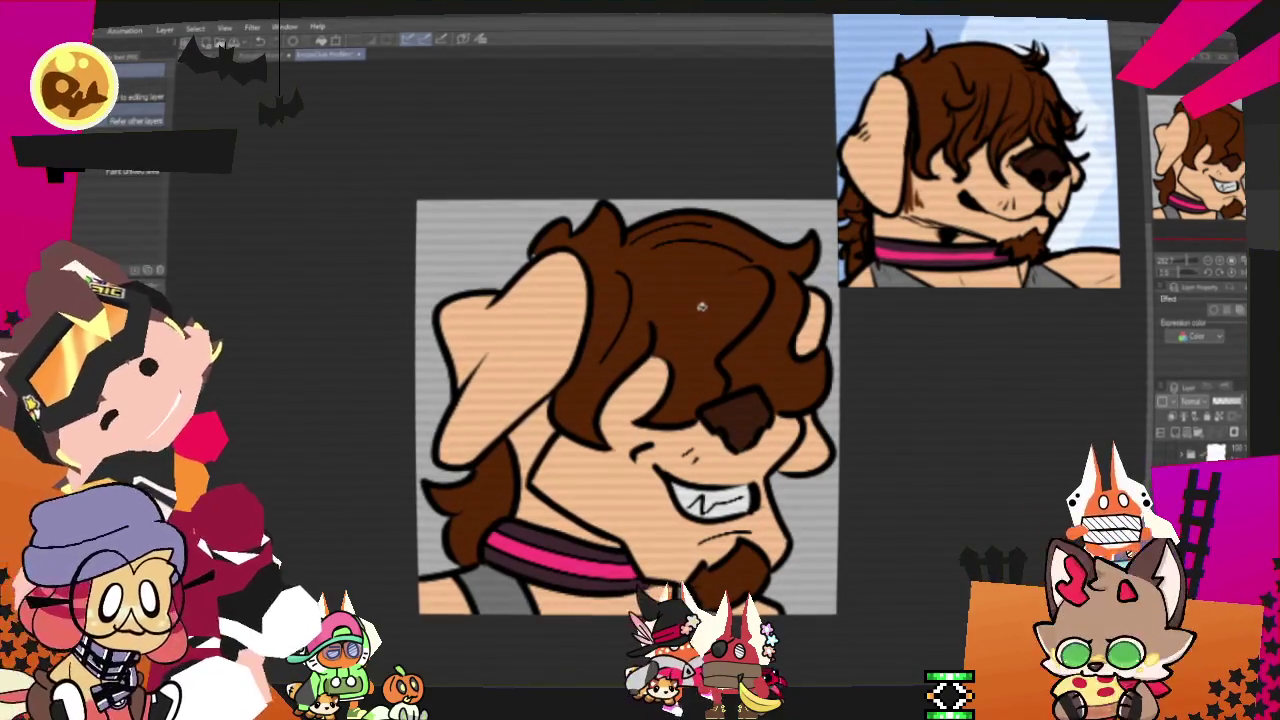
key(p)
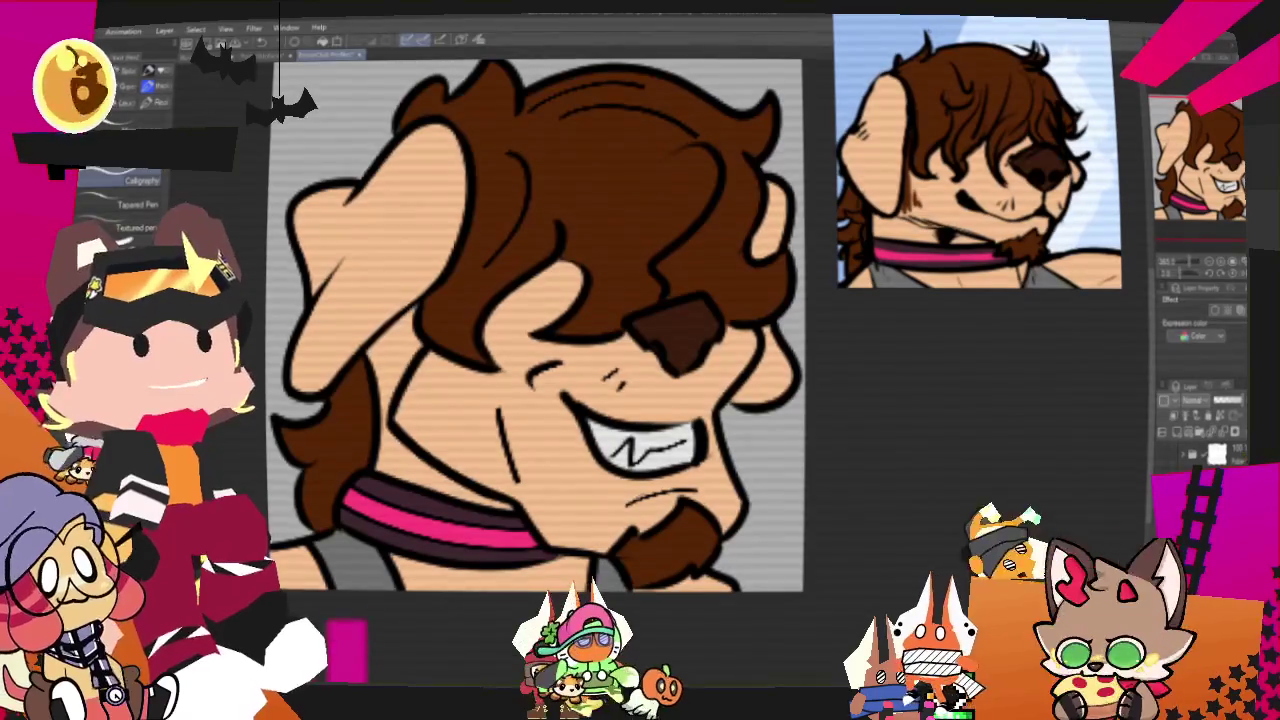
key(y)
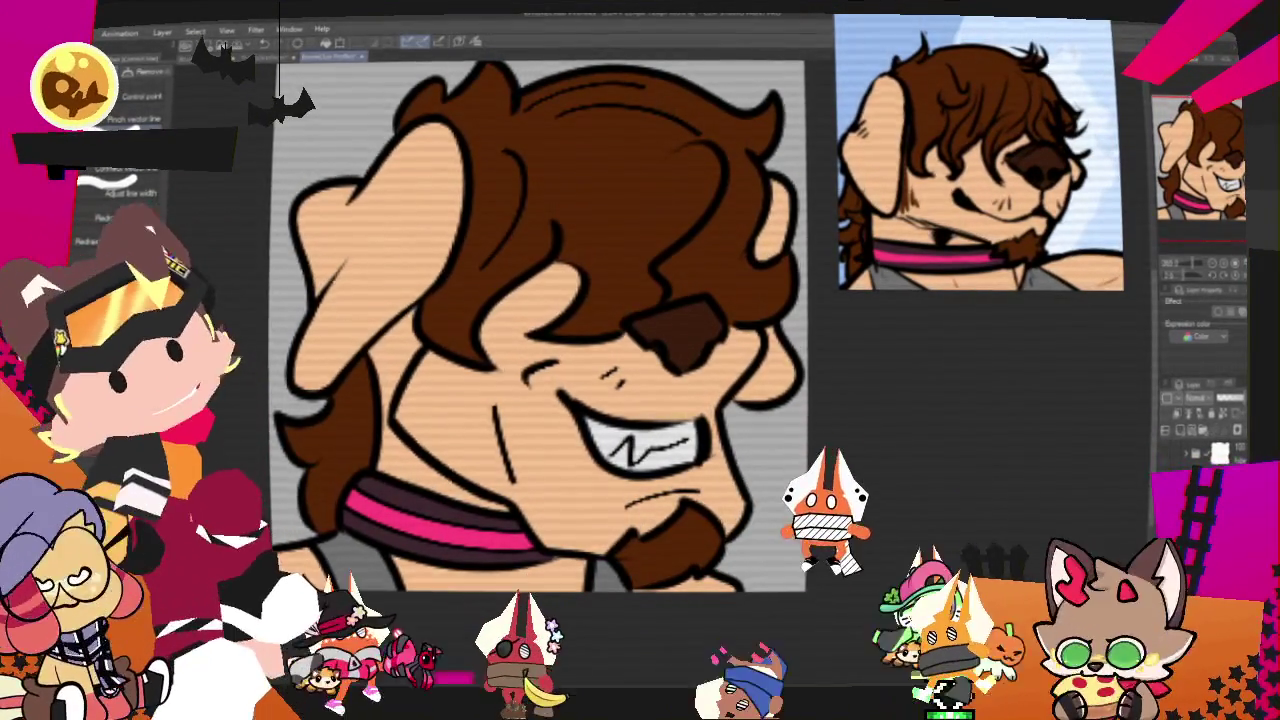
key(p)
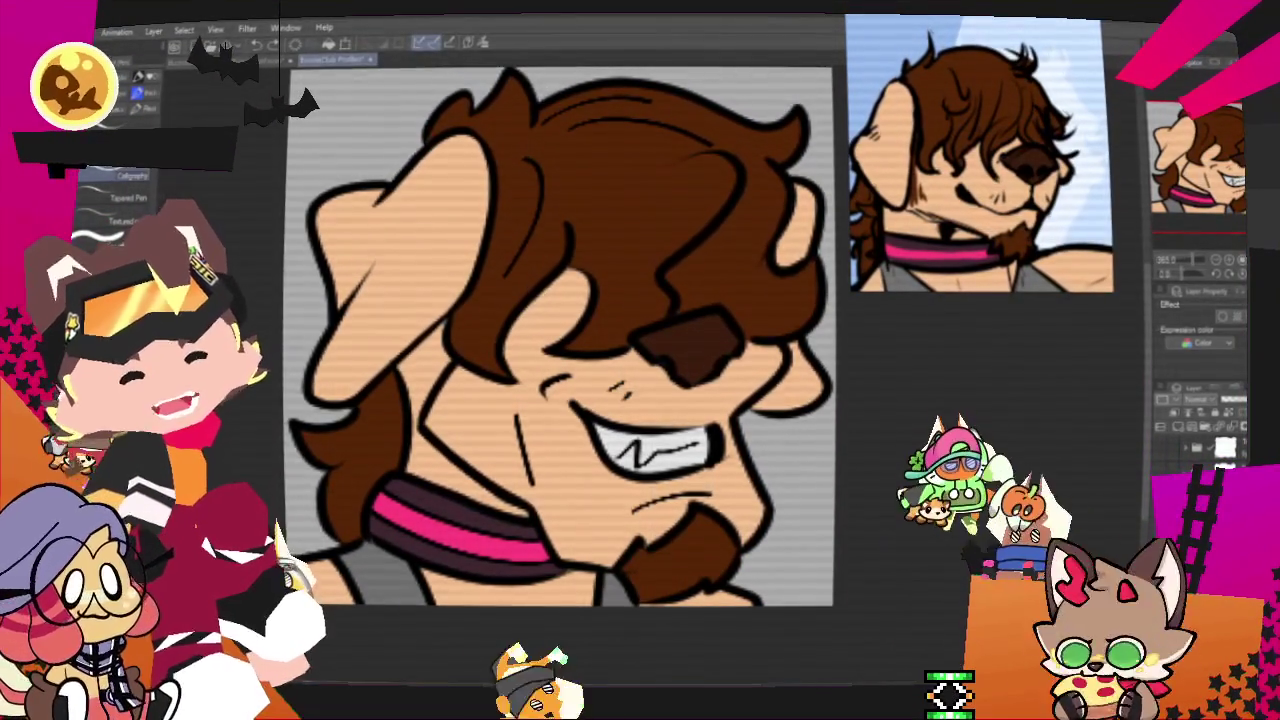
key(ctrl+minus)
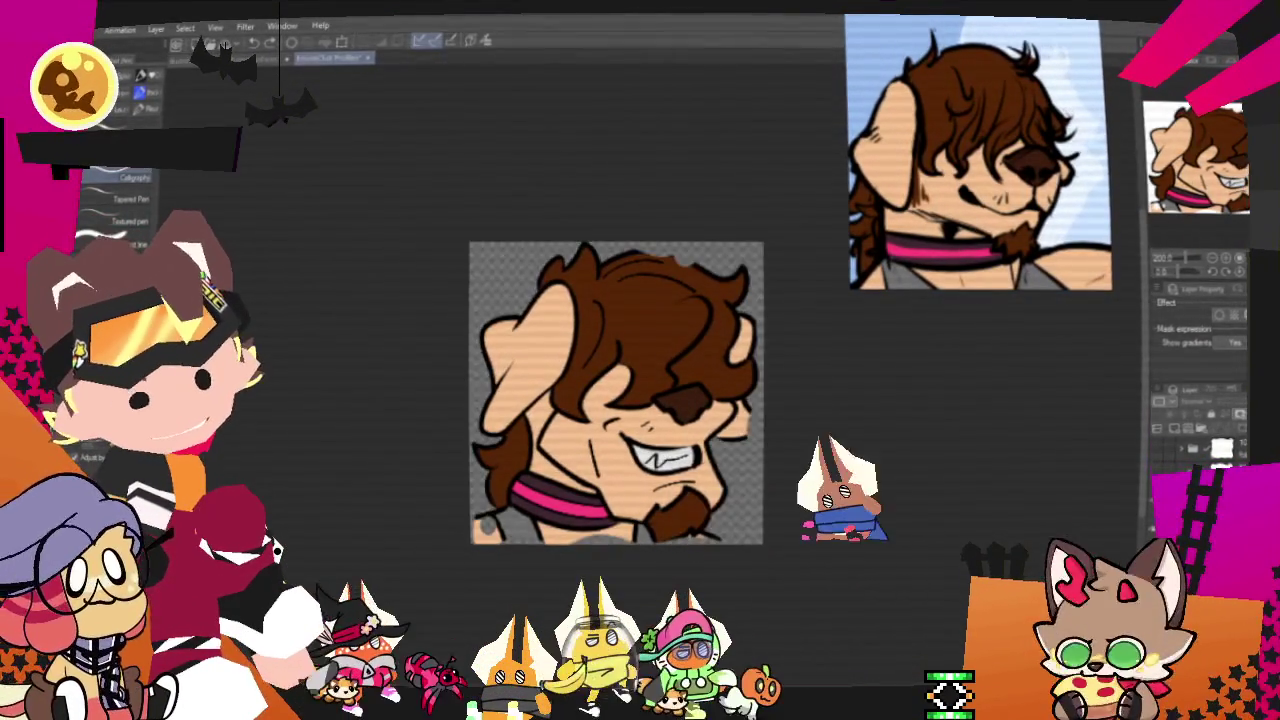
Bring up the EmoteClub card document and zoom in on it
click(85, 27)
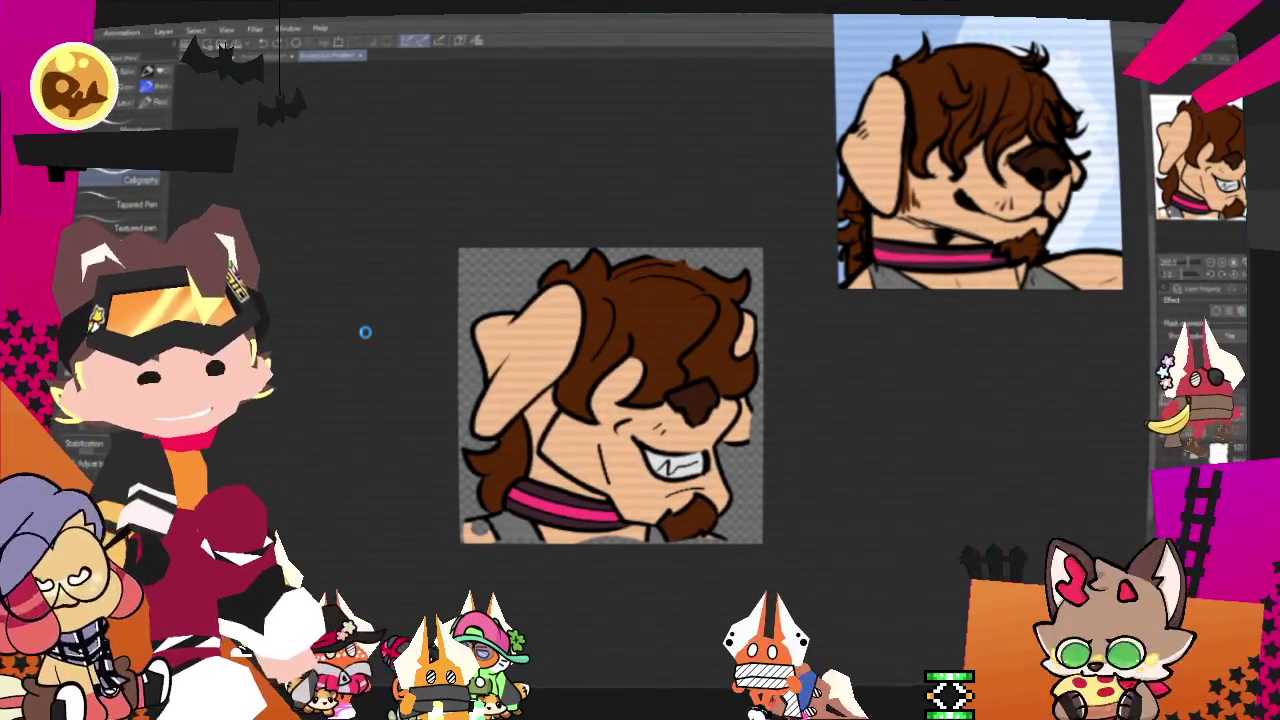
key(ctrl+Tab)
key(ctrl+plus)
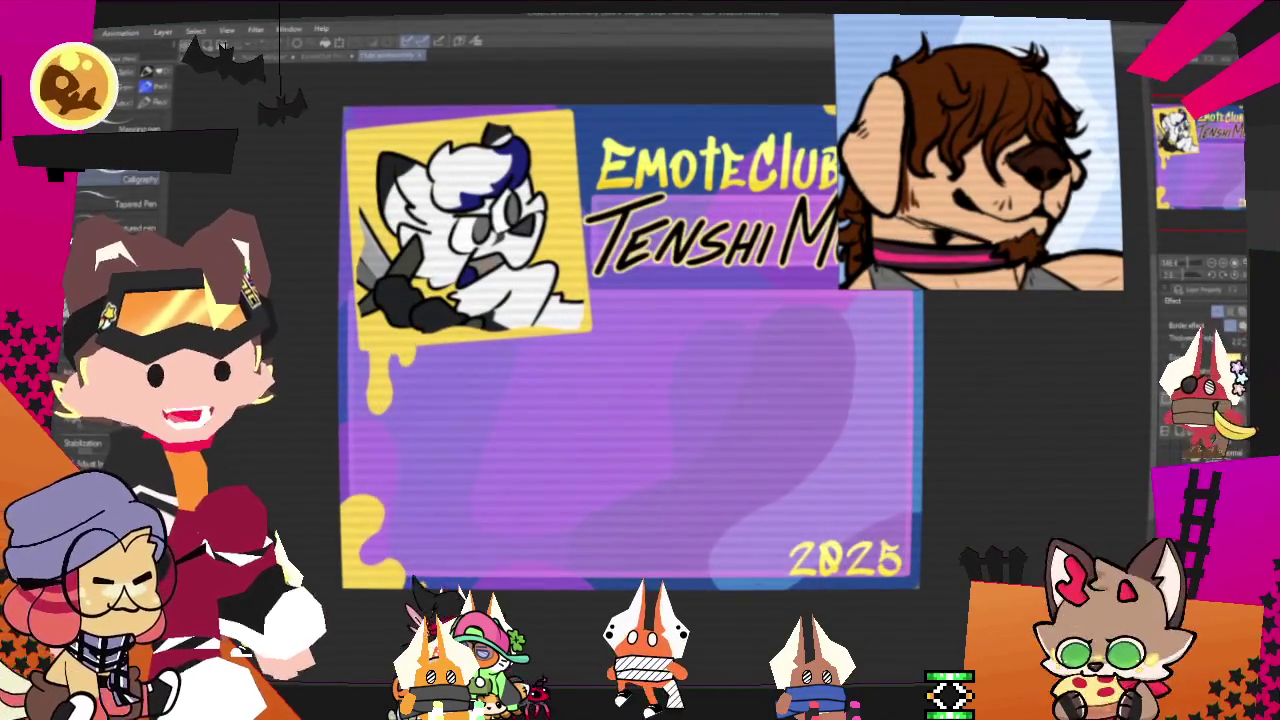
Remove the previous character and name from the card and paste in the dog emote
key(ctrl+z)
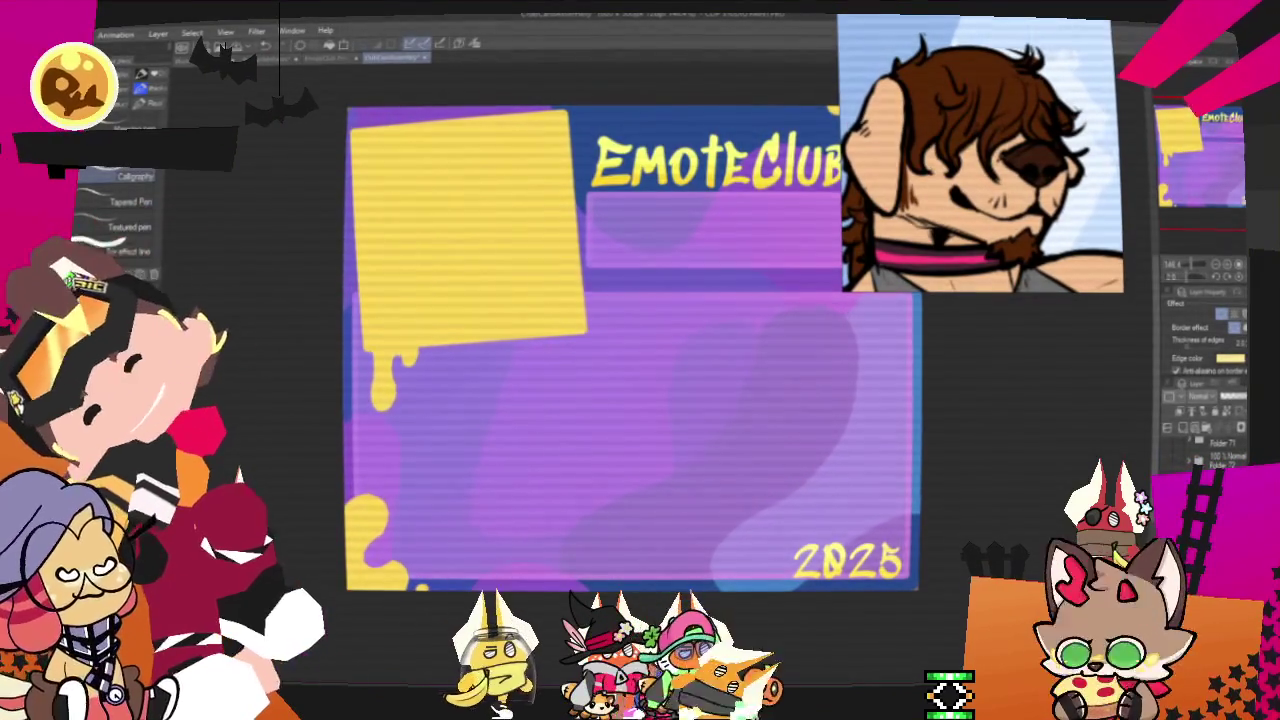
click(45, 33)
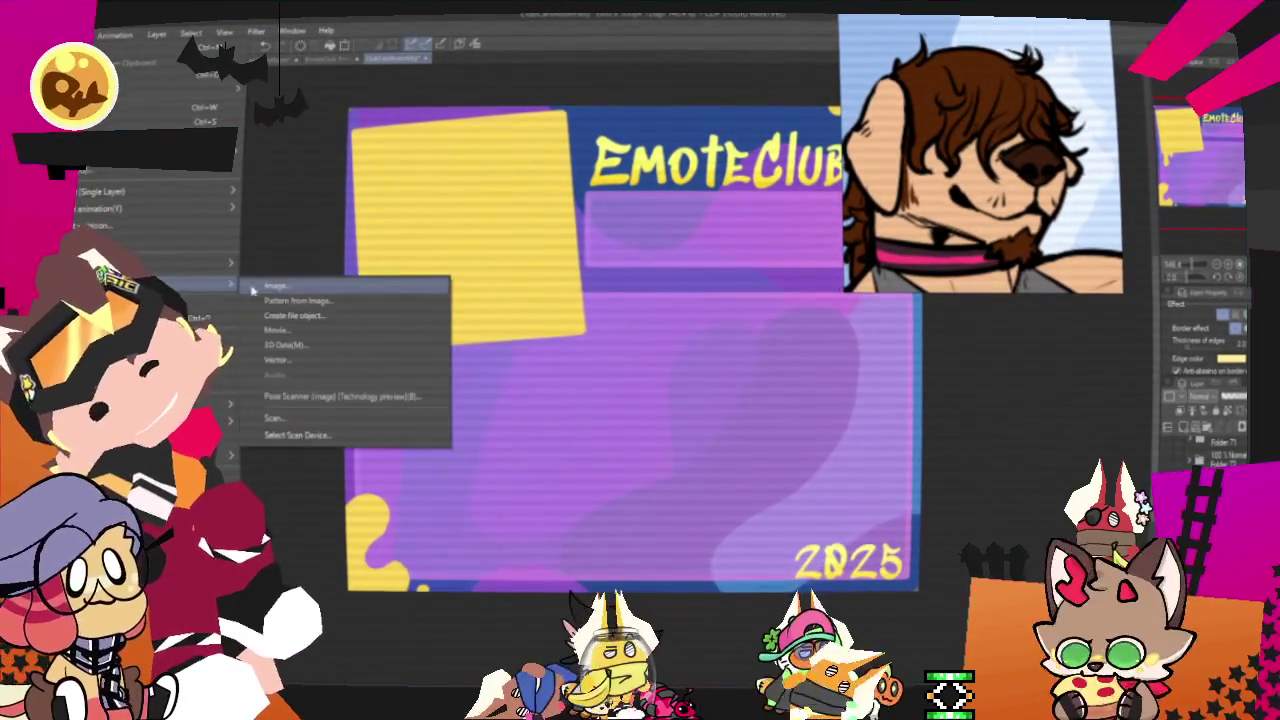
key(Escape)
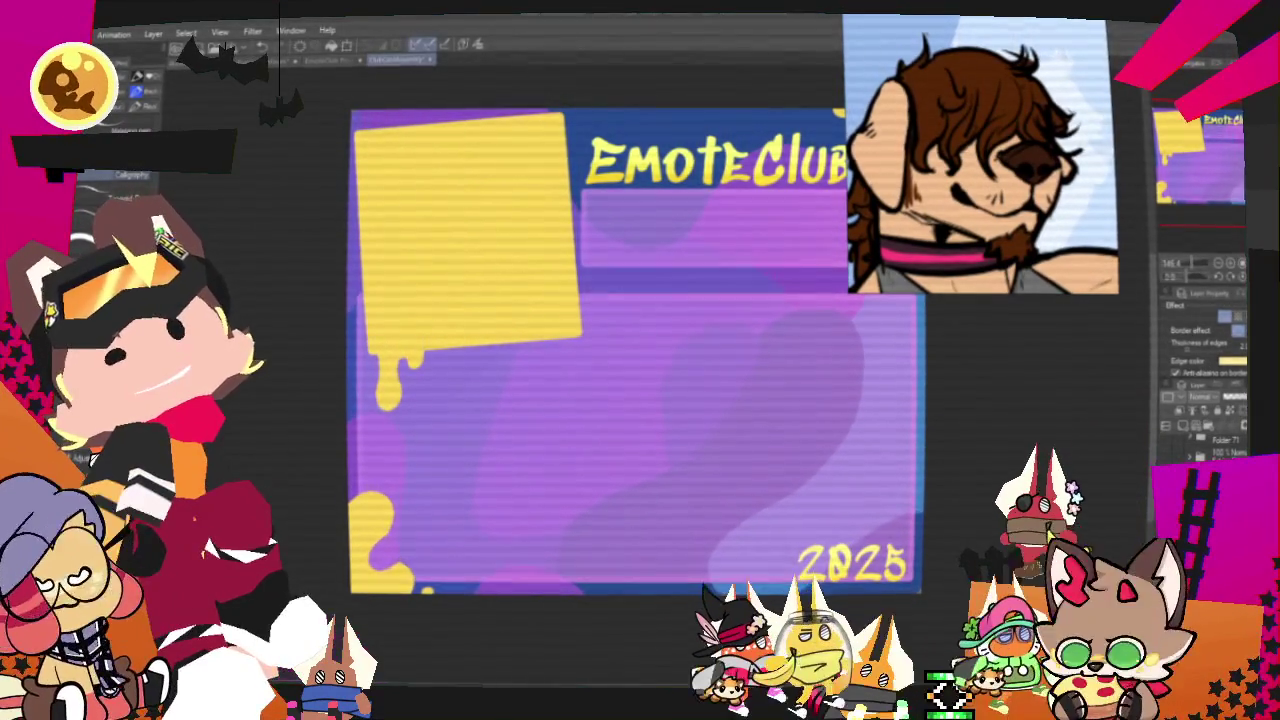
key(ctrl+v)
Move and shrink the pasted dog emote into the card's yellow box and confirm placement
drag(697, 447, 587, 326)
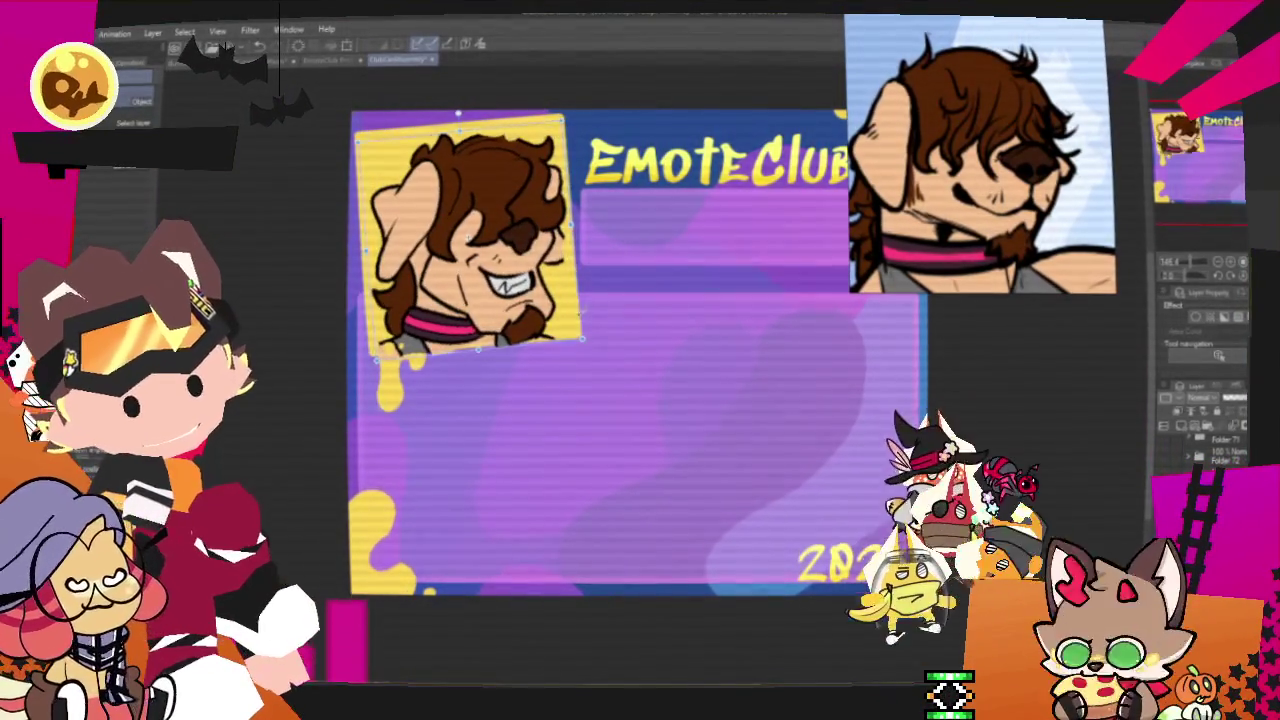
scroll(524, 312, up, 1)
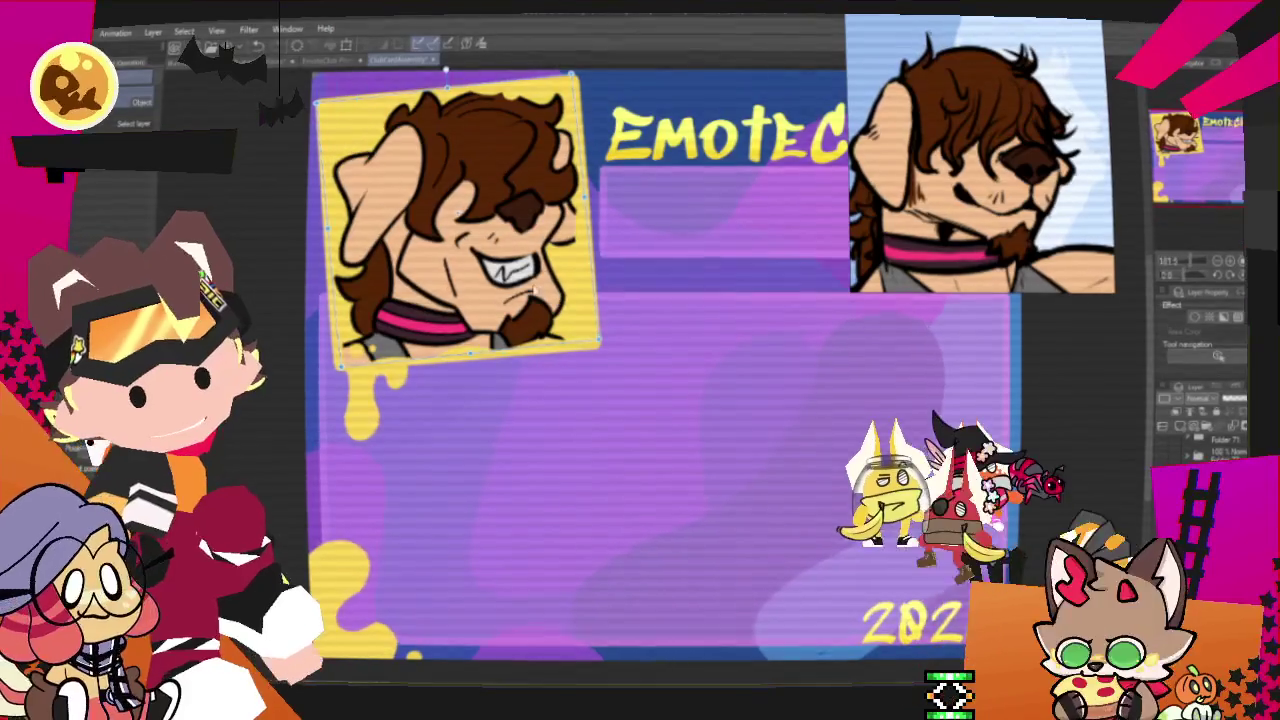
scroll(655, 262, down, 1)
scroll(655, 262, down, 1)
scroll(655, 262, up, 1)
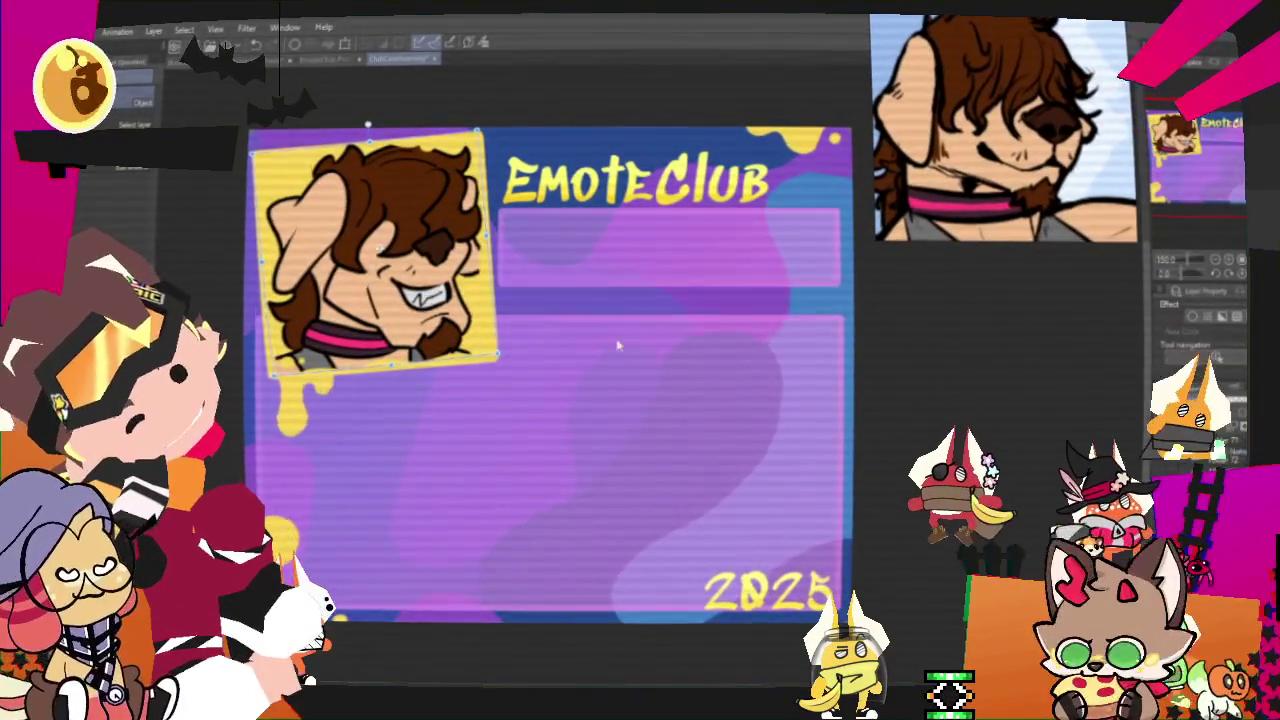
scroll(674, 415, down, 1)
scroll(470, 293, up, 1)
key(Return)
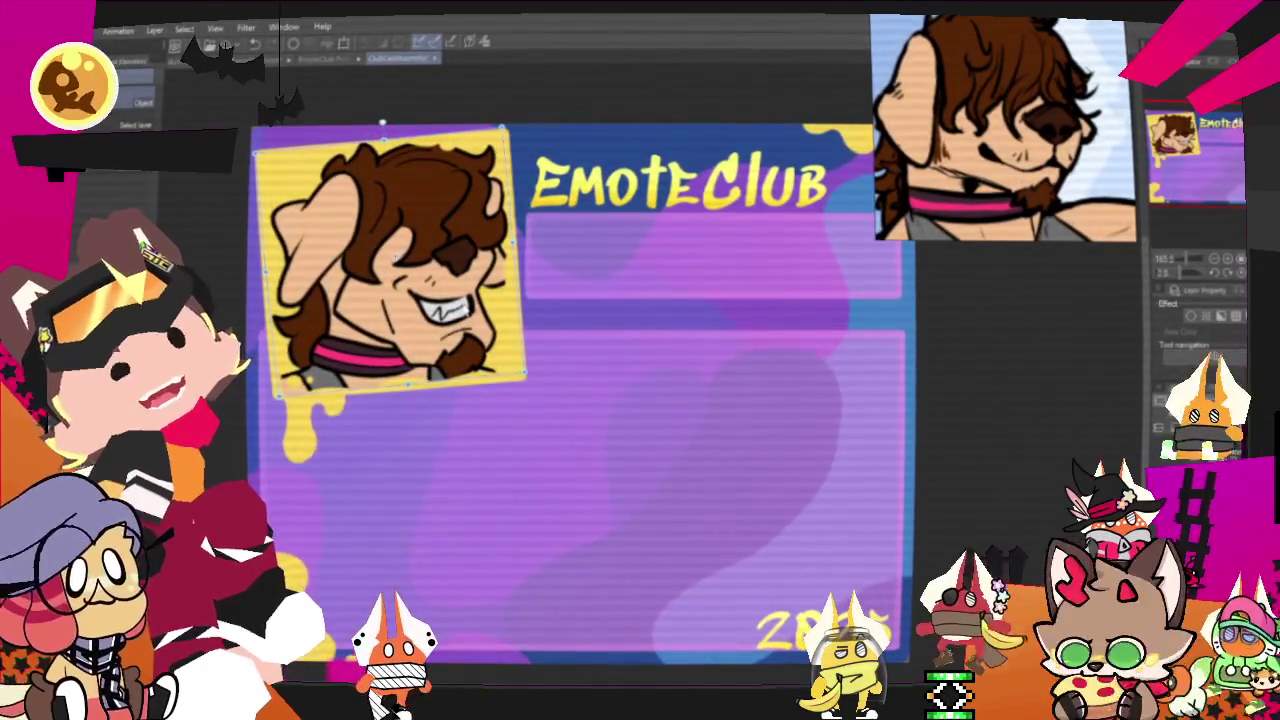
key(p)
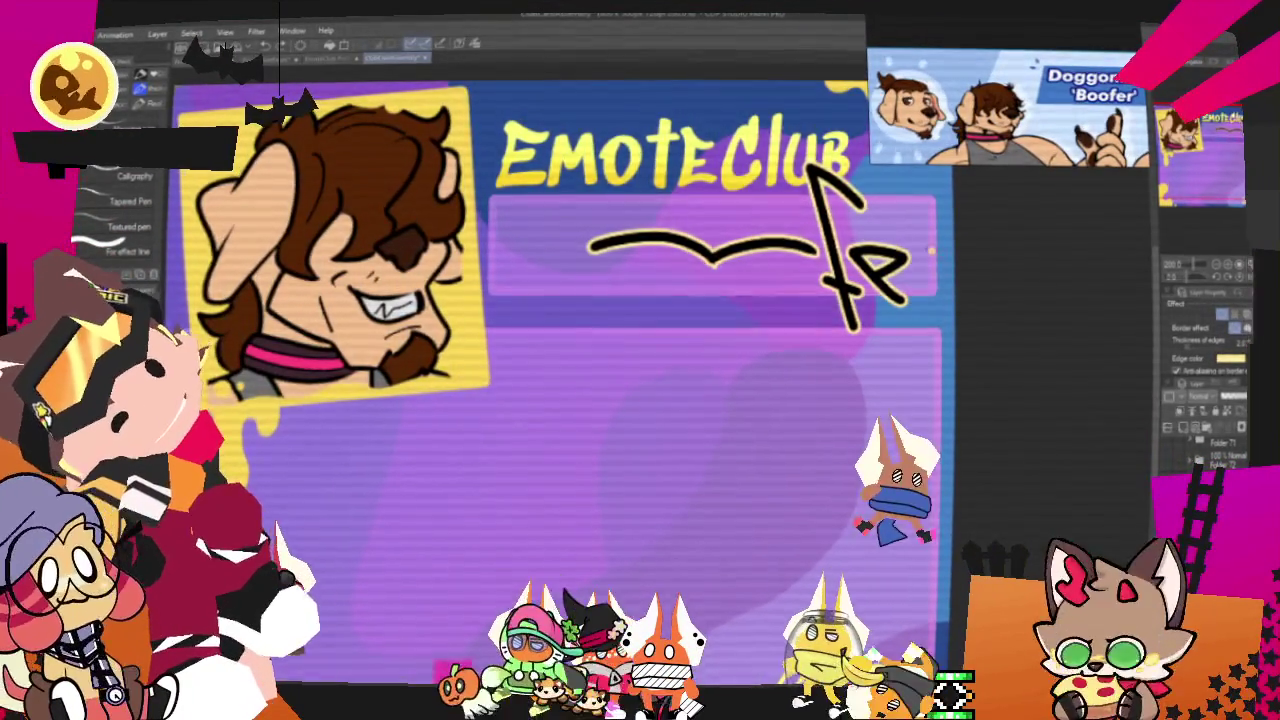
Add an r and small marks to the Boofer lettering, discarding two trial strokes above it
drag(897, 265, 950, 258)
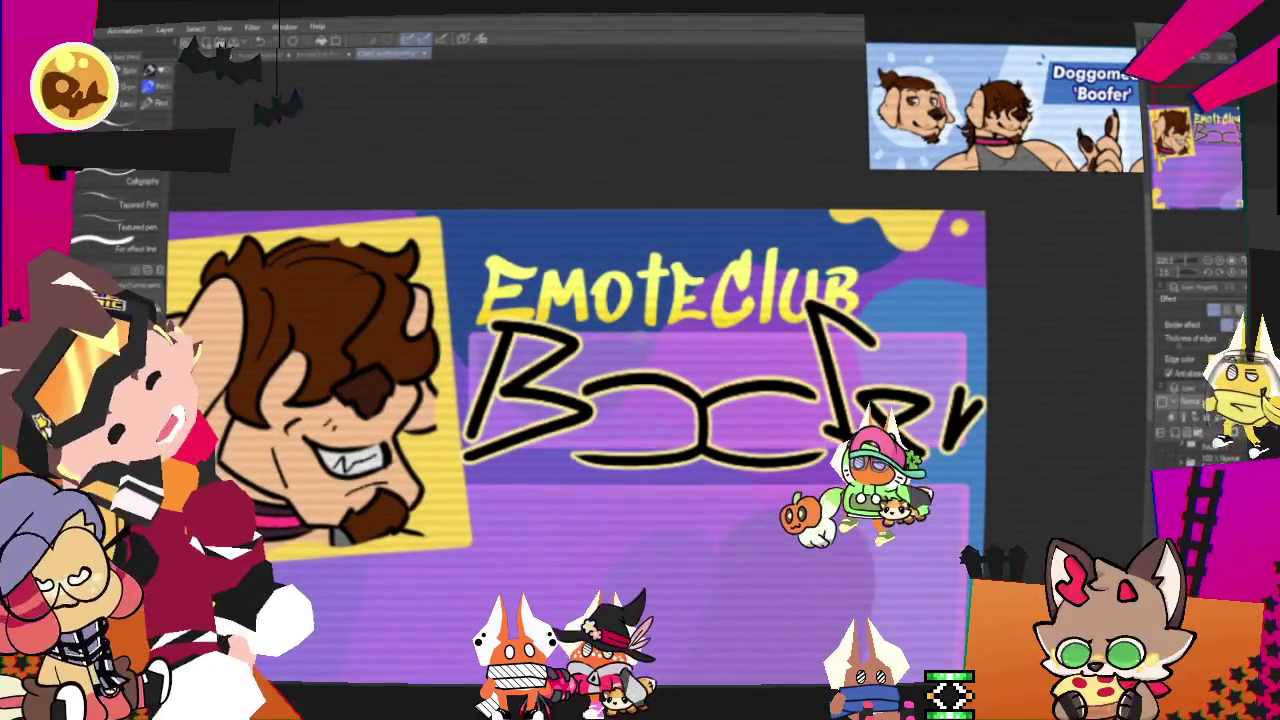
drag(728, 292, 770, 322)
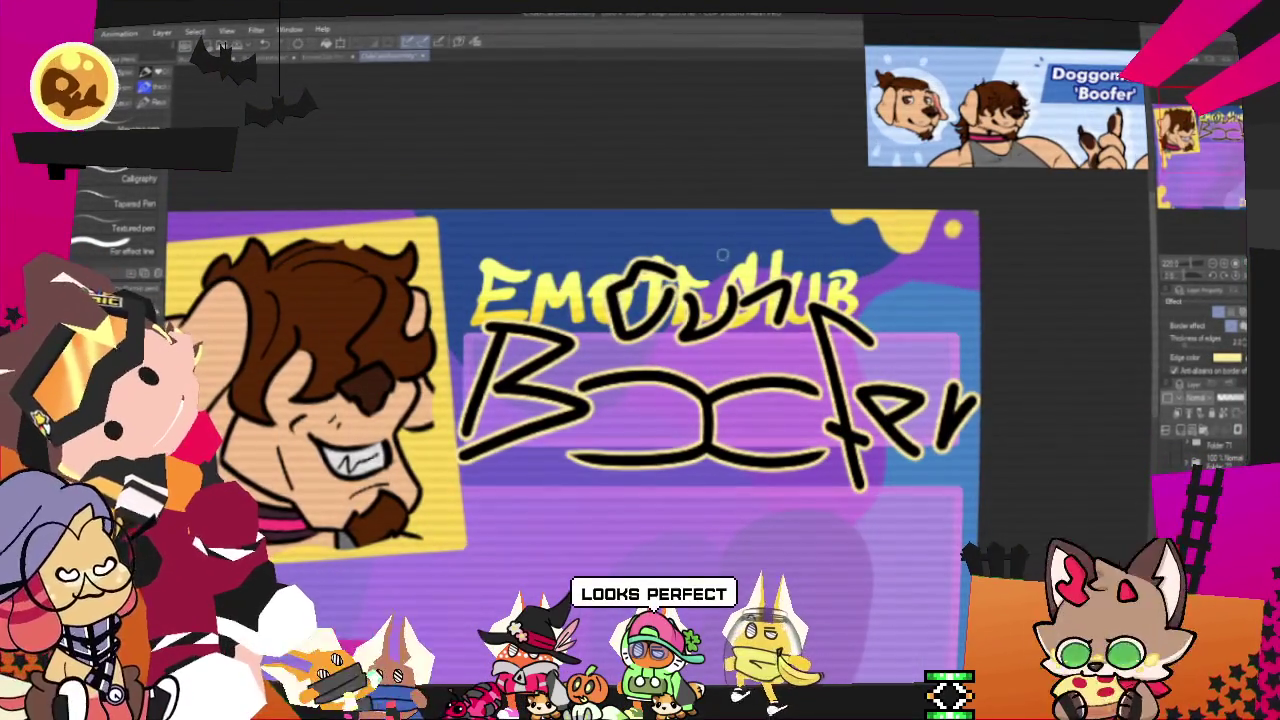
drag(707, 256, 782, 262)
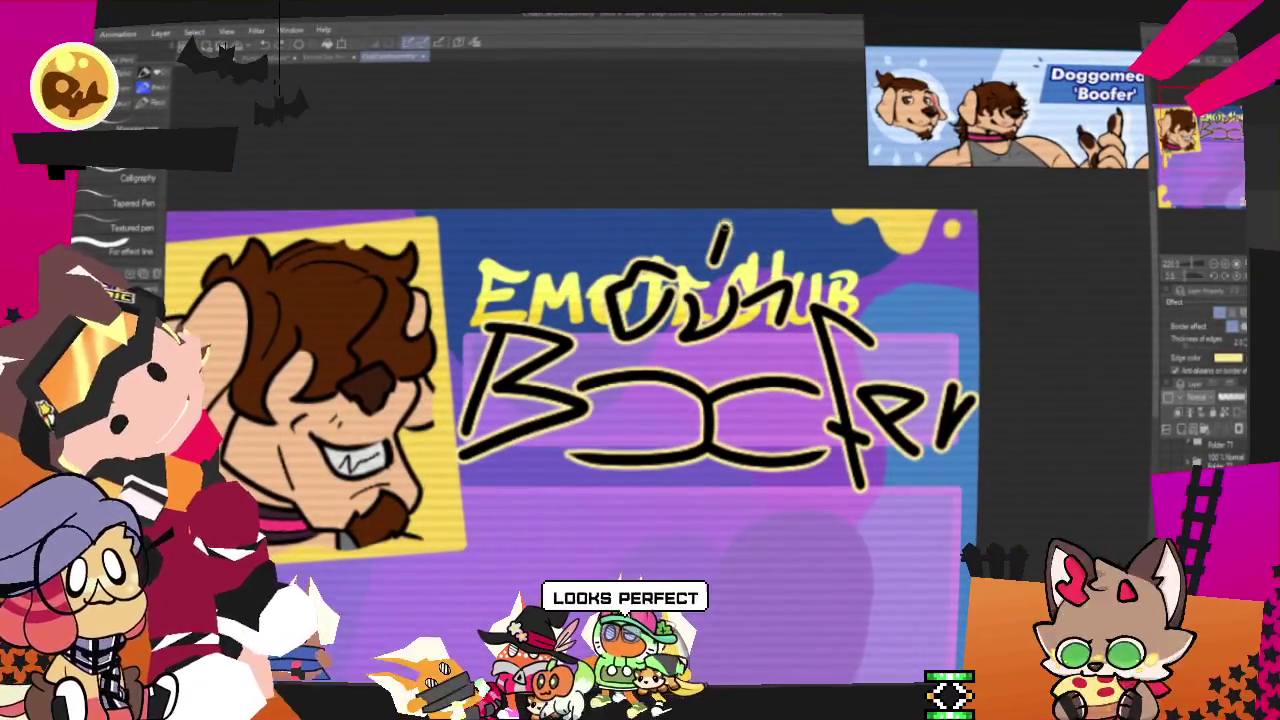
key(ctrl+z)
drag(698, 300, 790, 270)
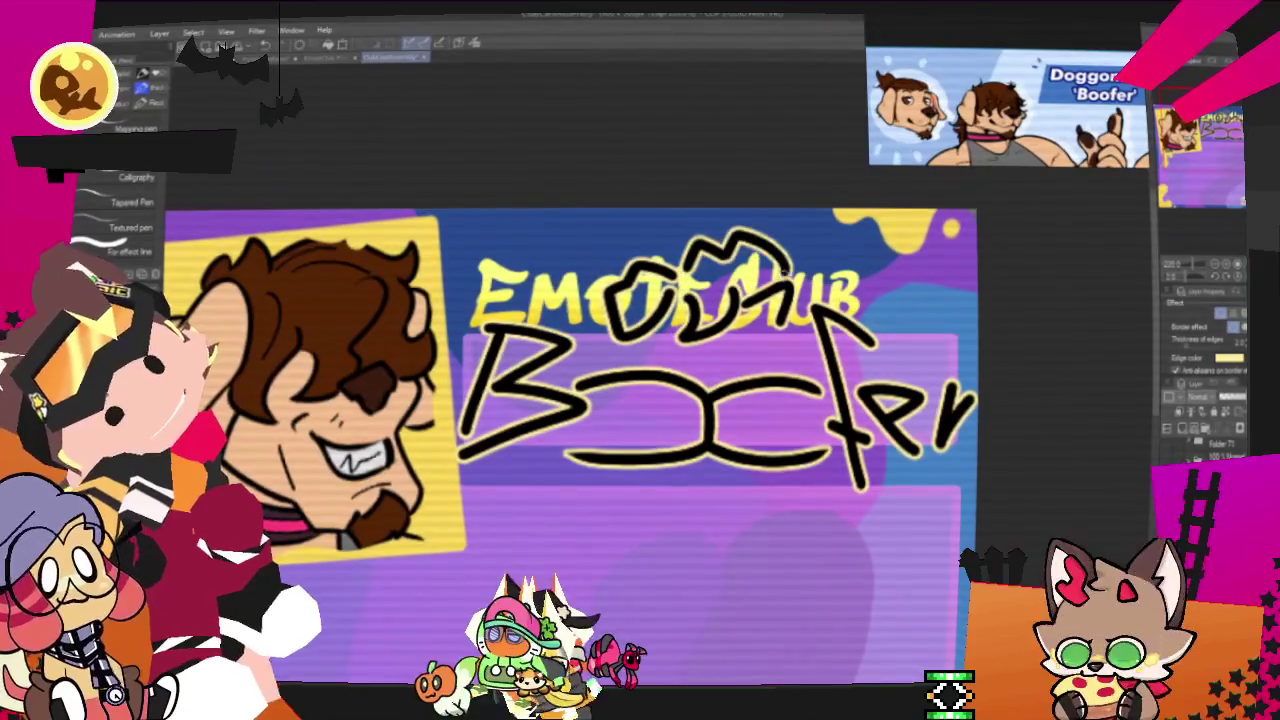
key(ctrl+z)
key(ctrl+z)
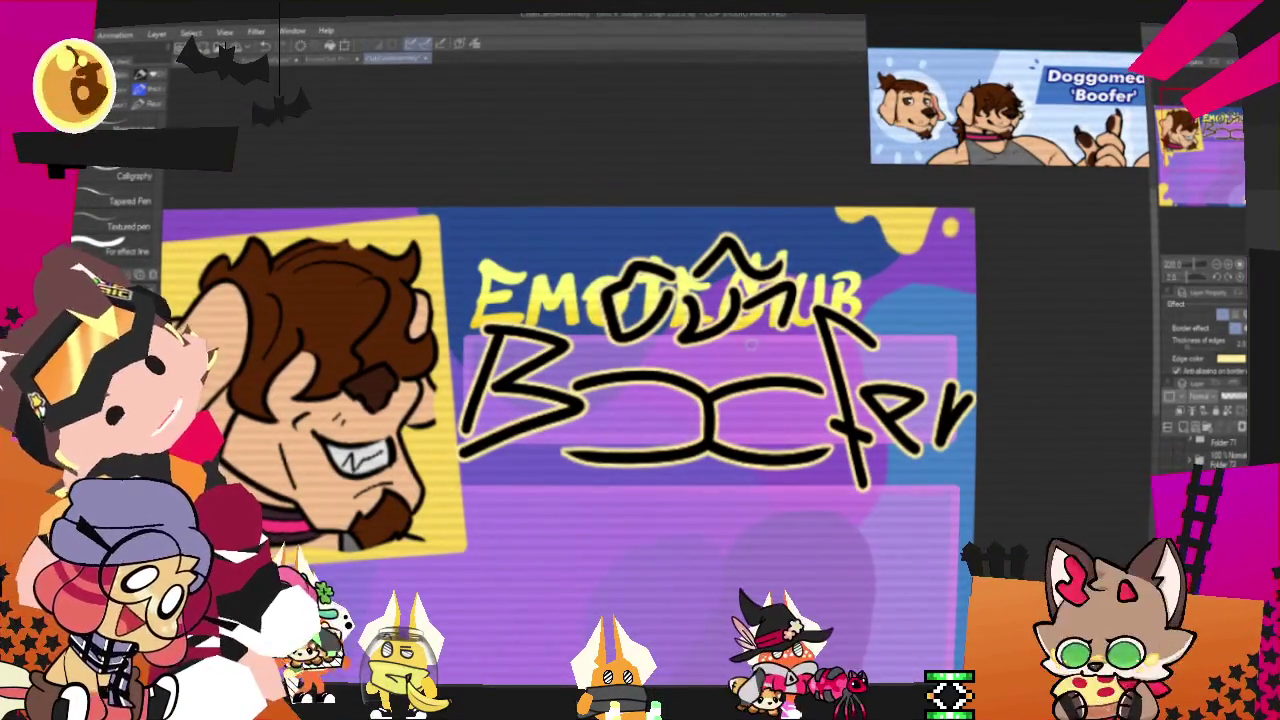
drag(765, 345, 752, 382)
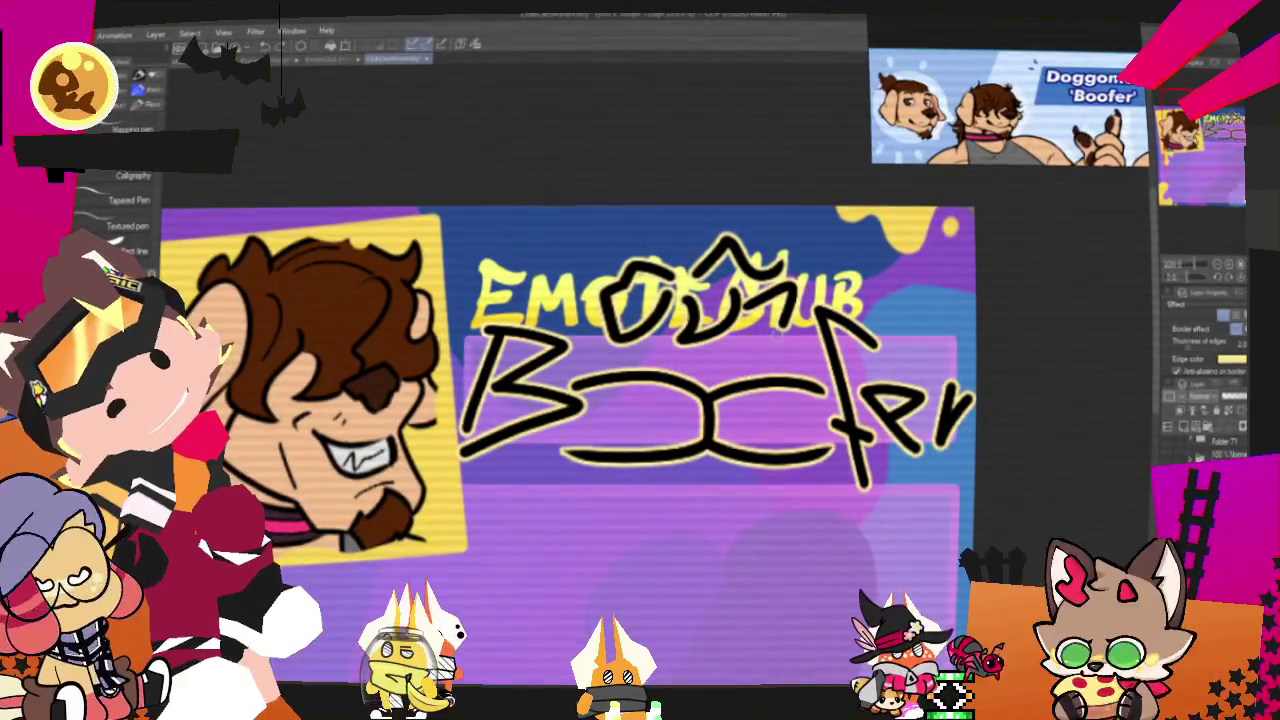
click(655, 355)
drag(715, 340, 700, 358)
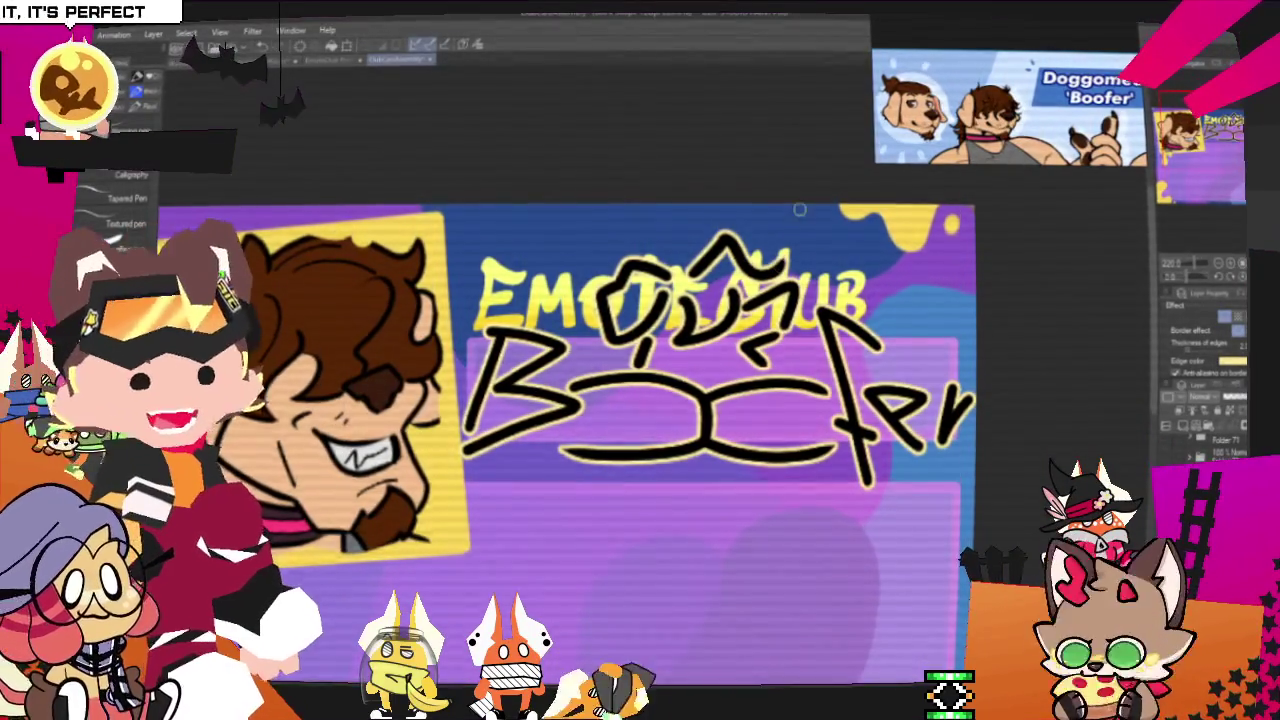
Draw small feet-shaped strokes under the middle of the Boofer lettering
scroll(900, 190, down, 2)
scroll(820, 175, up, 1)
scroll(820, 175, down, 2)
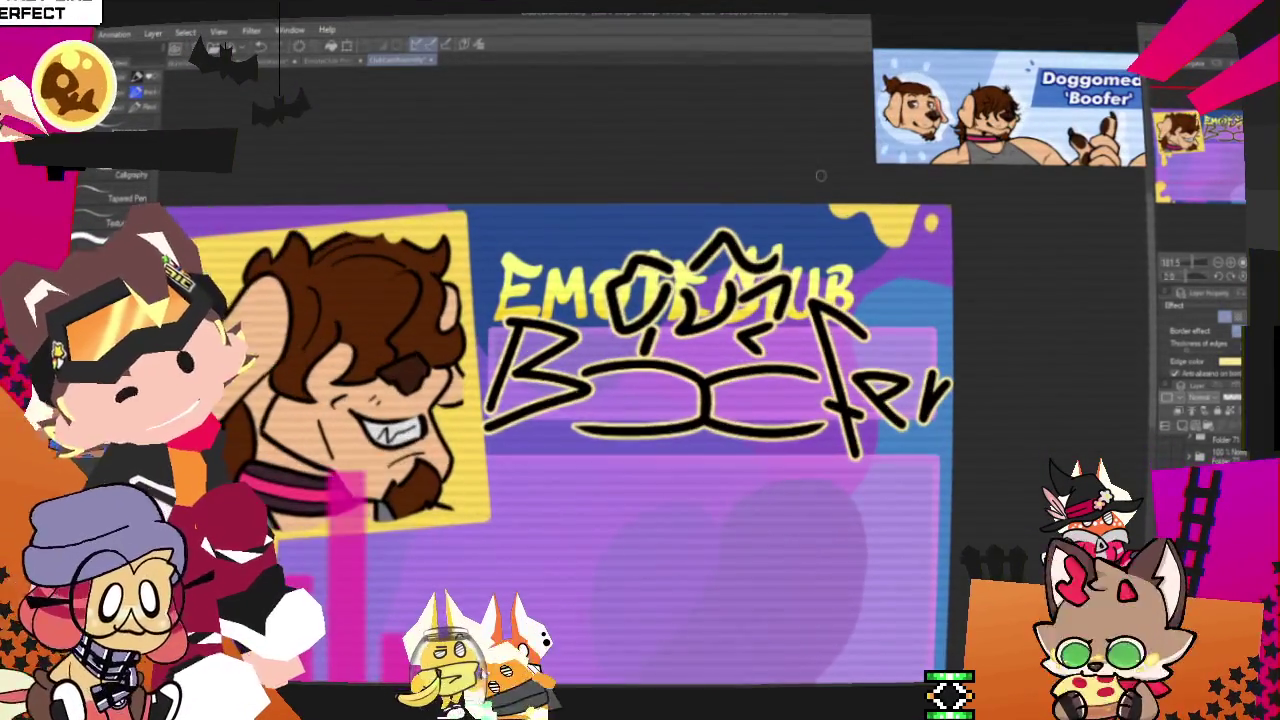
scroll(815, 178, down, 1)
scroll(805, 181, up, 1)
scroll(795, 185, up, 1)
scroll(782, 190, up, 1)
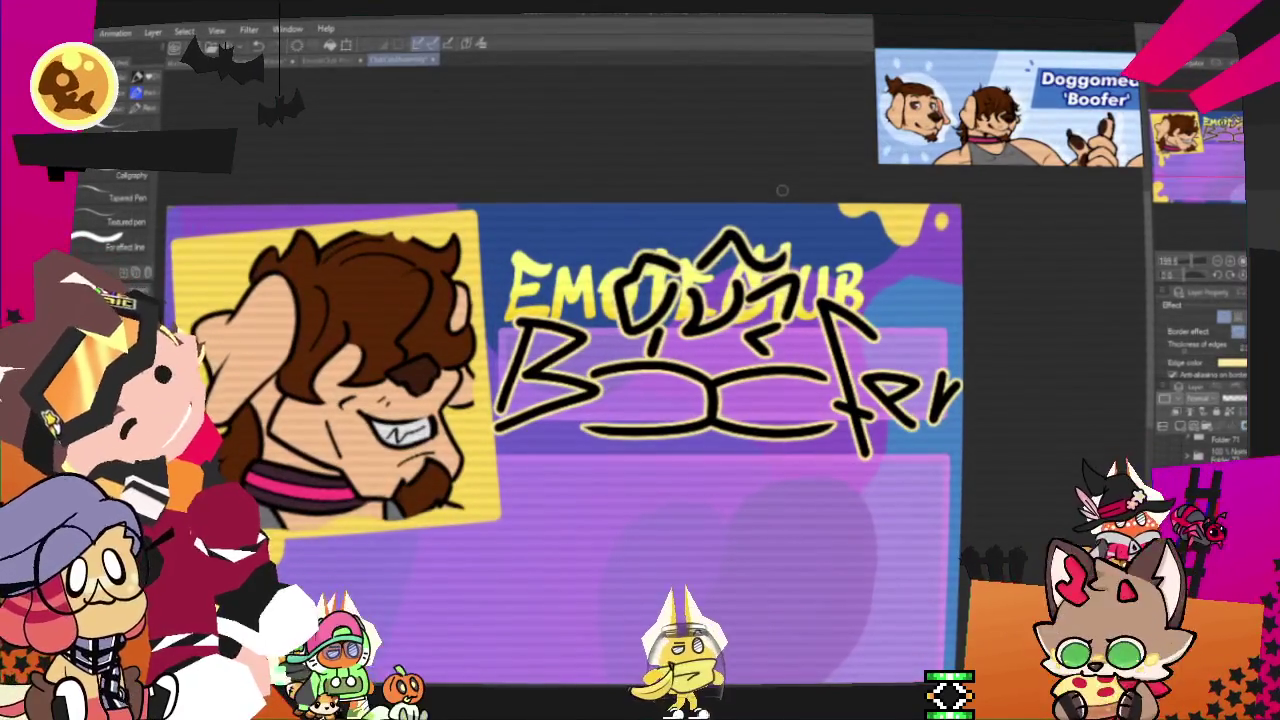
scroll(700, 390, down, 2)
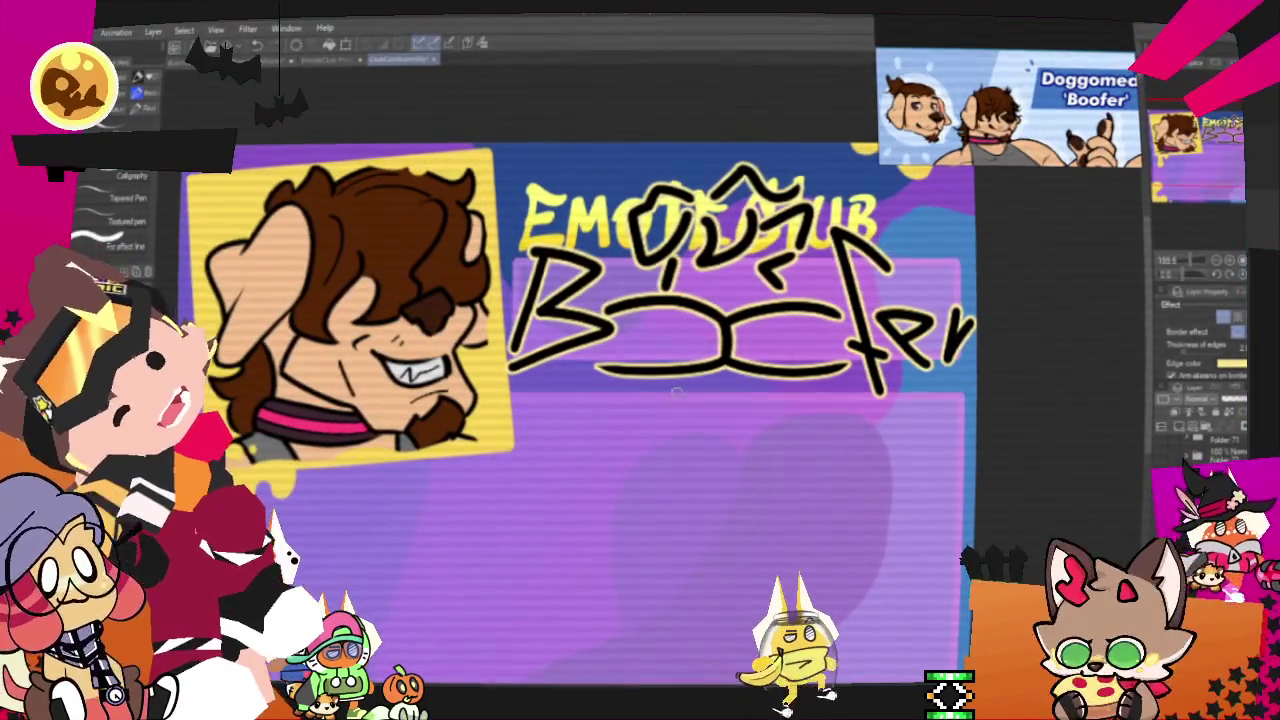
drag(688, 395, 715, 433)
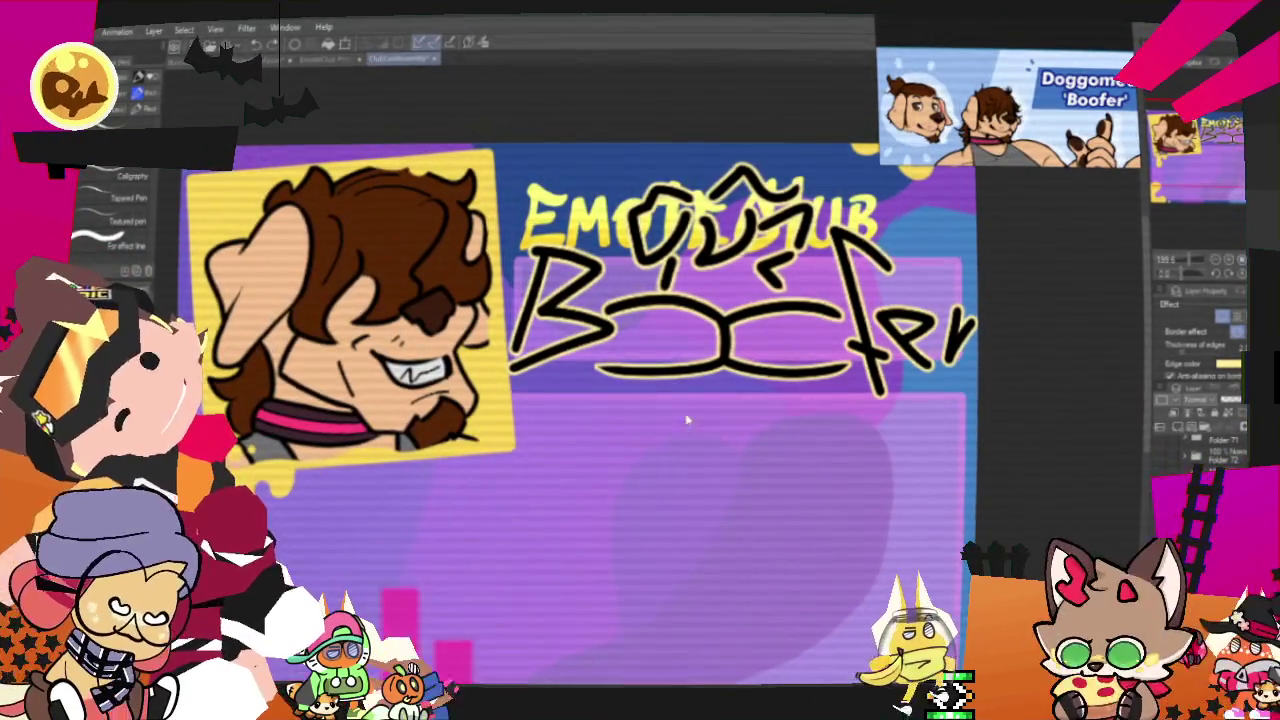
drag(672, 393, 638, 409)
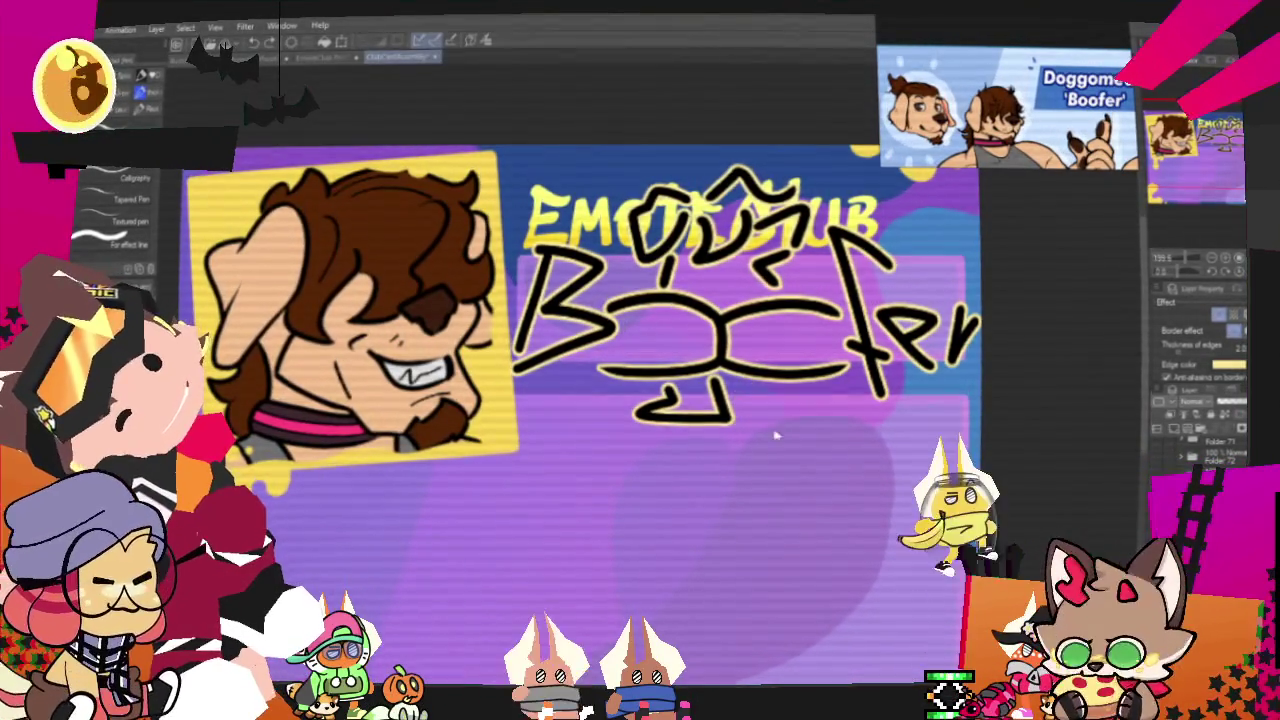
Undo and redo the feet strokes, trimming their rightmost curve
key(ctrl+z)
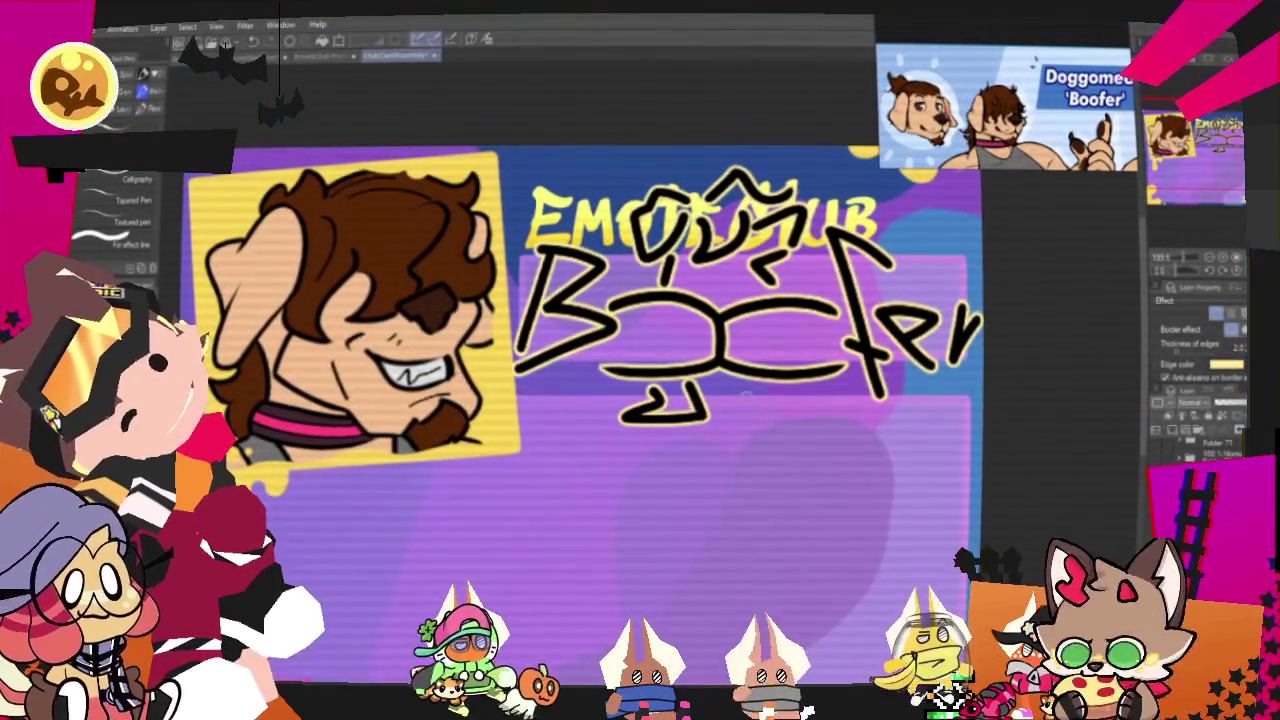
key(ctrl+z)
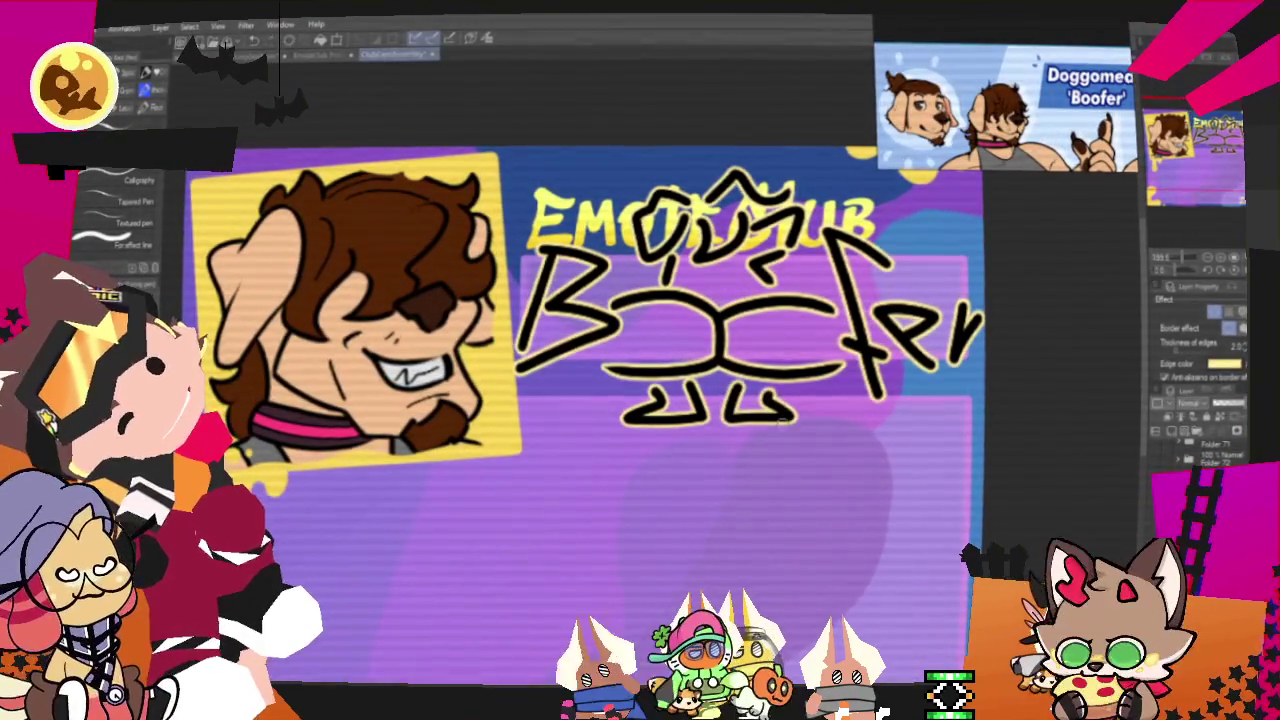
key(ctrl+z)
key(ctrl+y)
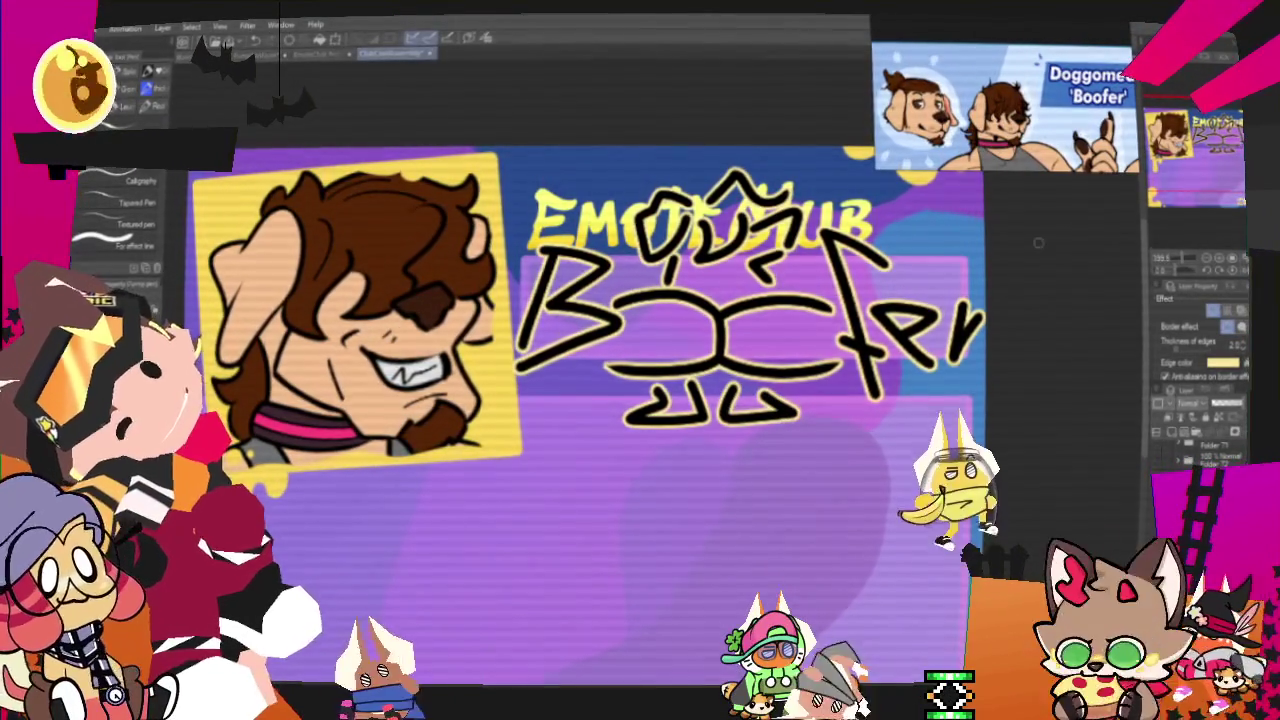
key(ctrl+z)
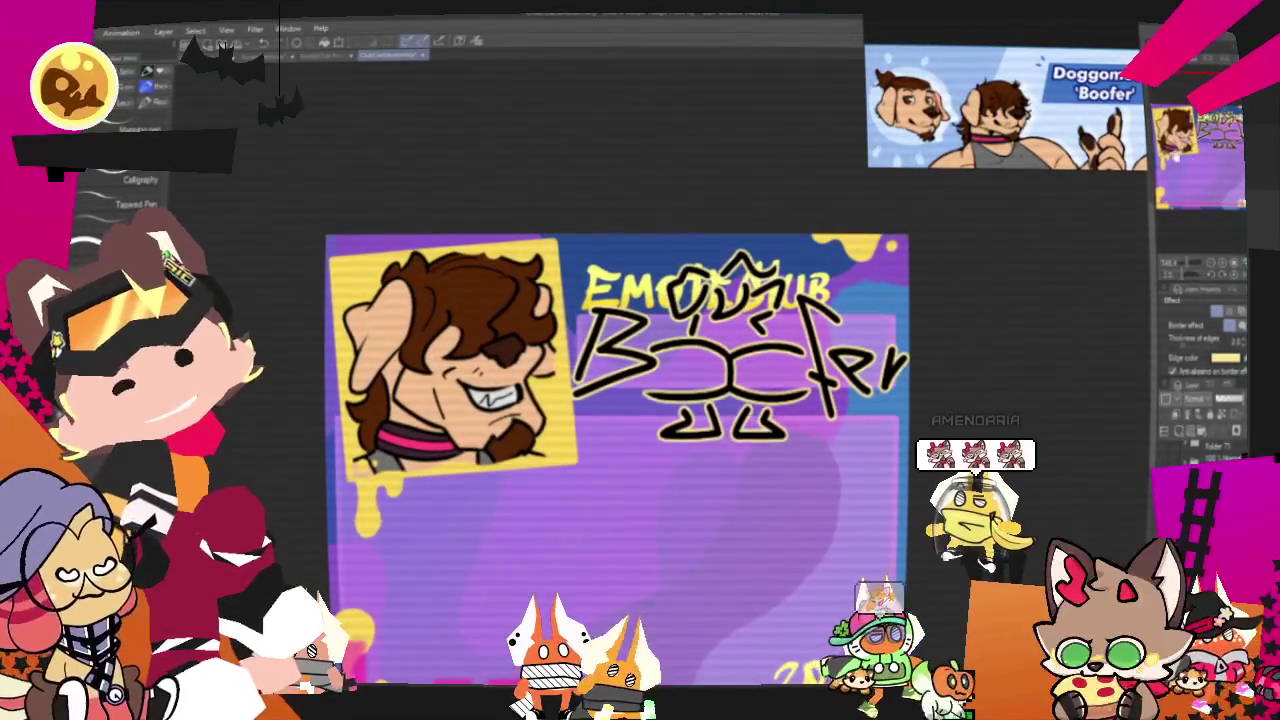
Remove the feet strokes under Boofer and cancel a trial transform of the lettering
key(ctrl+z)
key(ctrl+t)
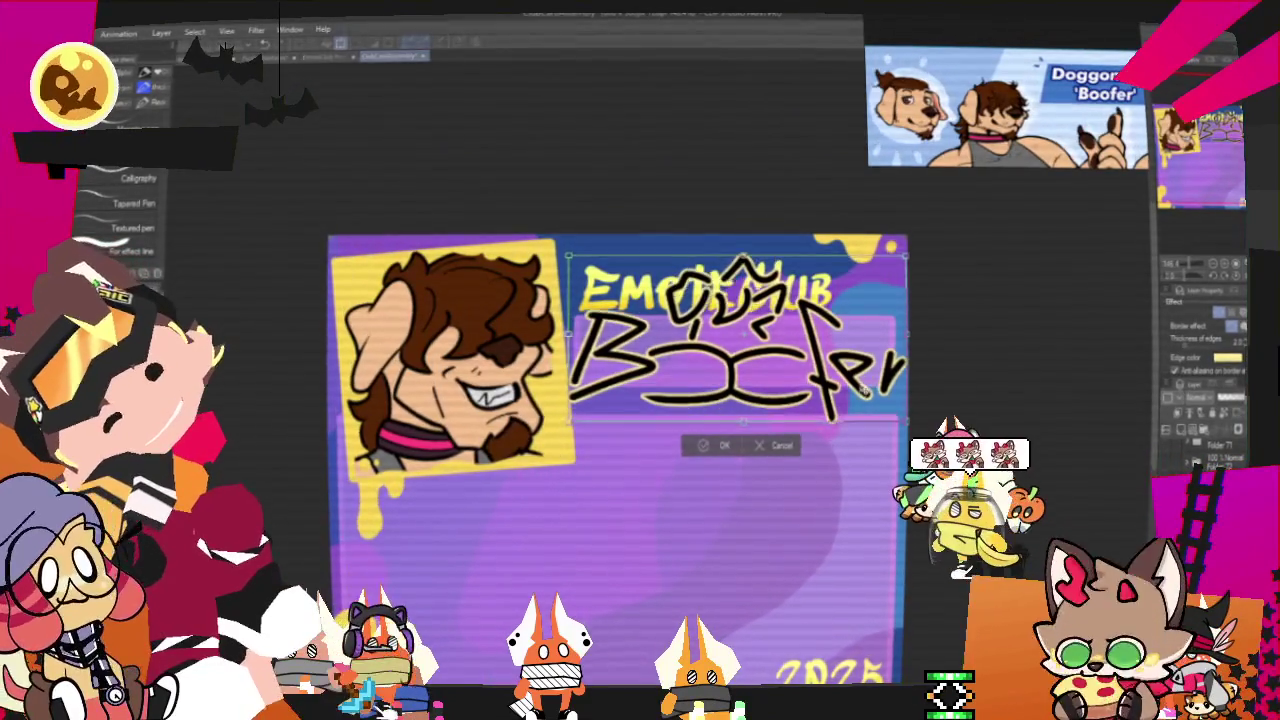
click(776, 437)
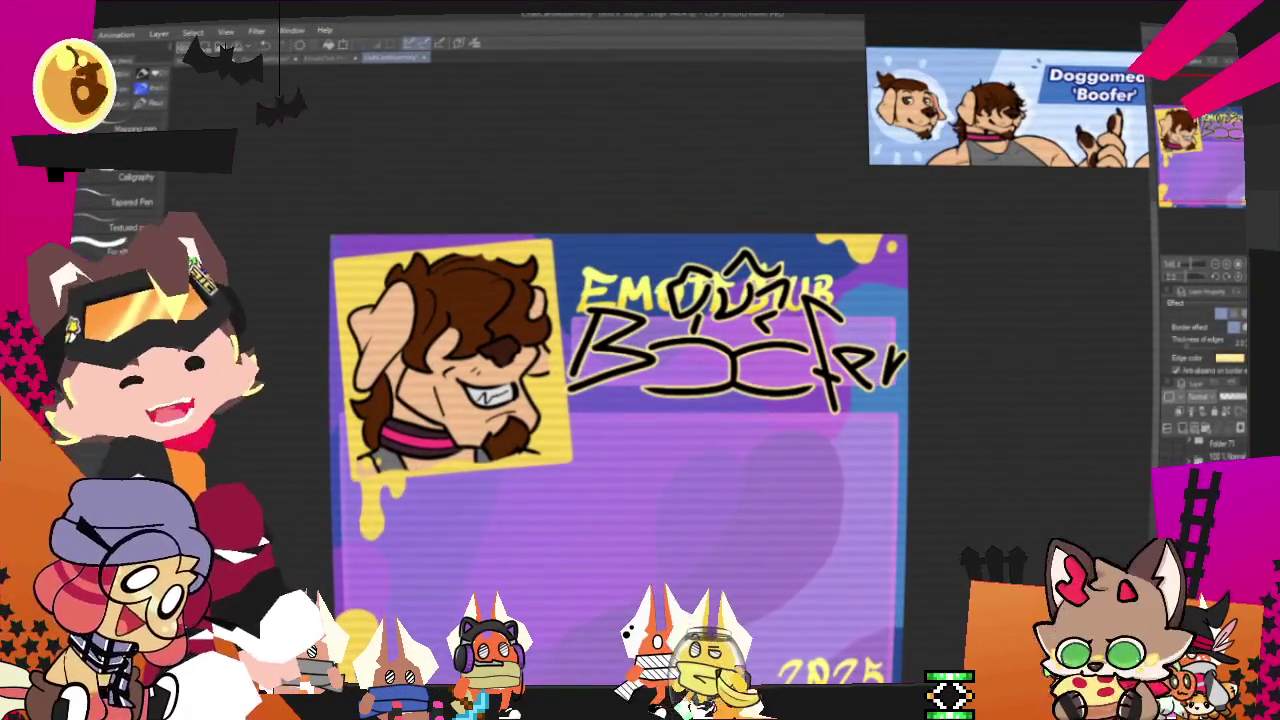
mouse_move(620, 450)
mouse_down()
mouse_move(675, 467)
mouse_move(649, 419)
mouse_move(646, 473)
mouse_move(656, 430)
mouse_up()
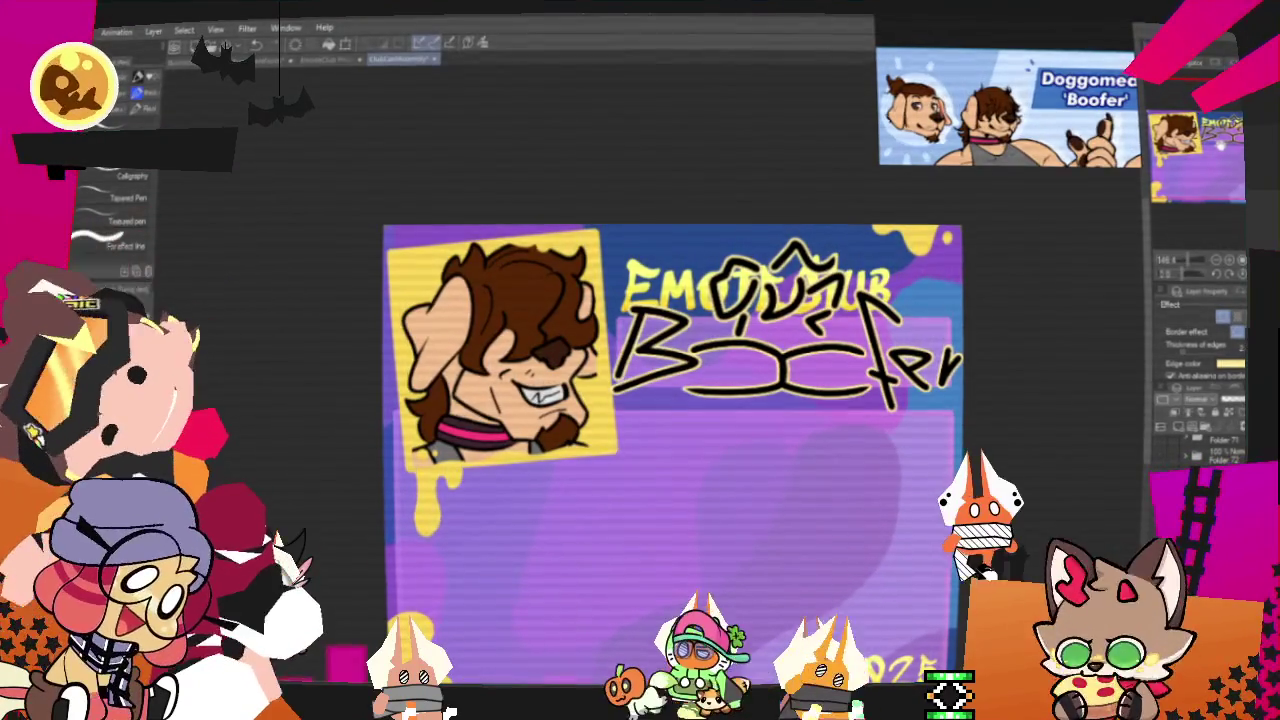
Select the Boofer sketch with a rectangle and move it down about 30 px
key(m)
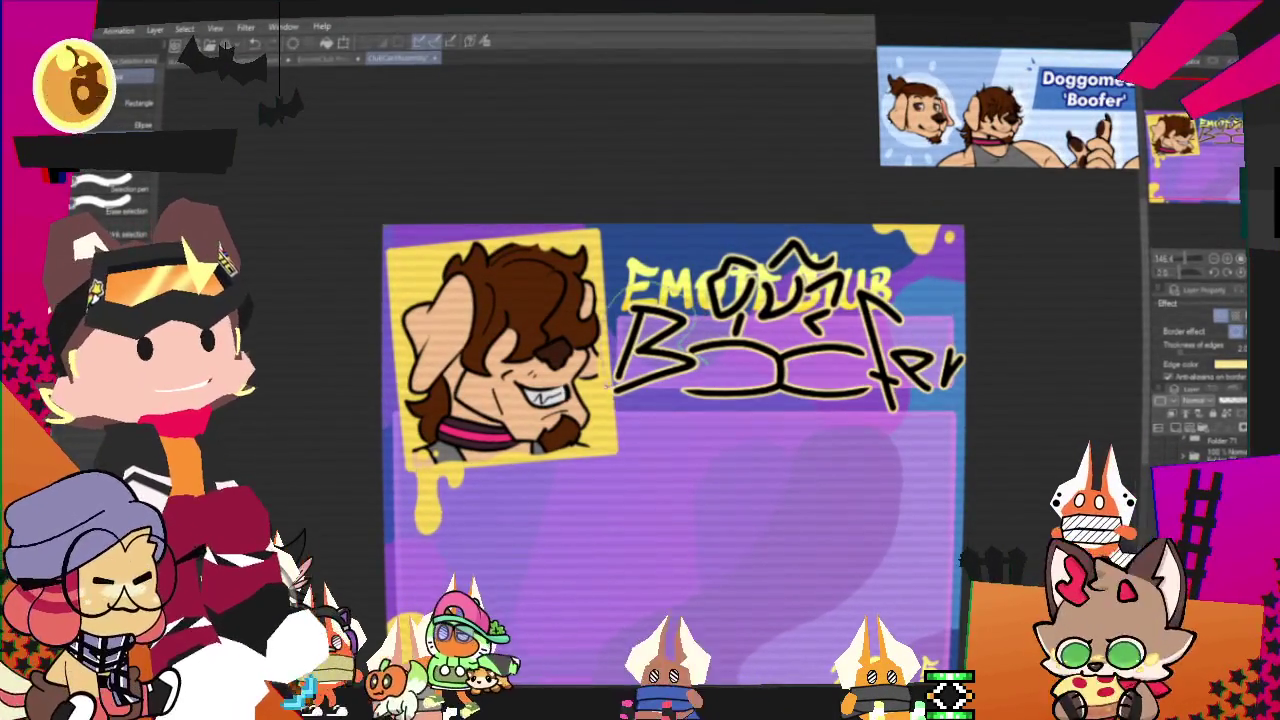
drag(612, 300, 960, 415)
click(707, 431)
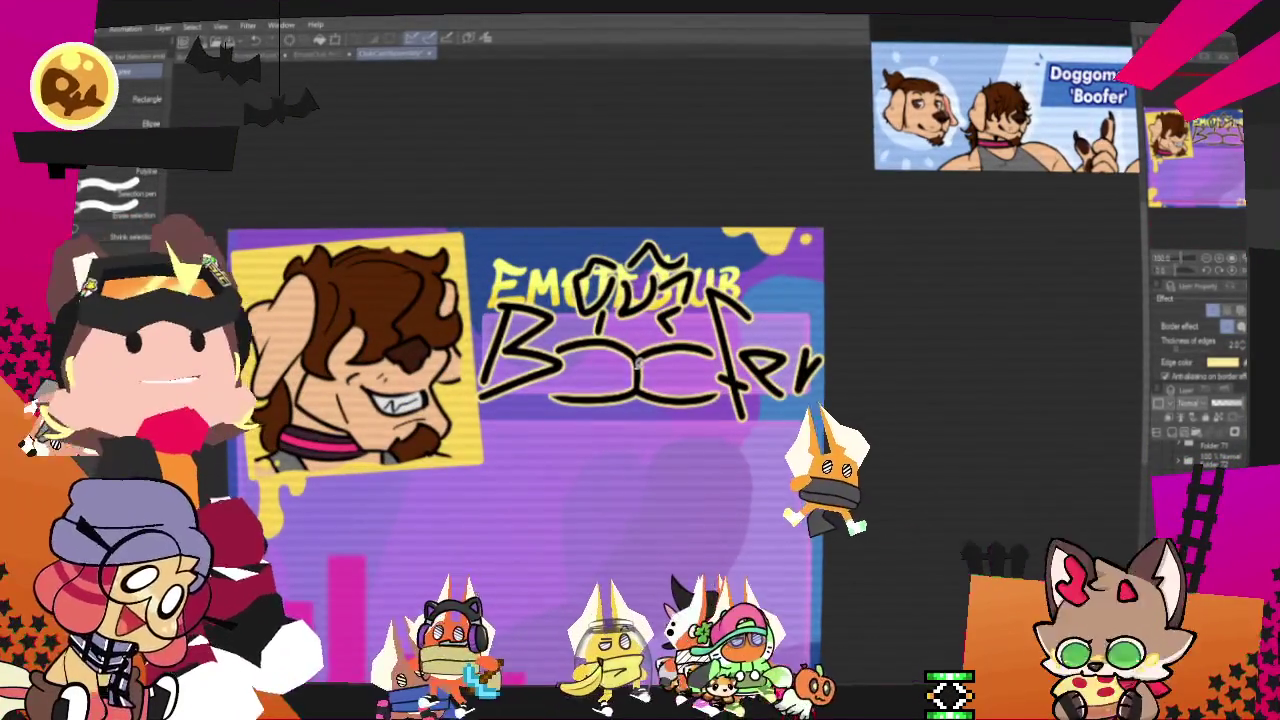
key(ctrl+t)
drag(638, 361, 669, 374)
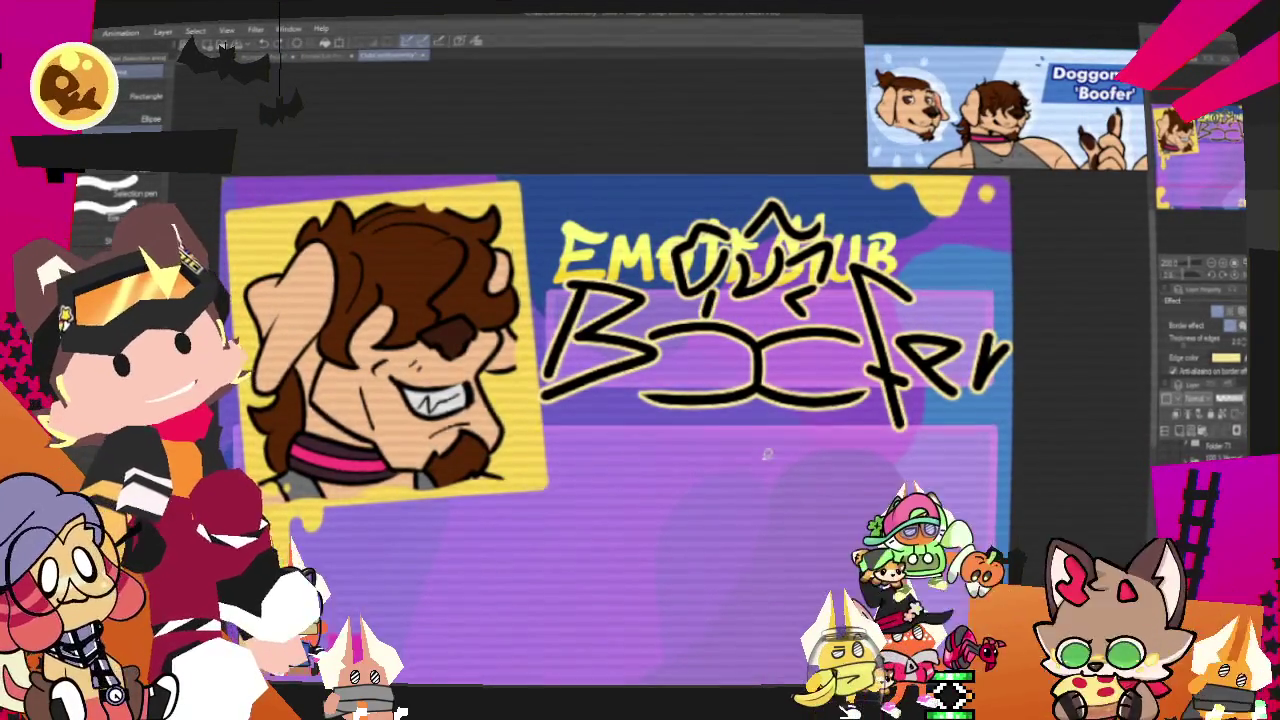
scroll(761, 451, up, 2)
key(p)
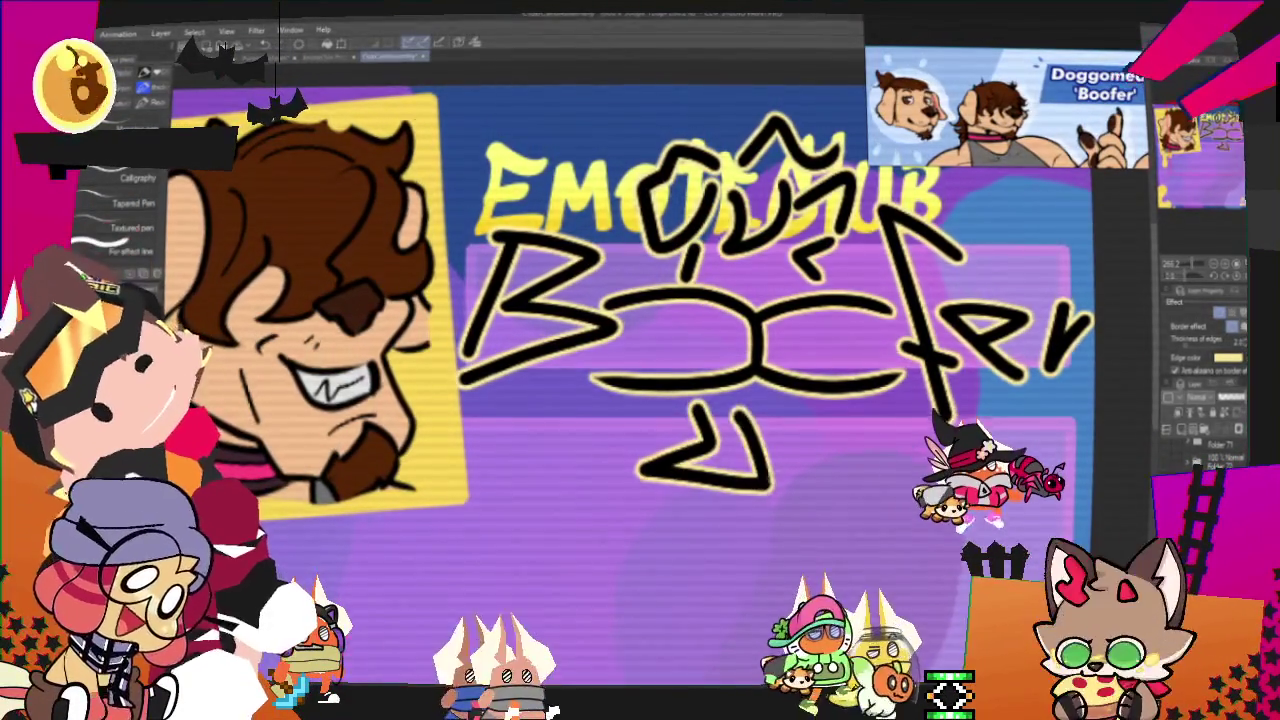
drag(693, 409, 704, 430)
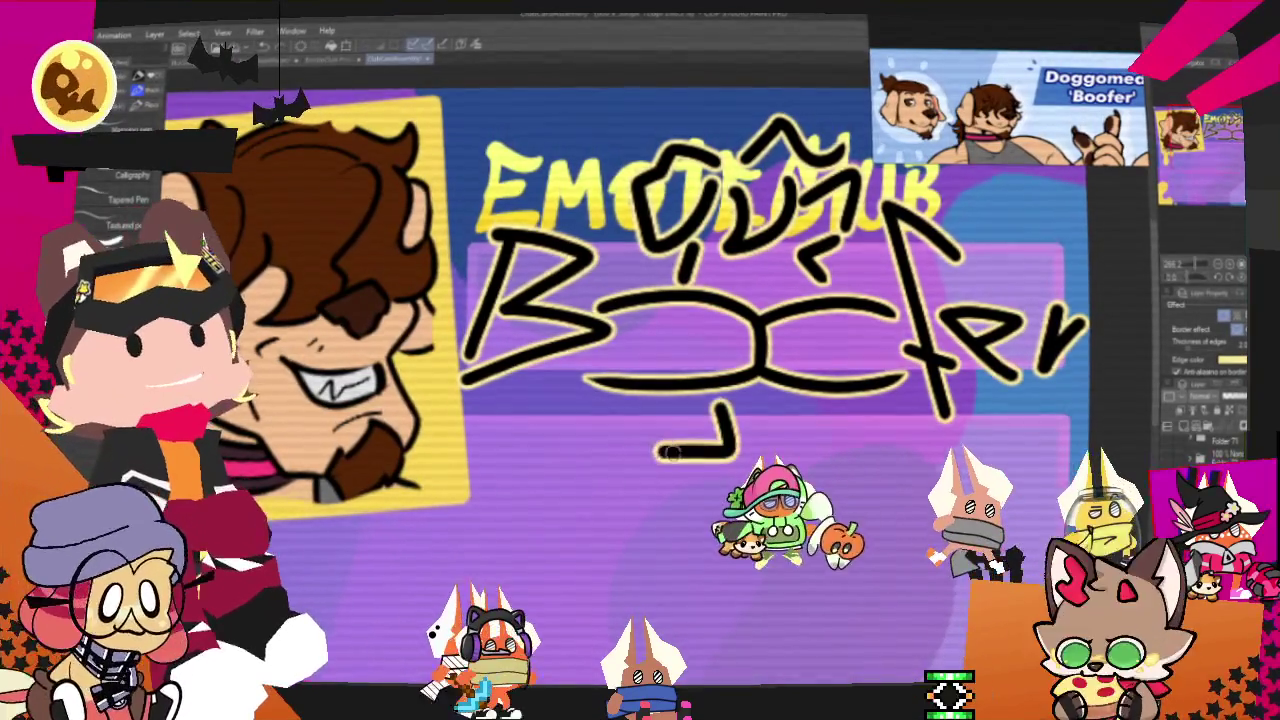
key(ctrl+z)
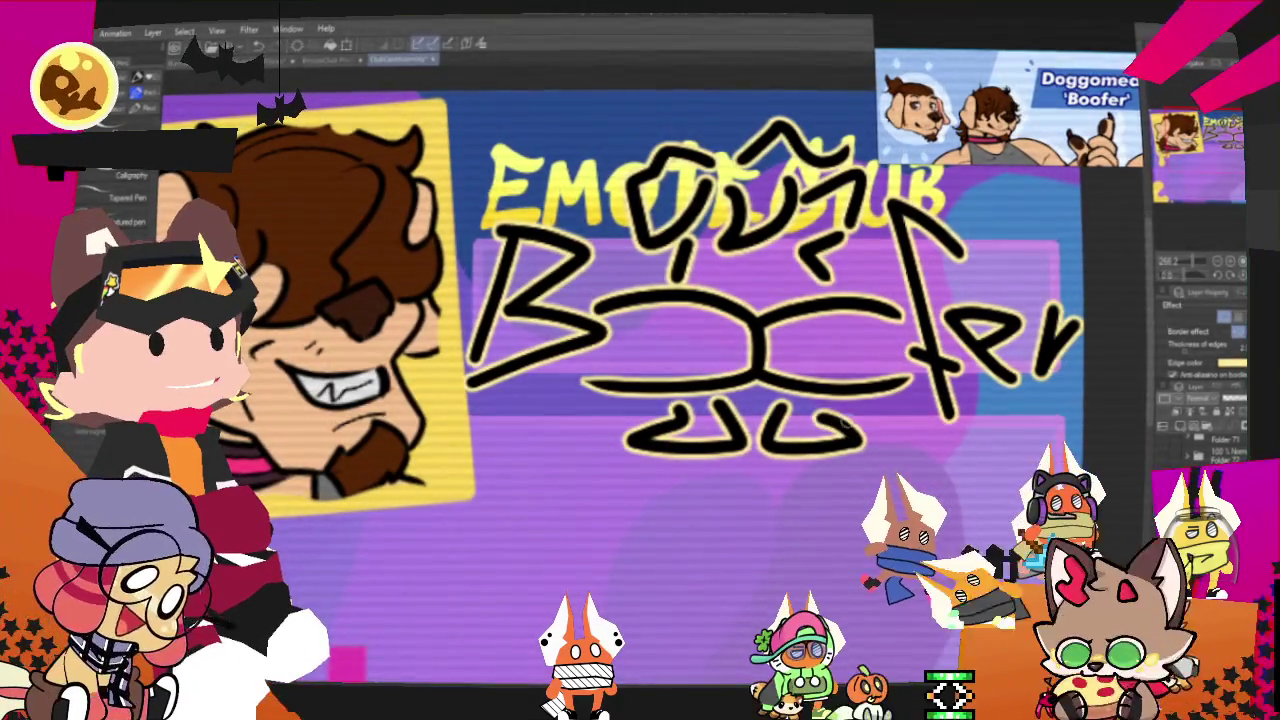
key(ctrl+minus)
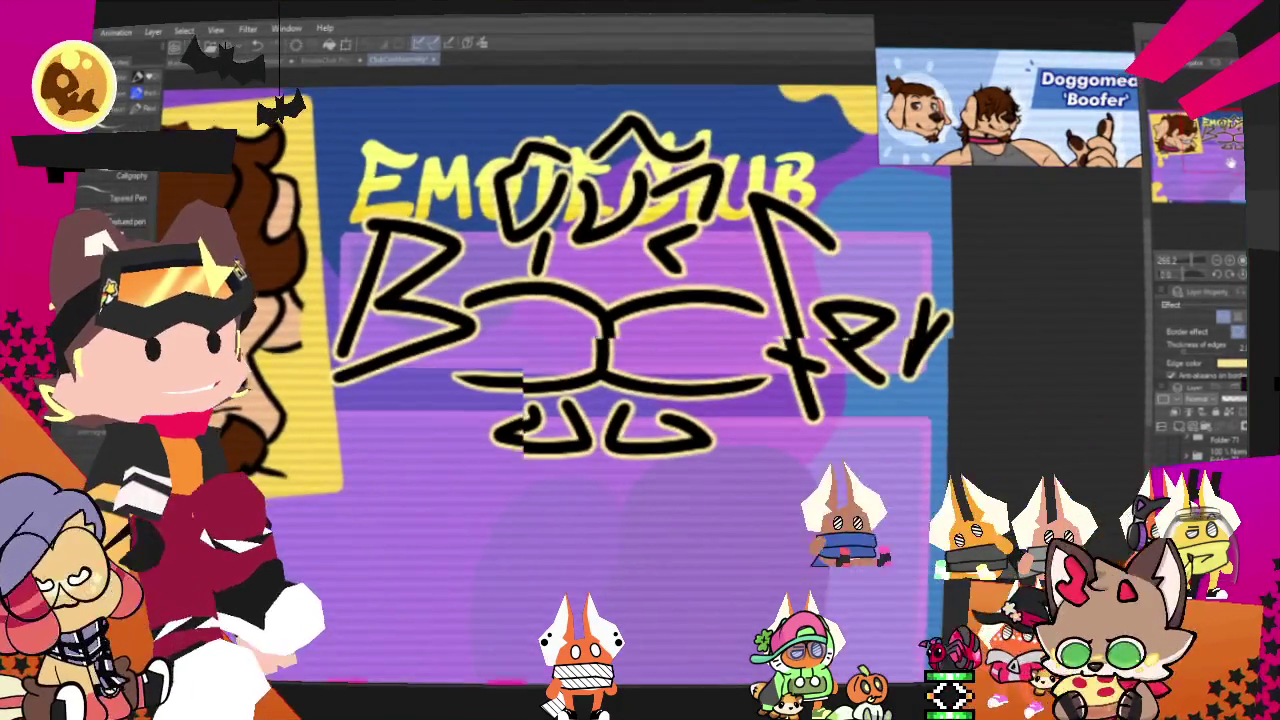
key(ctrl+minus)
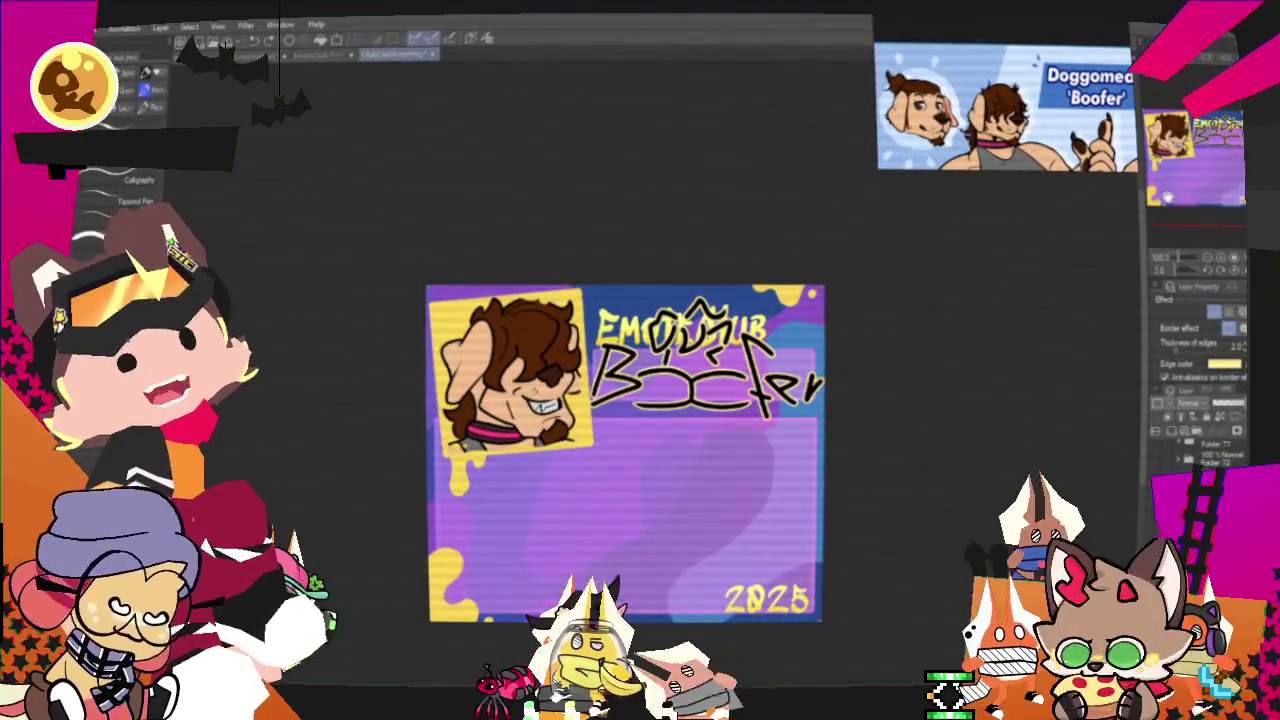
scroll(713, 490, up, 2)
scroll(713, 490, down, 2)
scroll(713, 490, up, 2)
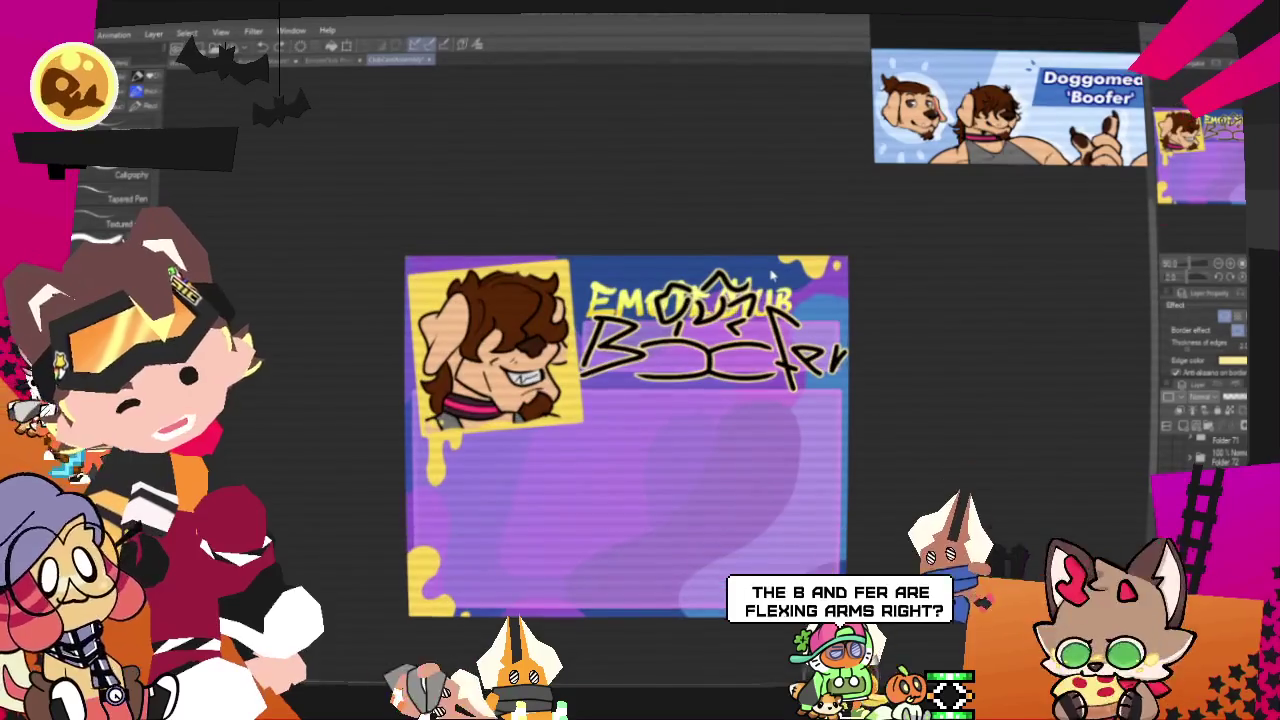
scroll(822, 494, up, 1)
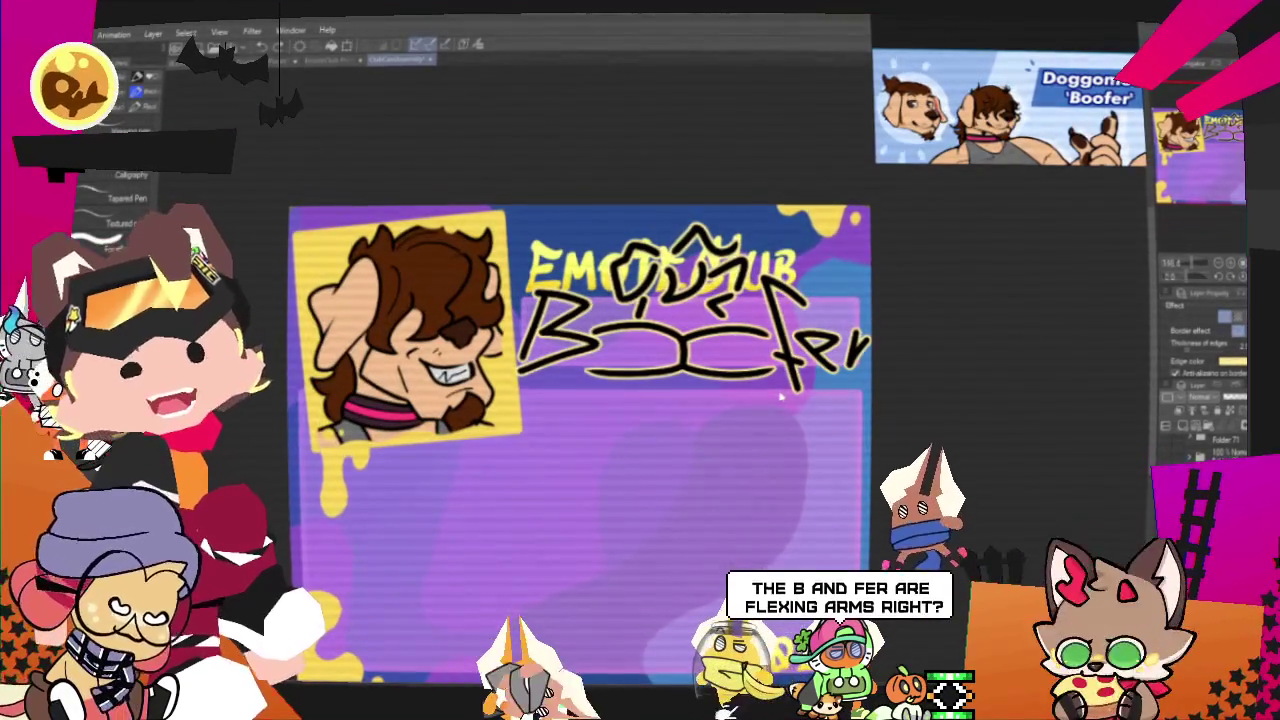
scroll(683, 272, up, 1)
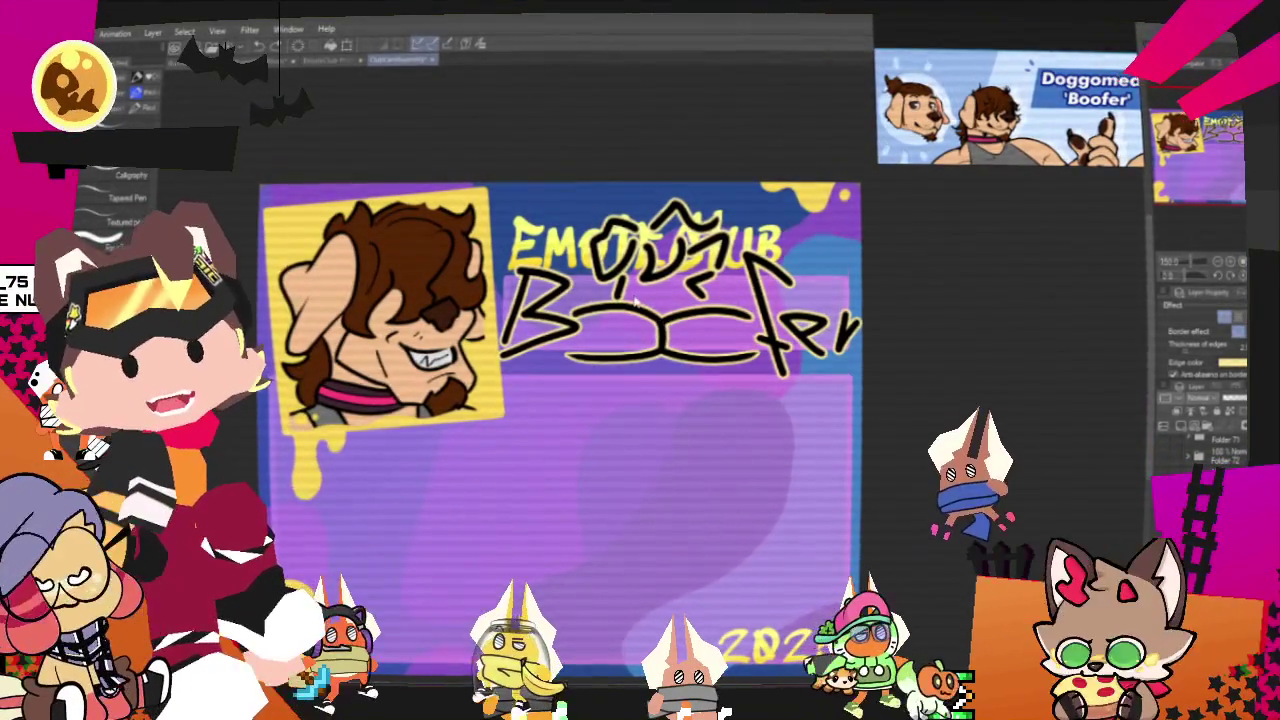
scroll(633, 289, down, 1)
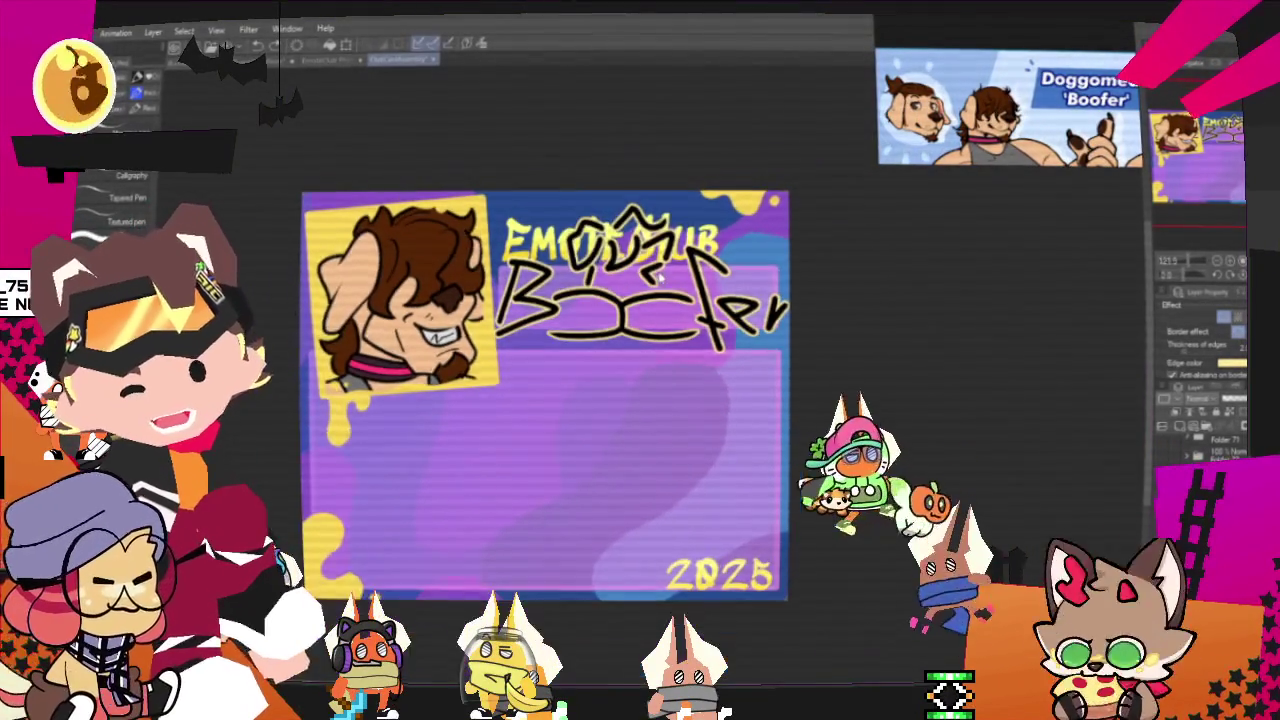
scroll(628, 285, up, 1)
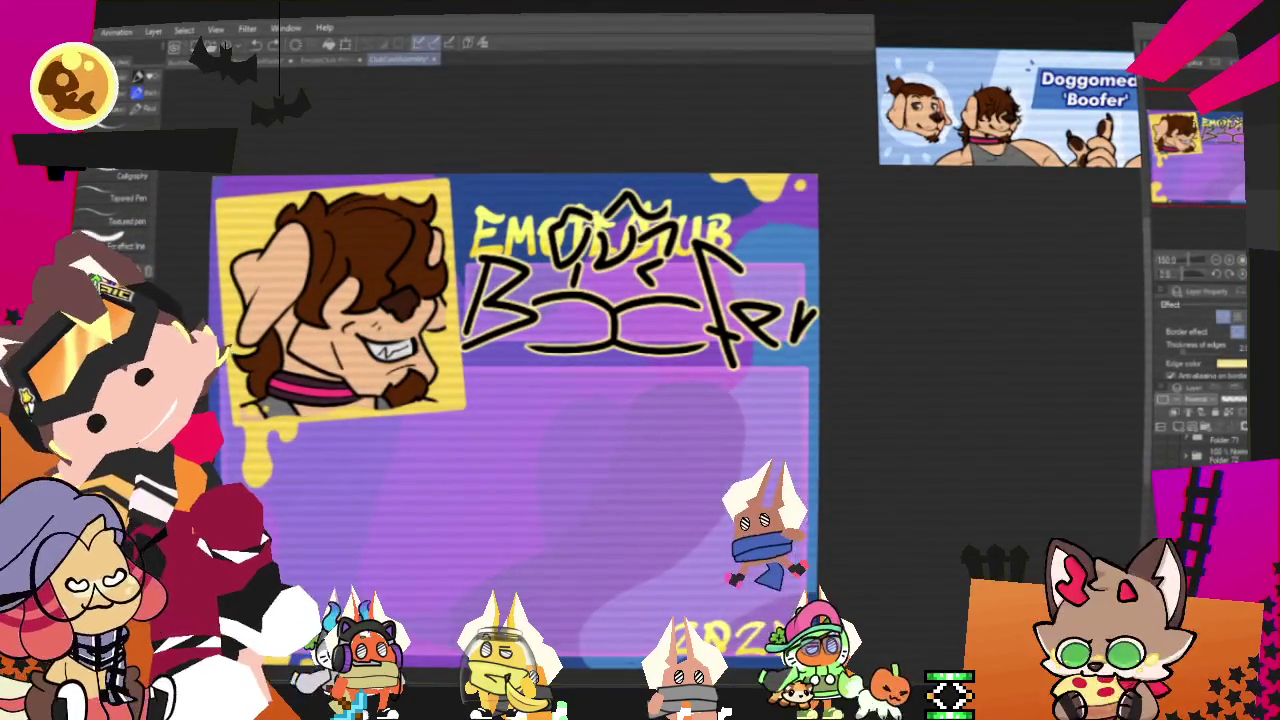
key(alt+f)
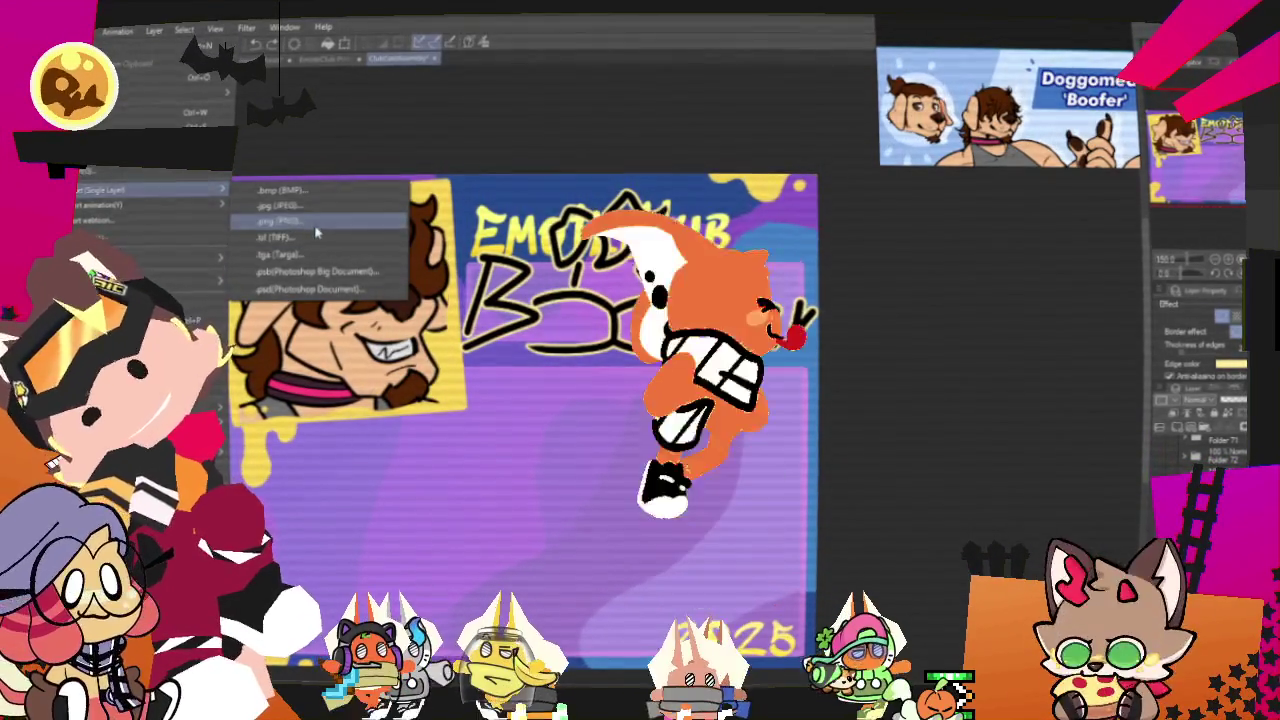
click(315, 232)
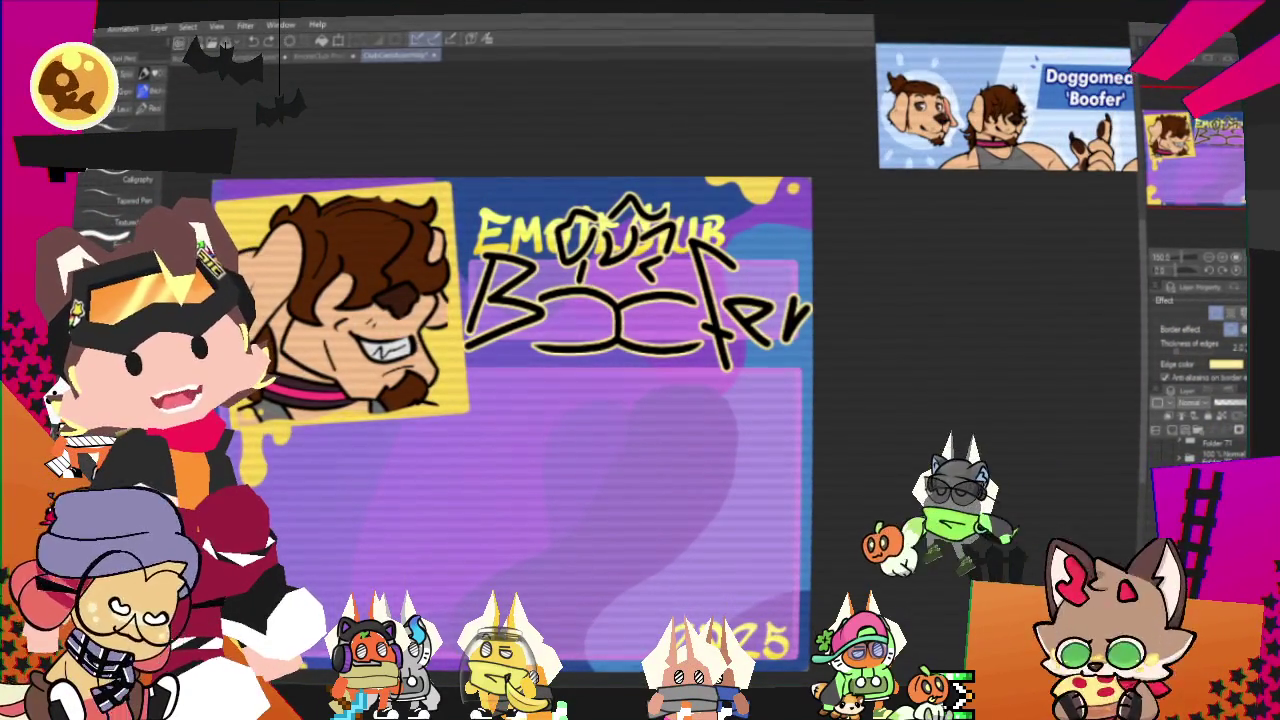
key(ctrl+shift+e)
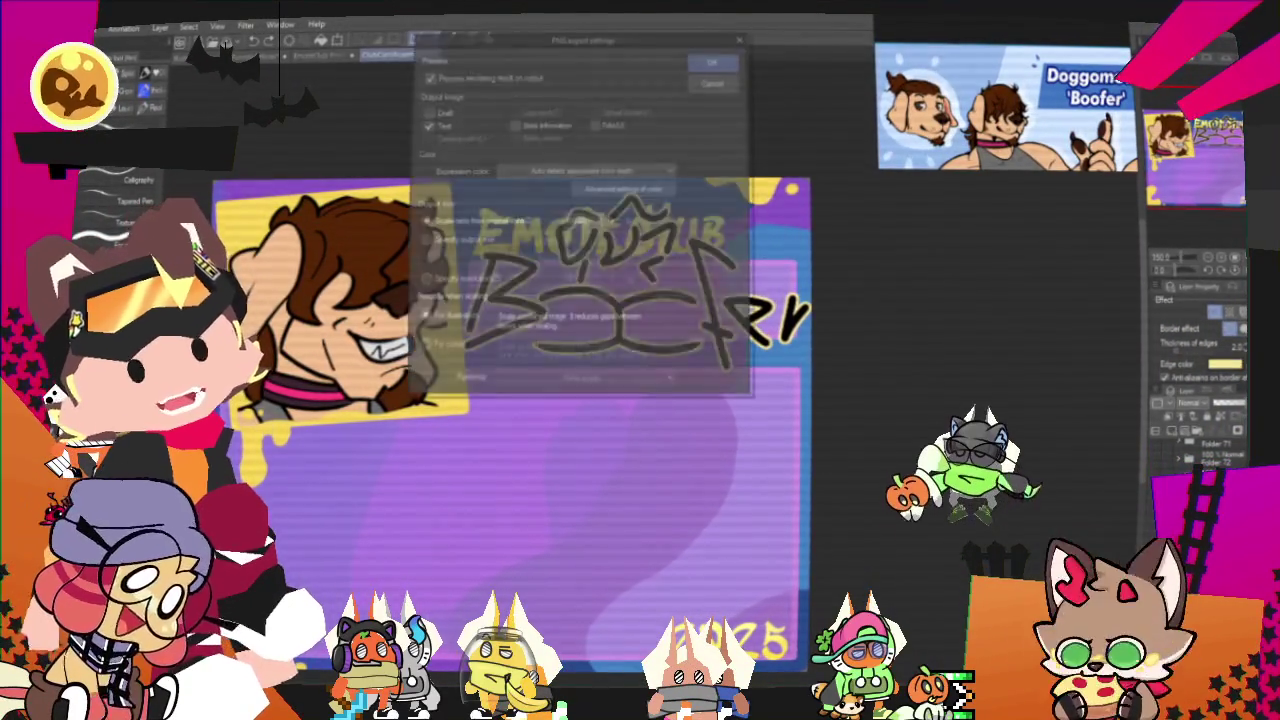
click(714, 60)
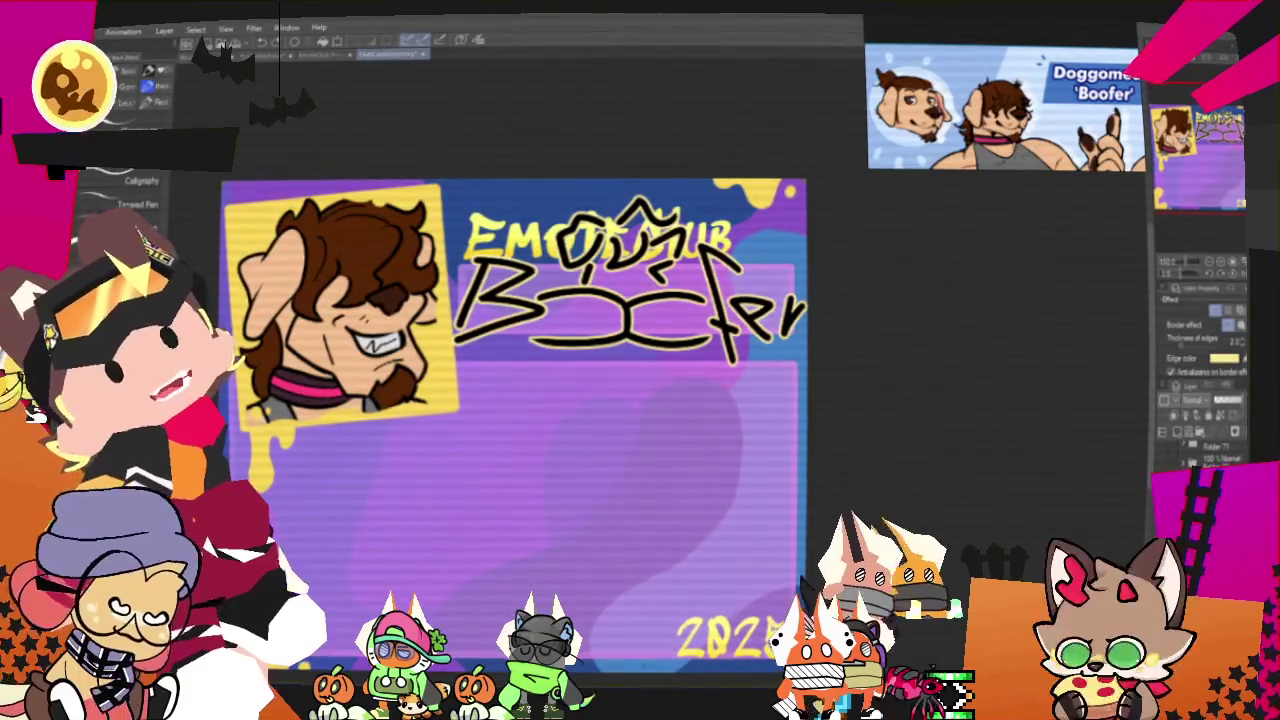
Look over the dog-face close-up and Boofer banner documents in turn
scroll(627, 602, down, 2)
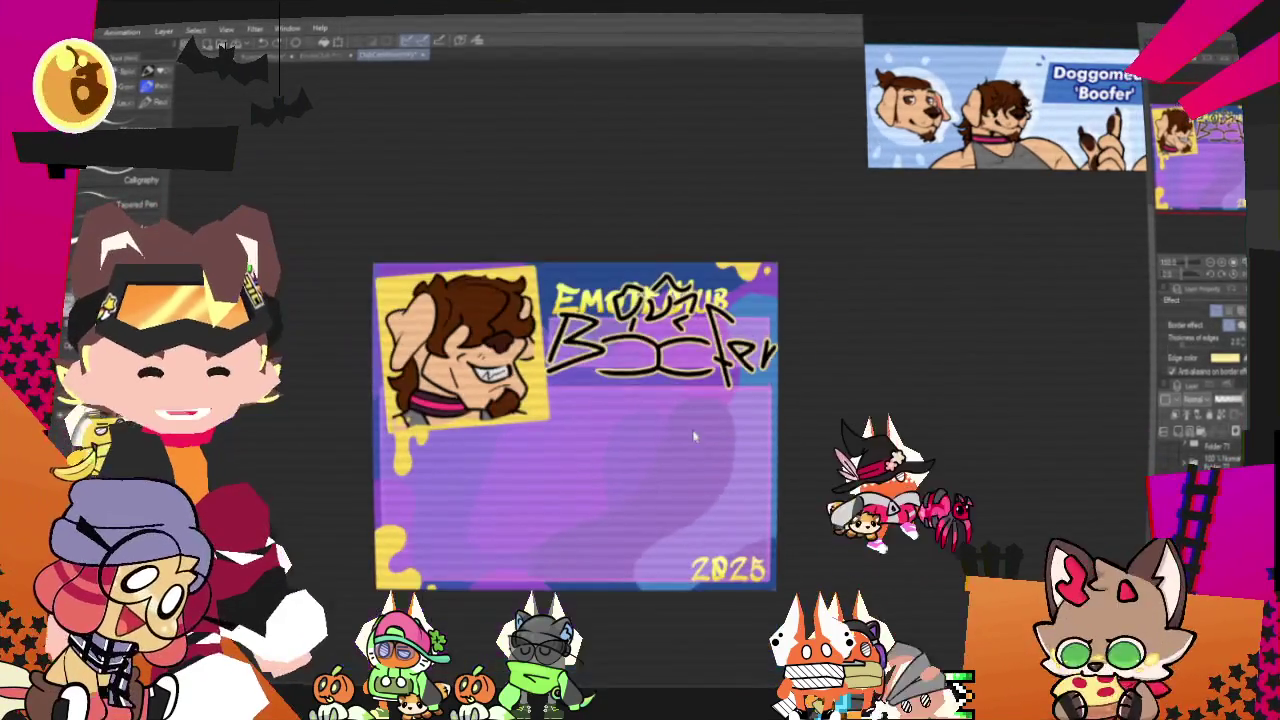
scroll(459, 399, up, 2)
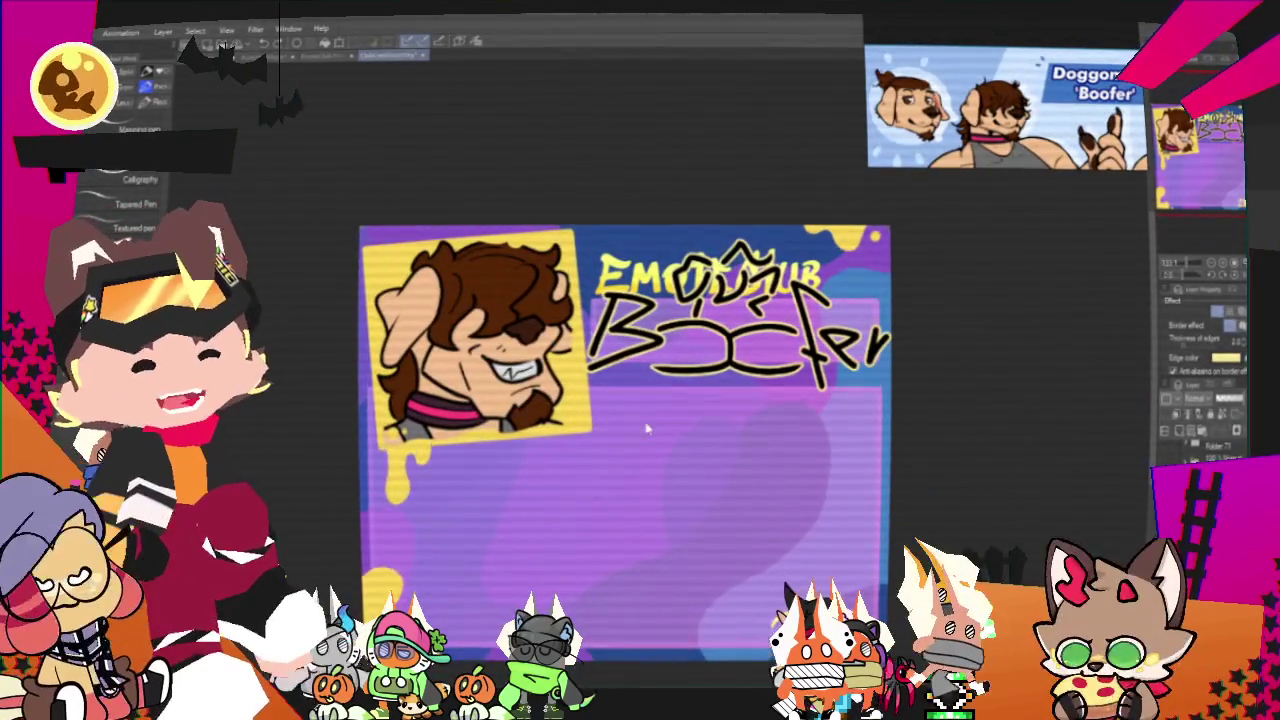
scroll(646, 428, up, 1)
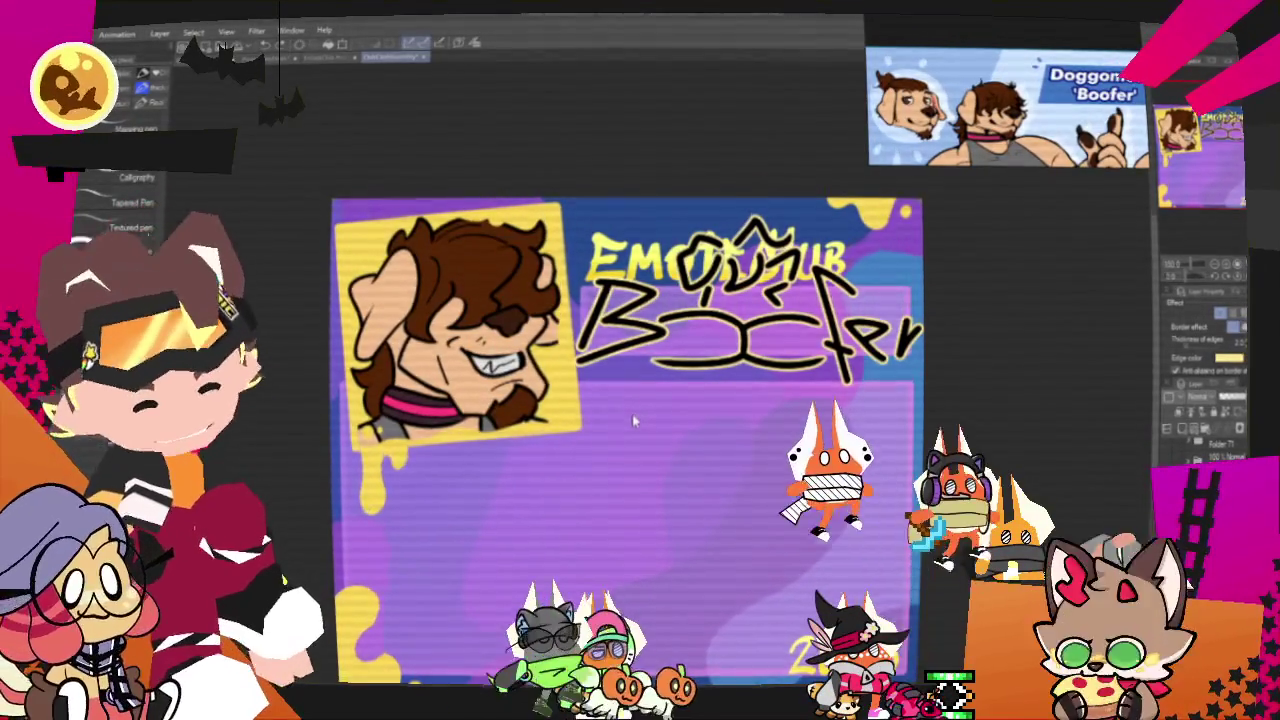
scroll(632, 420, down, 1)
scroll(288, 147, down, 1)
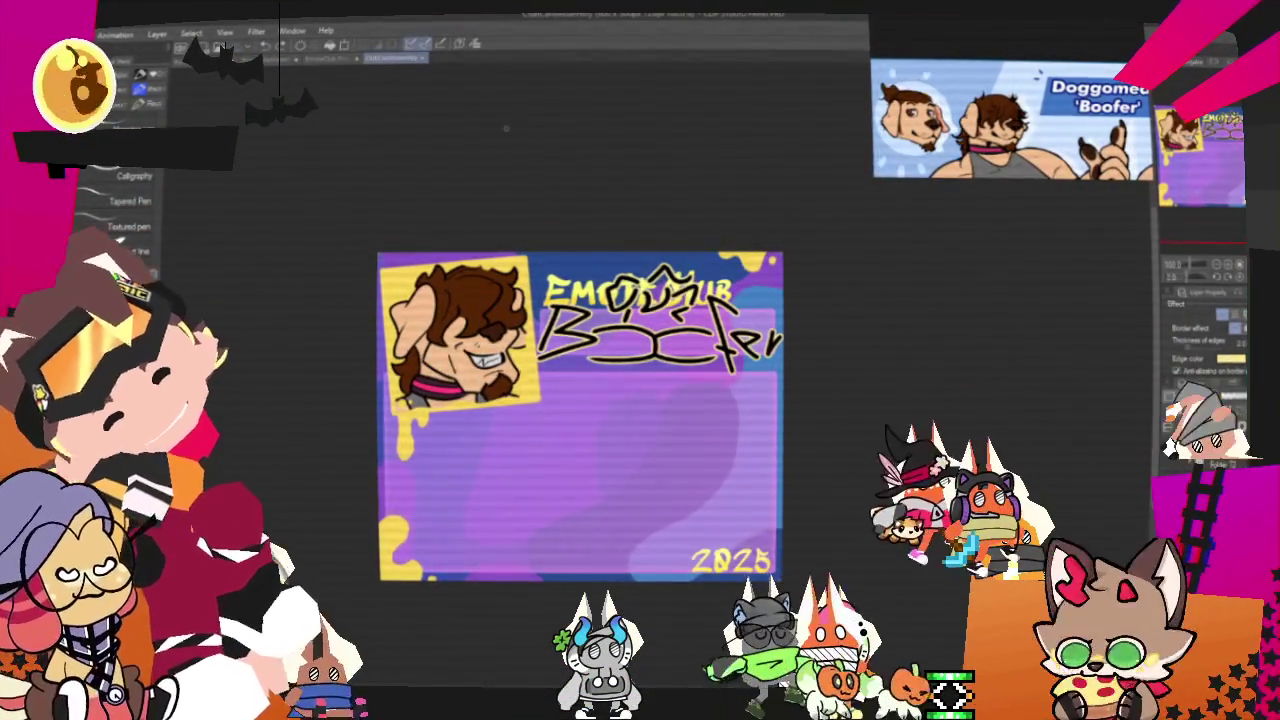
scroll(531, 229, down, 1)
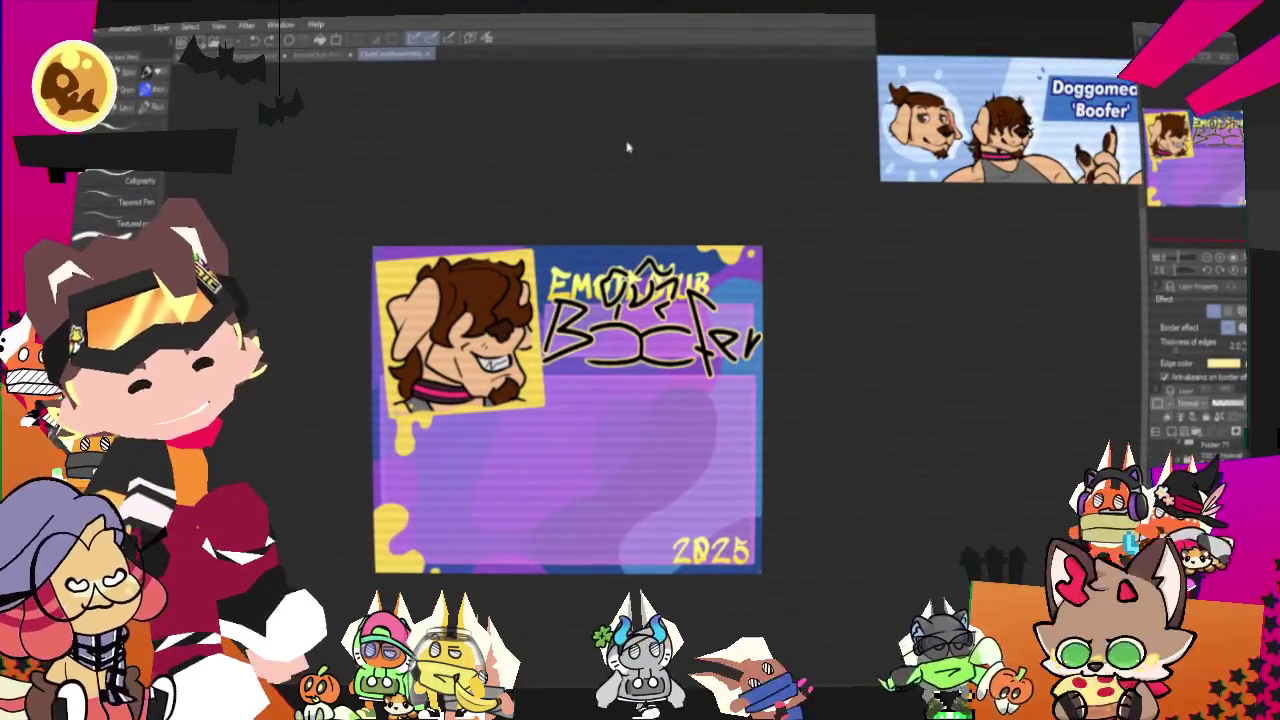
click(320, 53)
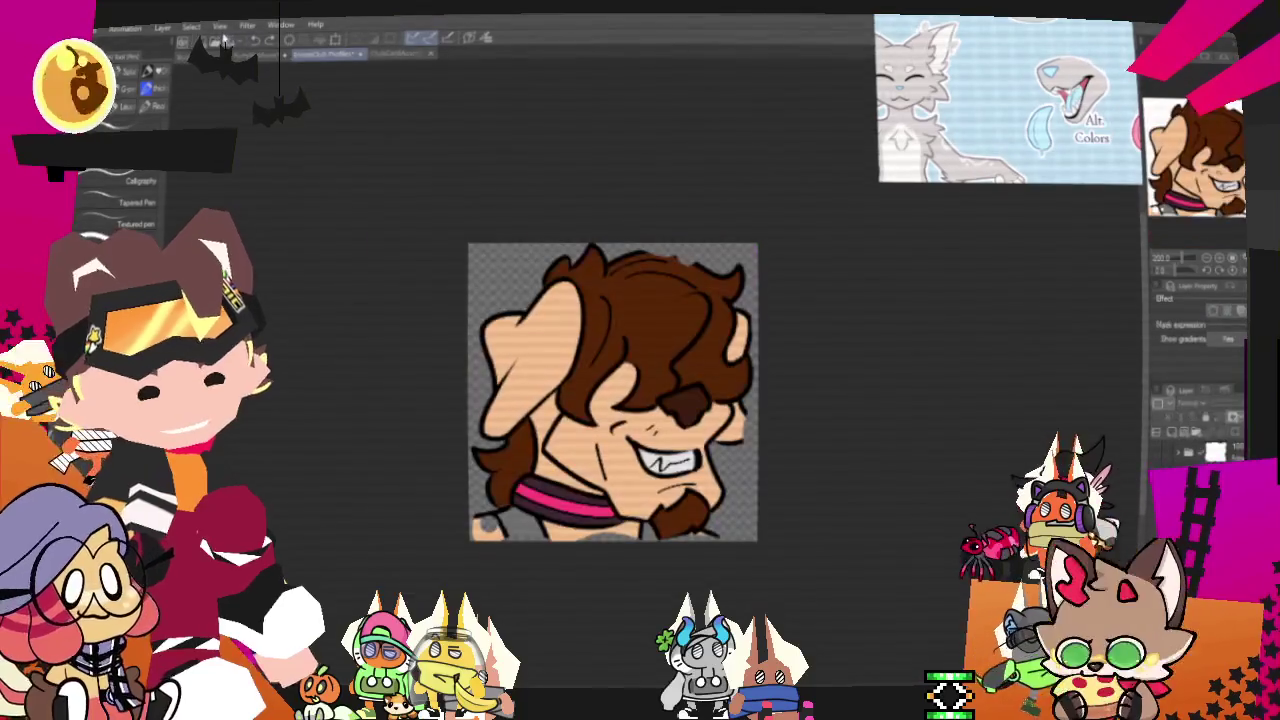
click(400, 53)
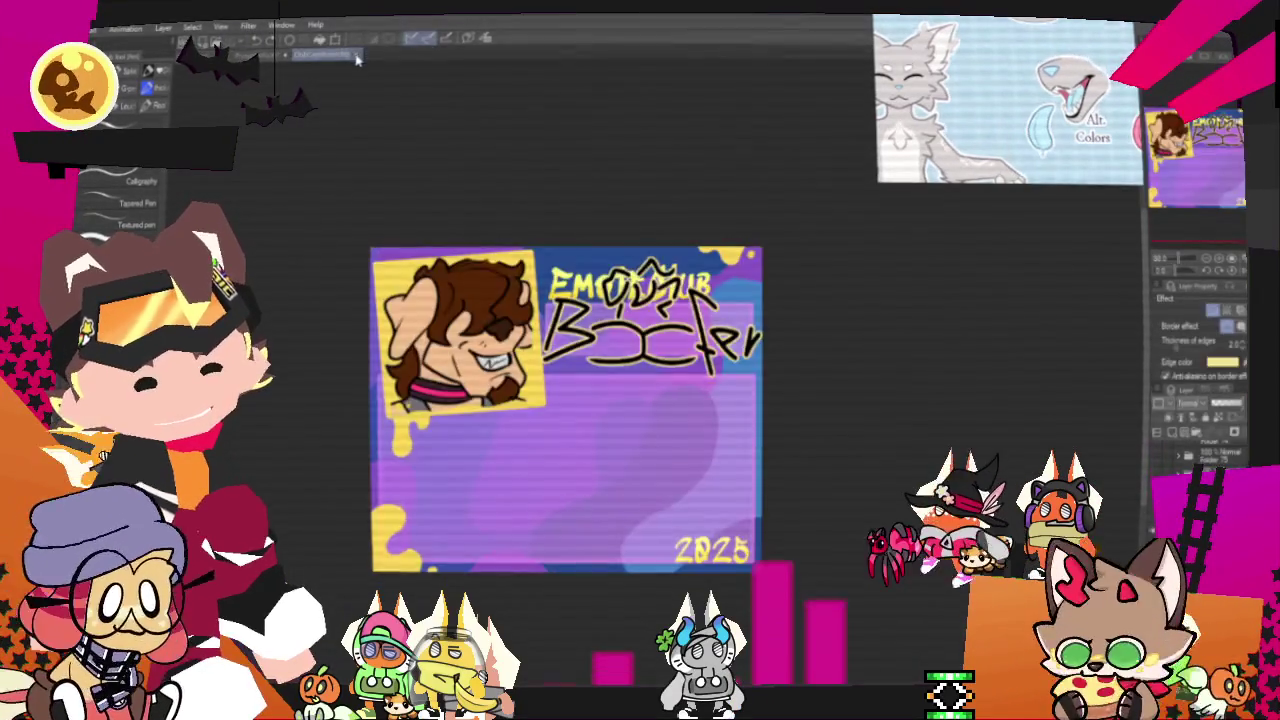
click(285, 55)
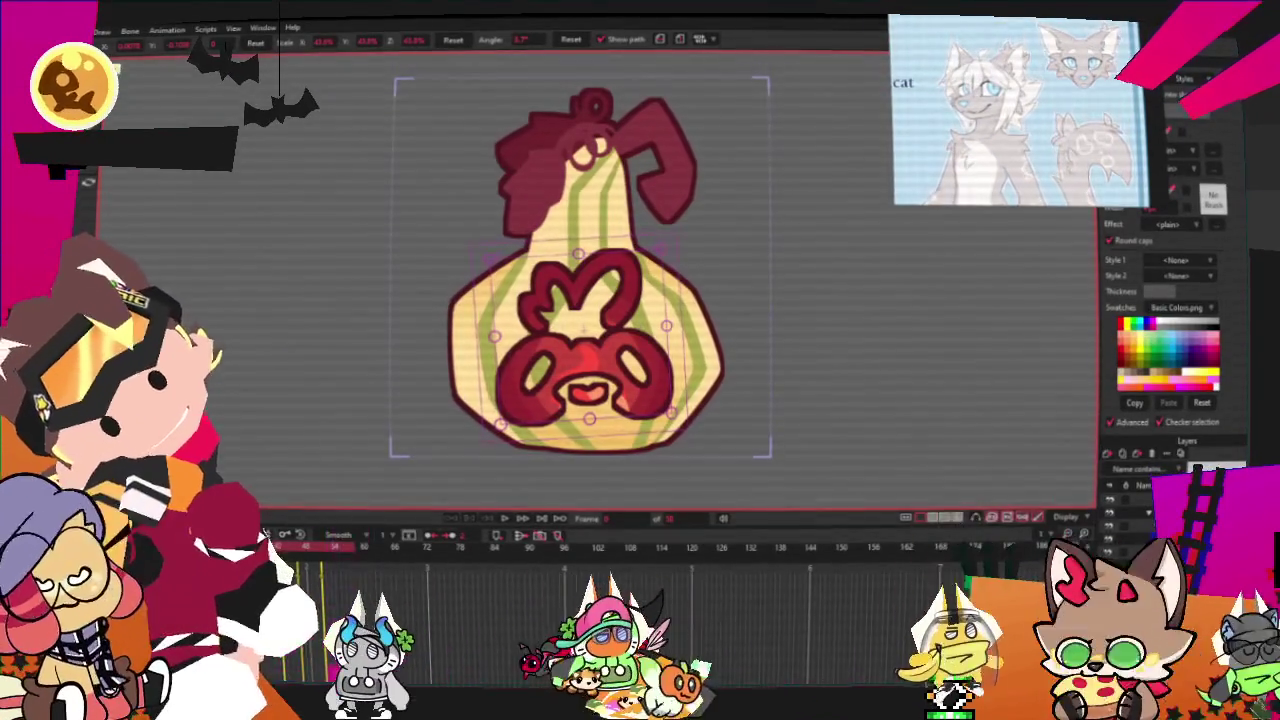
Open the recent YCH spooky emote .moho file
click(85, 30)
mouse_move(160, 87)
click(303, 106)
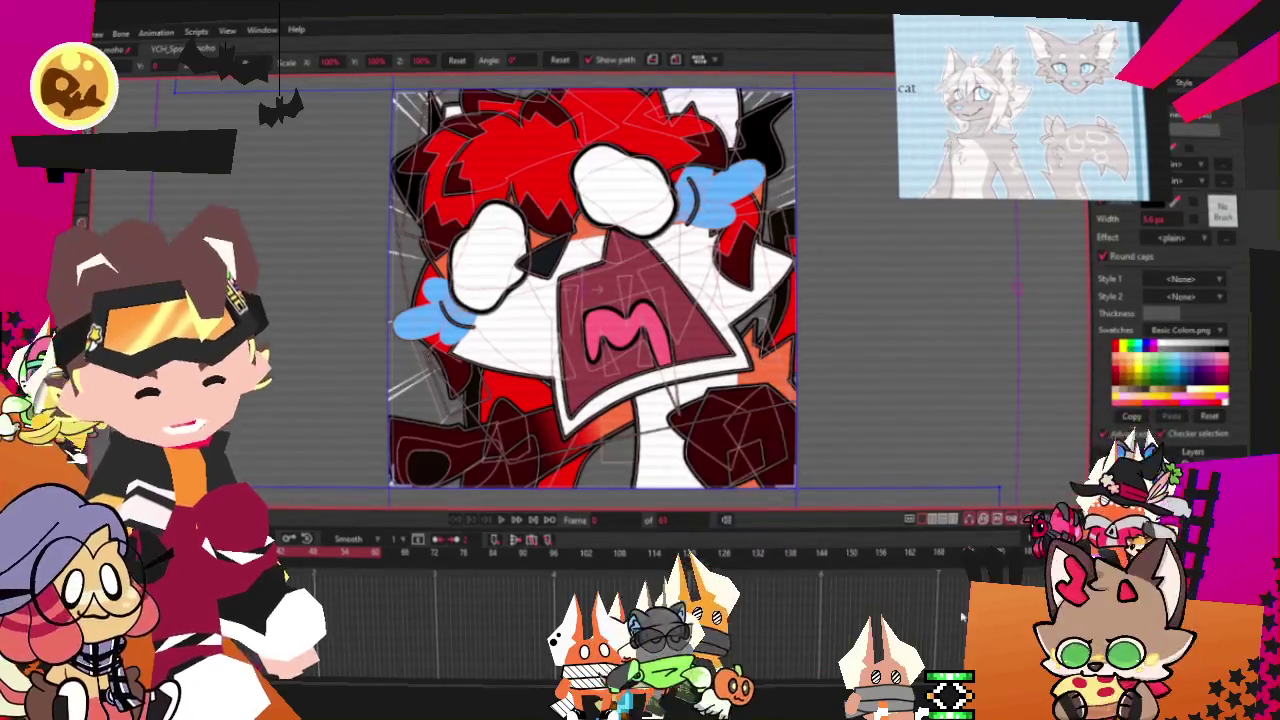
Zoom the canvas and play the emote's animation preview
scroll(818, 229, down, 3)
scroll(797, 269, up, 2)
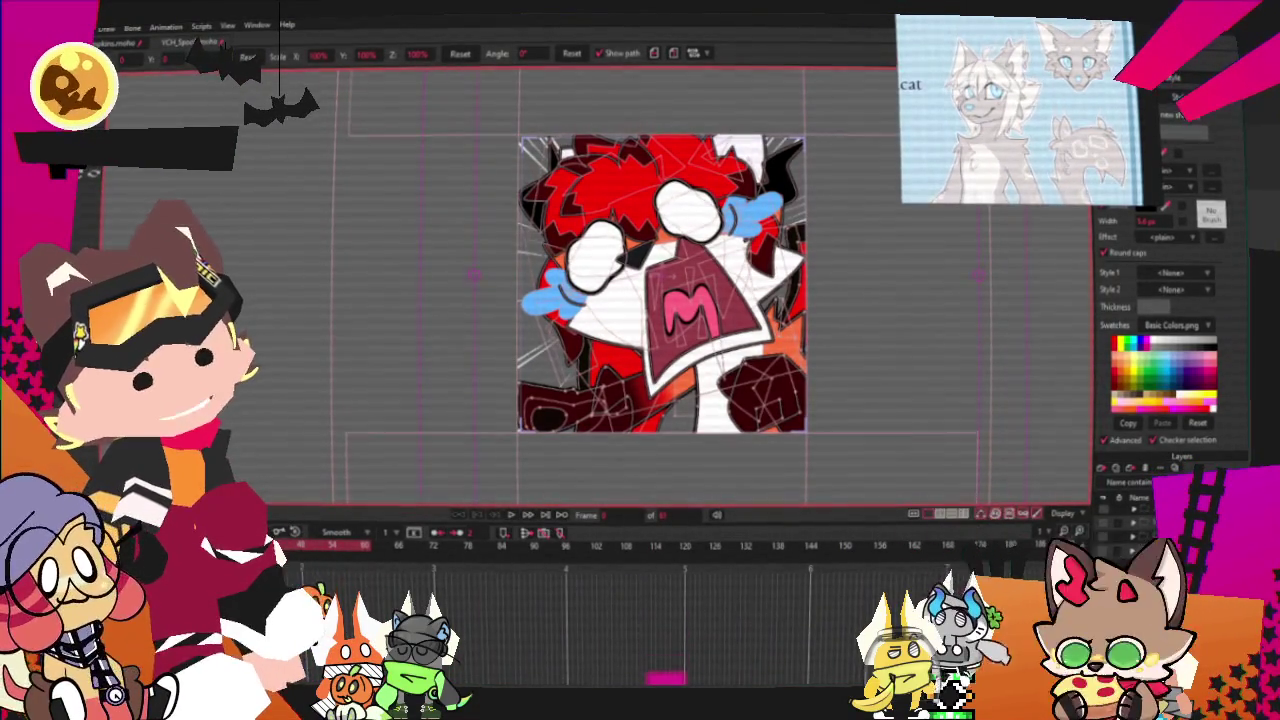
scroll(600, 290, up, 1)
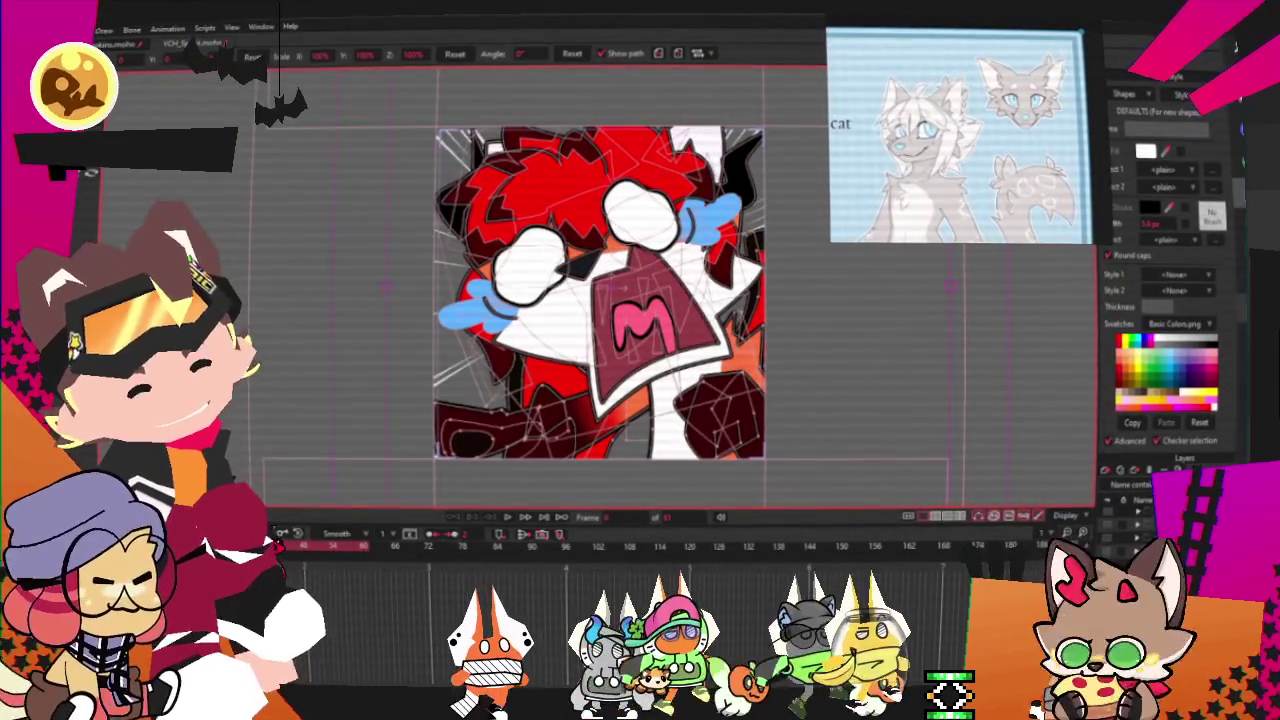
key(space)
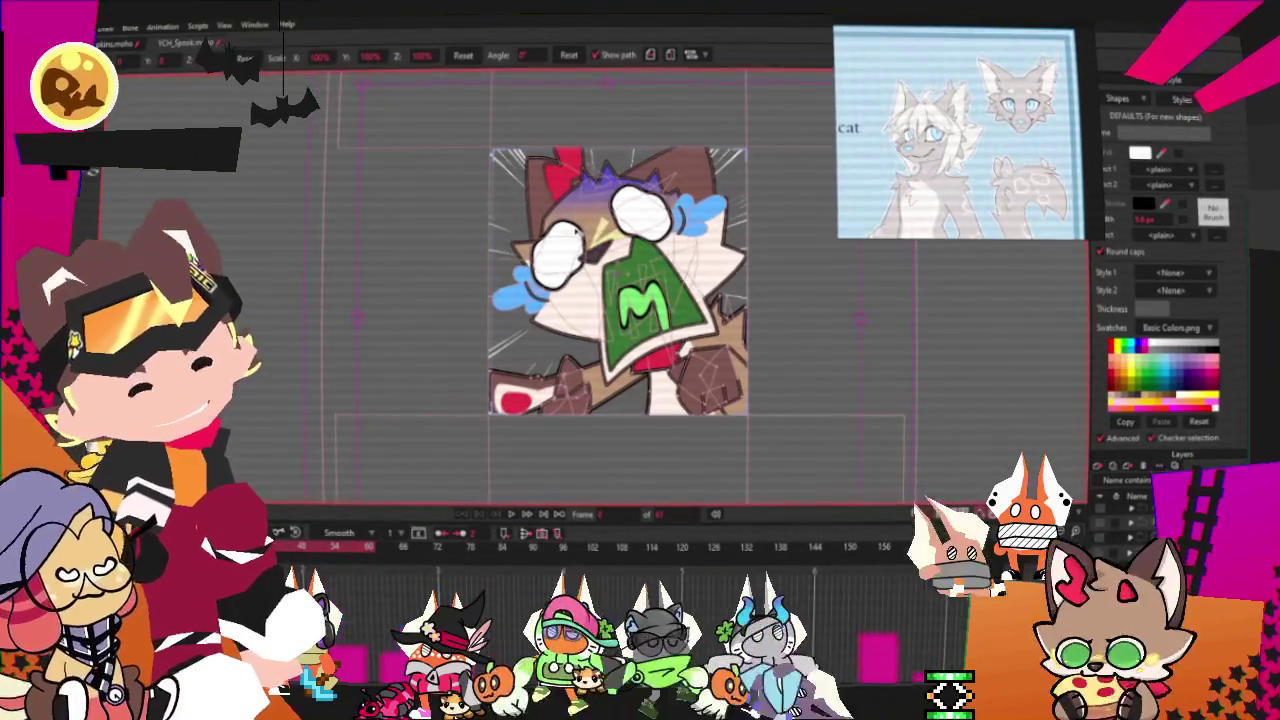
scroll(614, 253, up, 2)
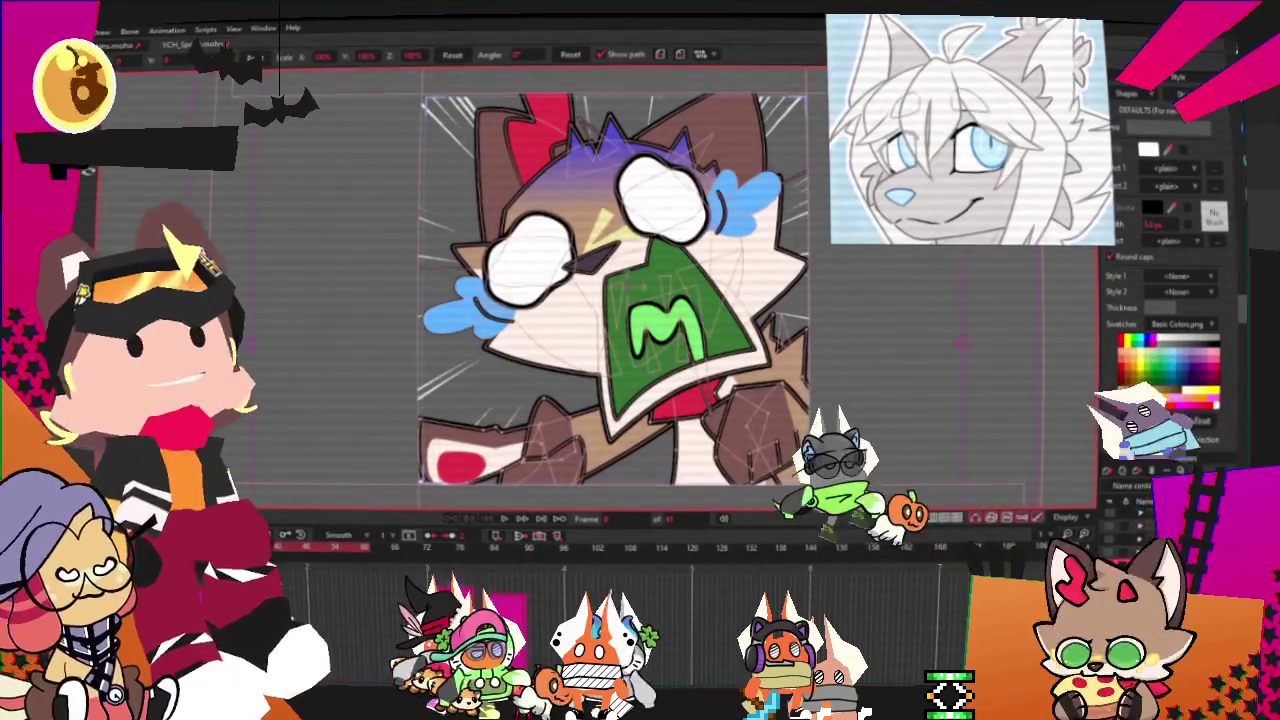
Select the cat's head shape and change its Fill Effect from Gradient to <plain>
click(868, 504)
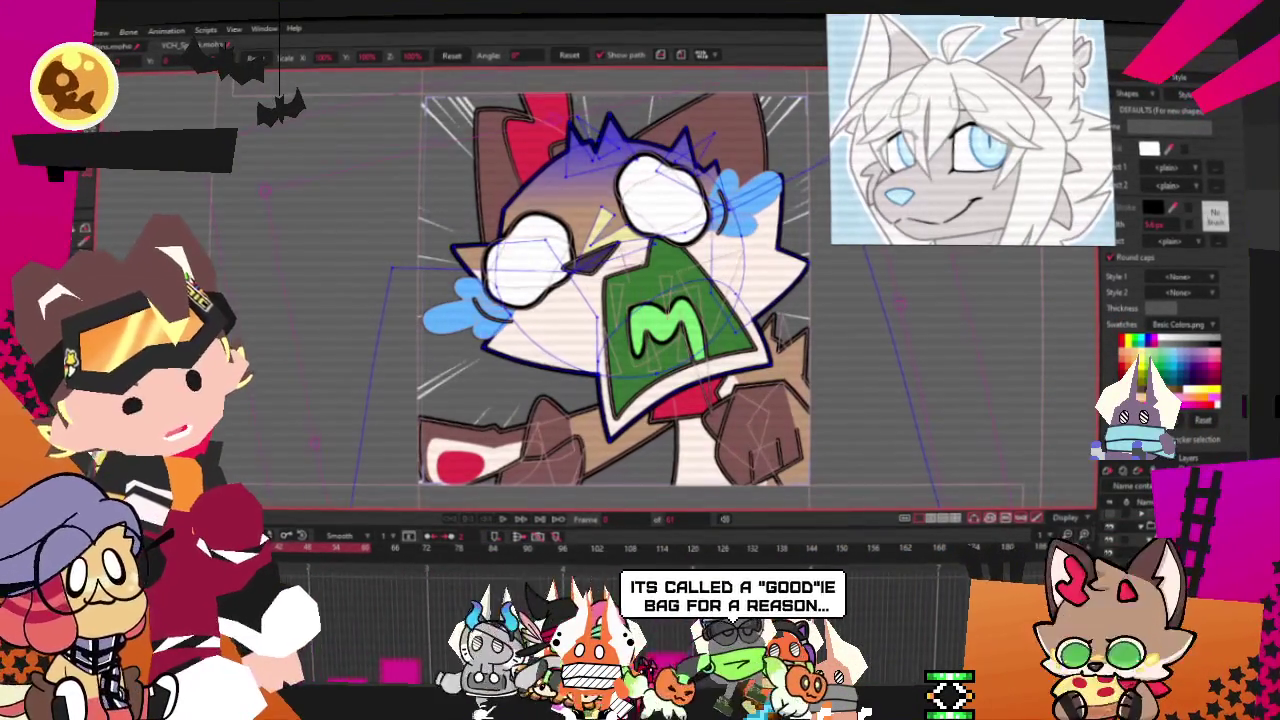
key(g)
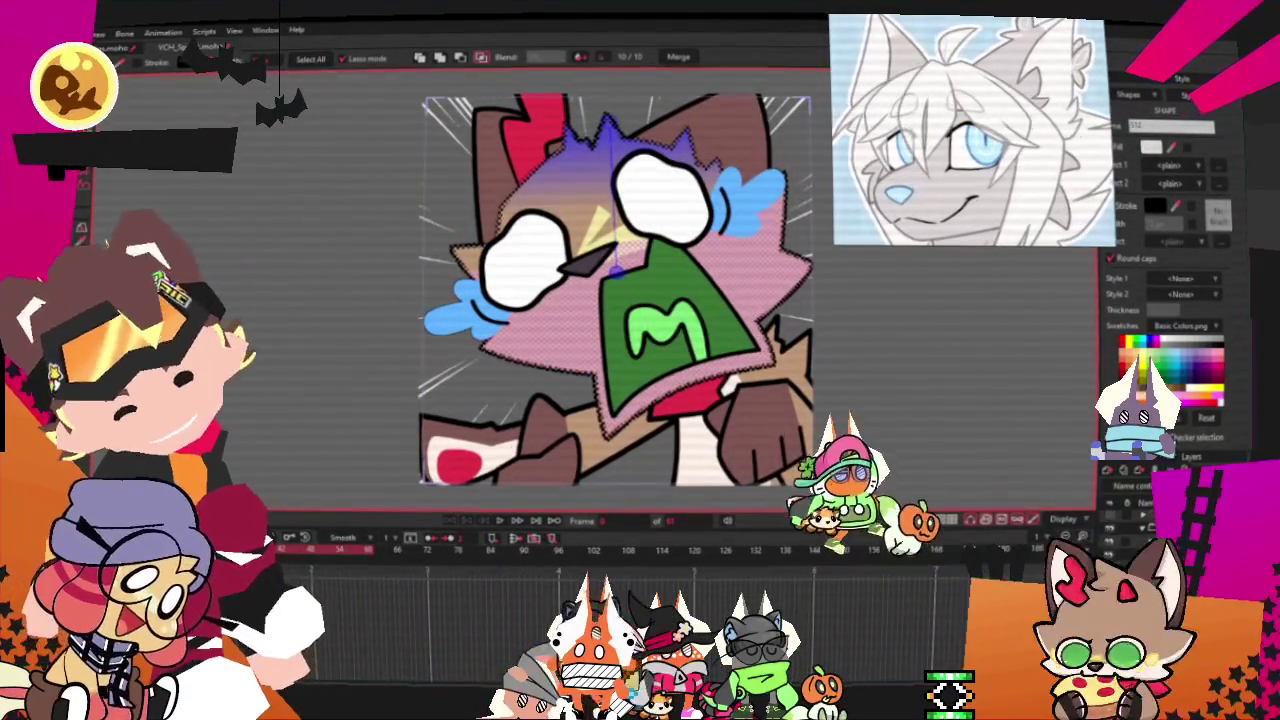
key(u)
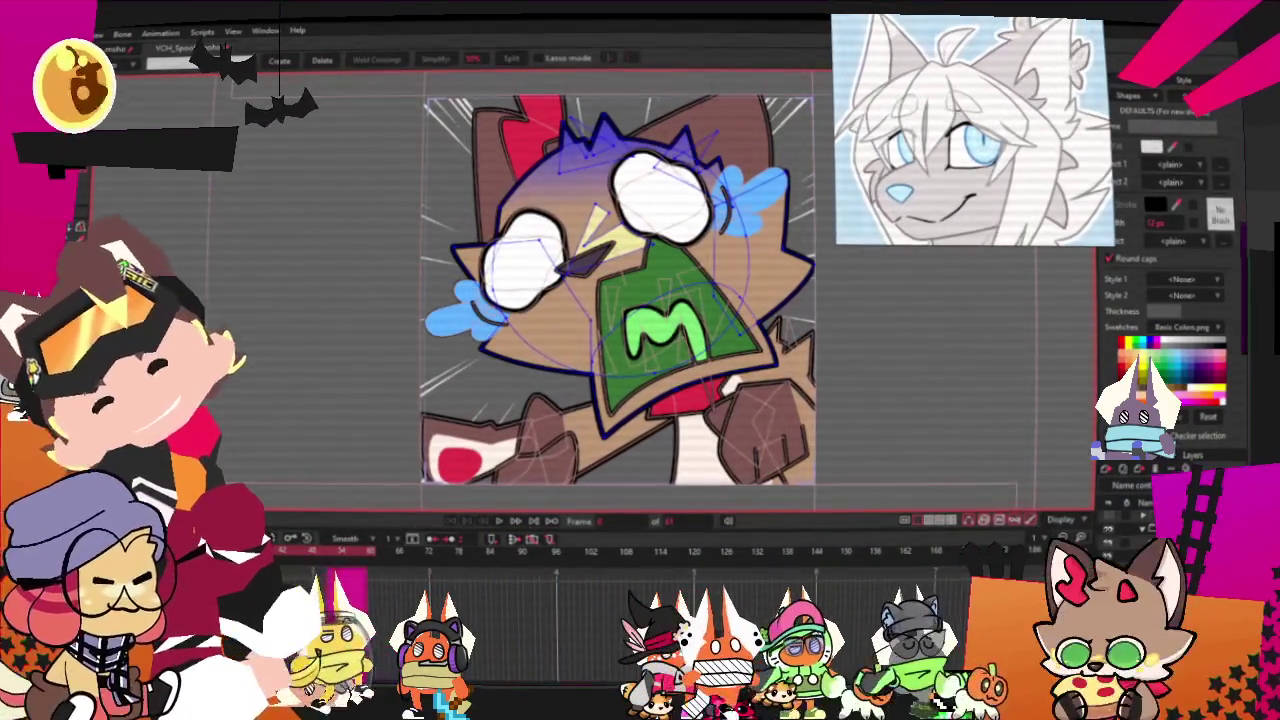
key(g)
click(1165, 179)
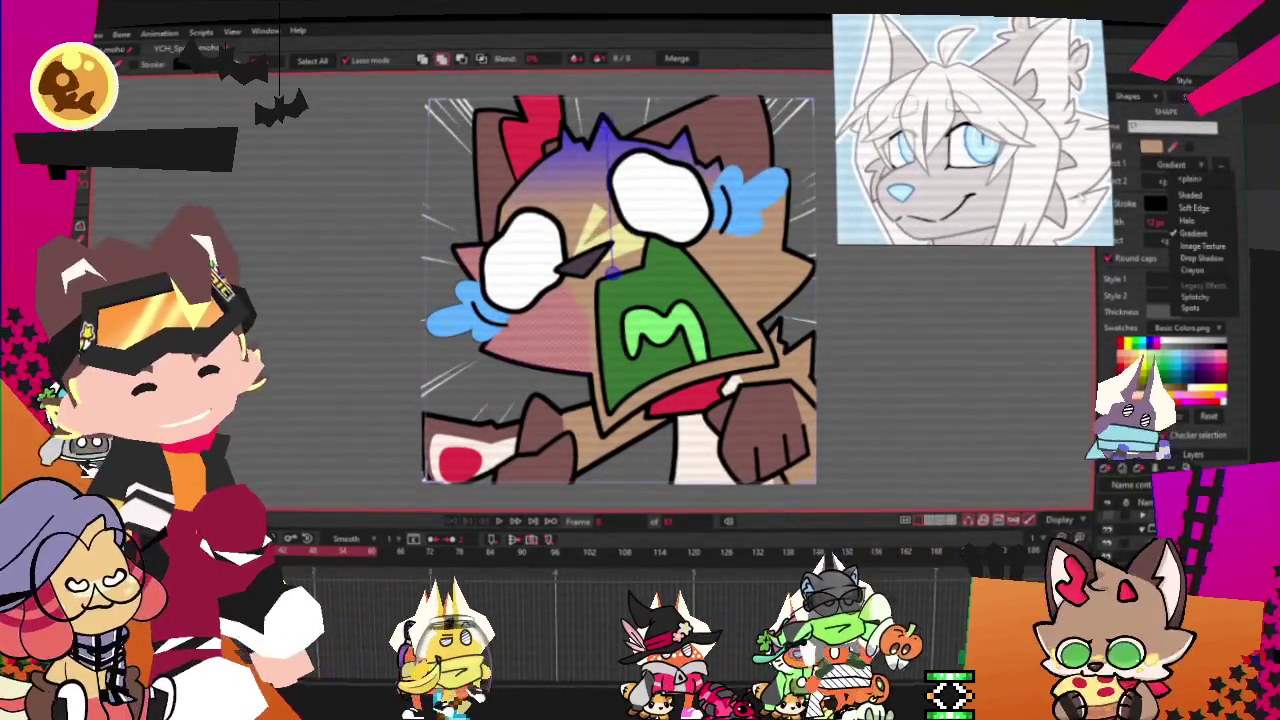
click(1200, 246)
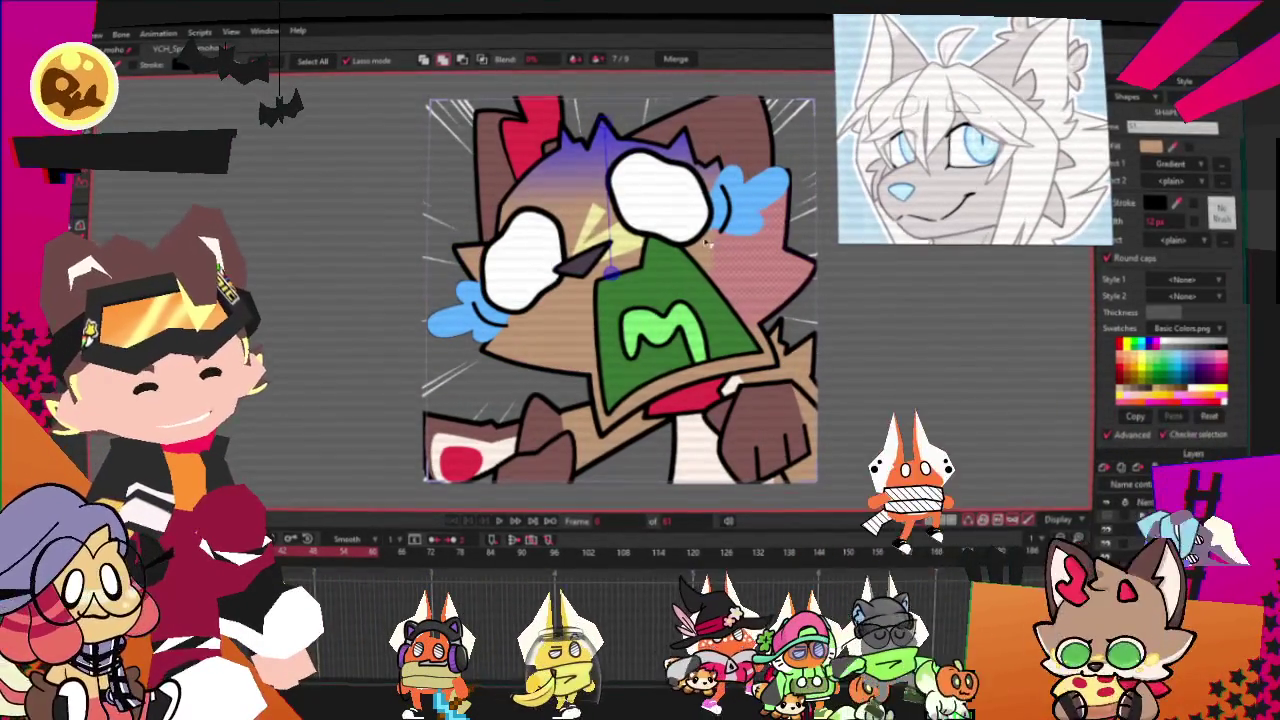
click(1195, 180)
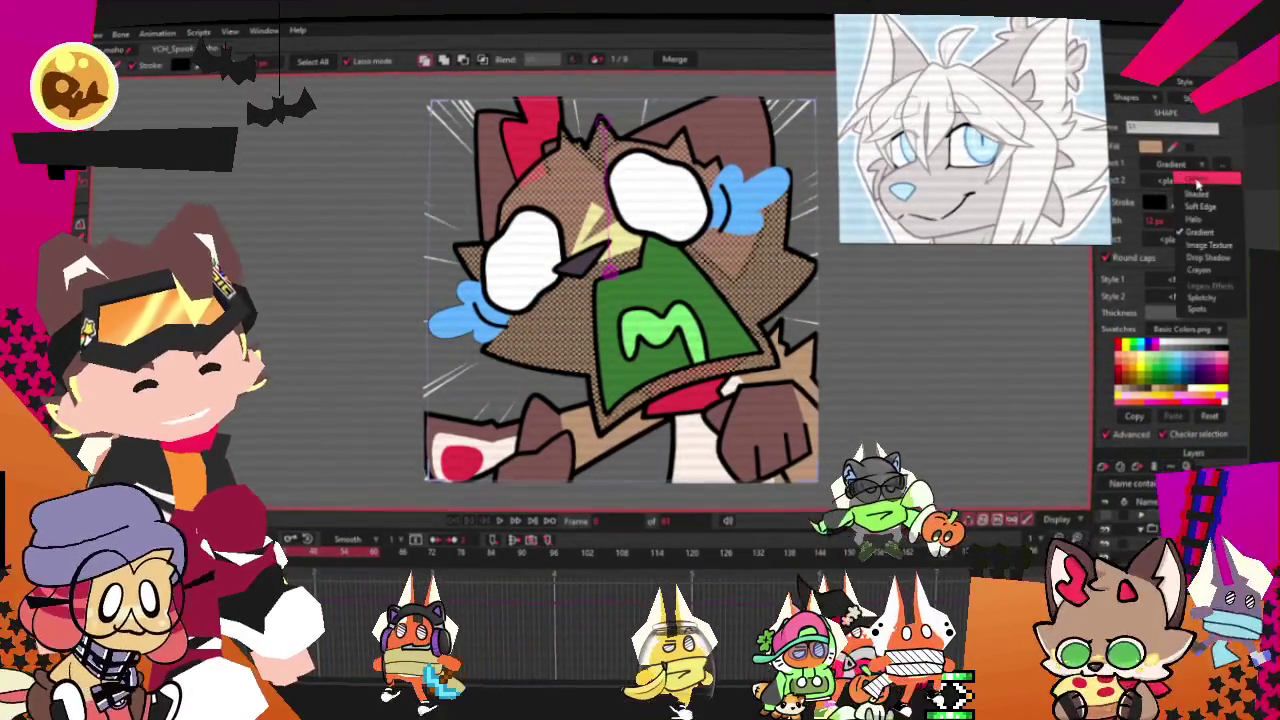
click(1205, 179)
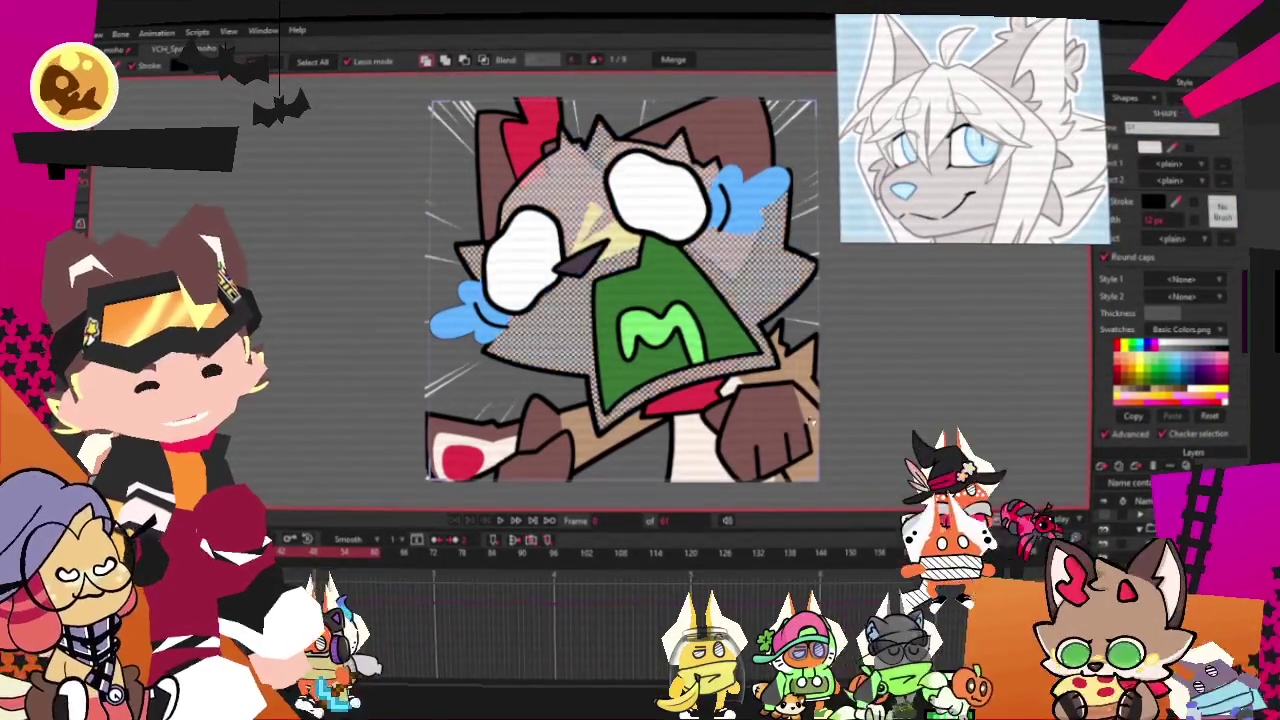
Zoom in on the face and select the dark triangular nose shape
scroll(800, 411, up, 5)
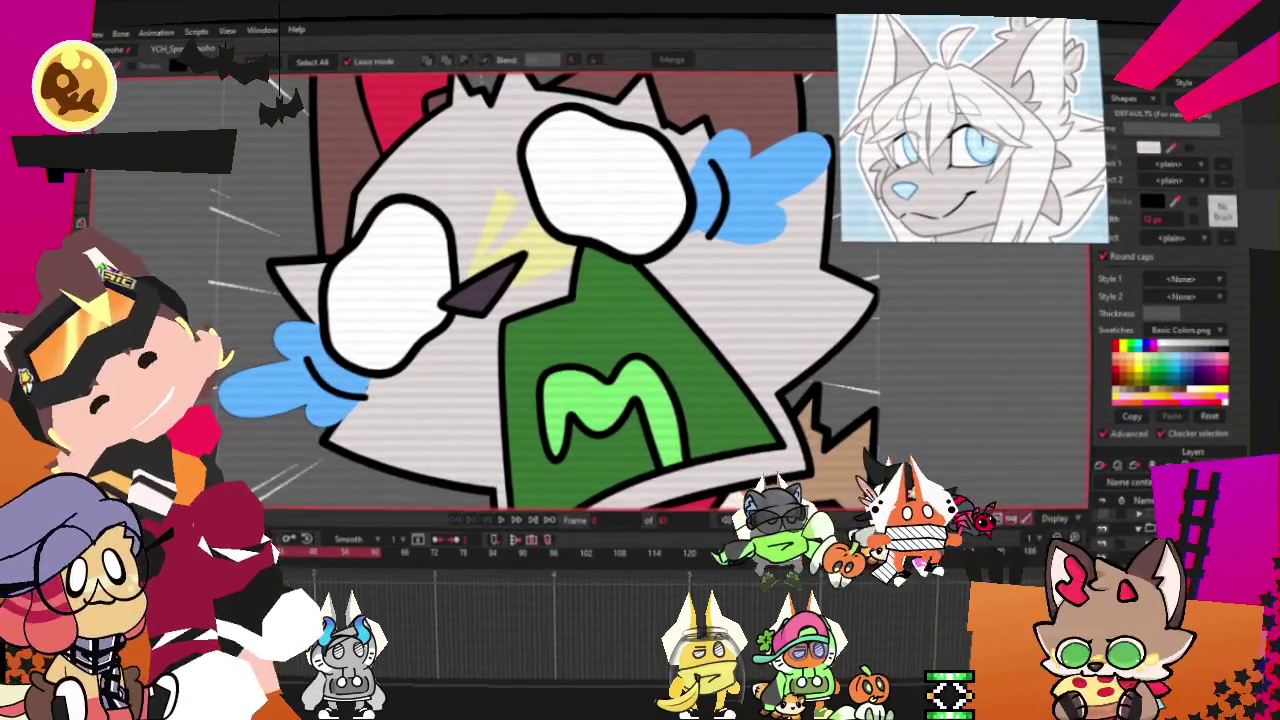
key(g)
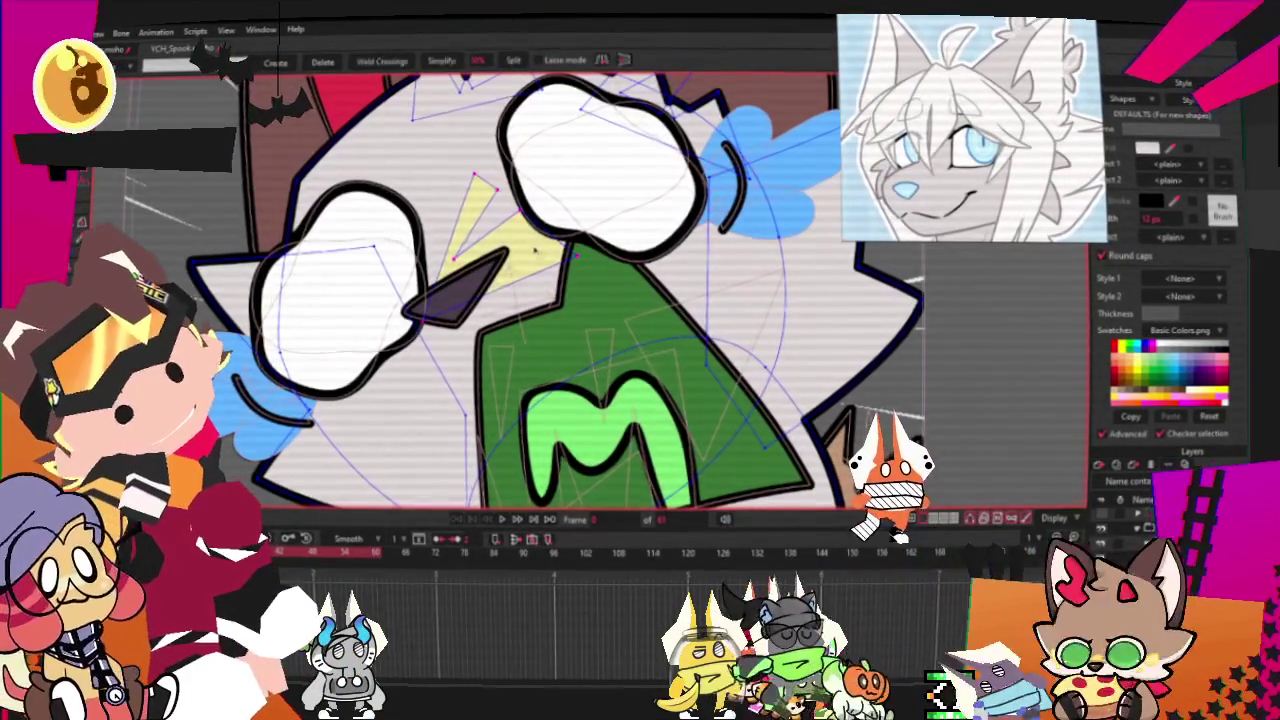
scroll(566, 272, down, 3)
scroll(464, 257, up, 3)
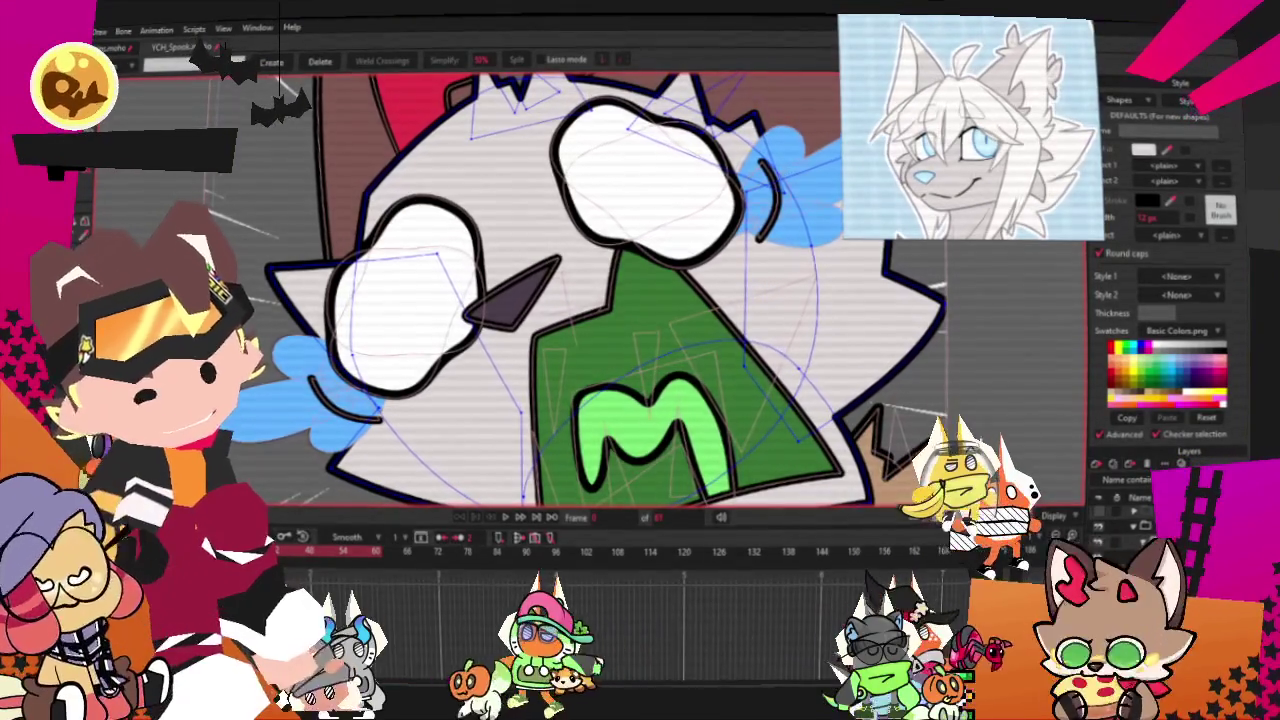
key(q)
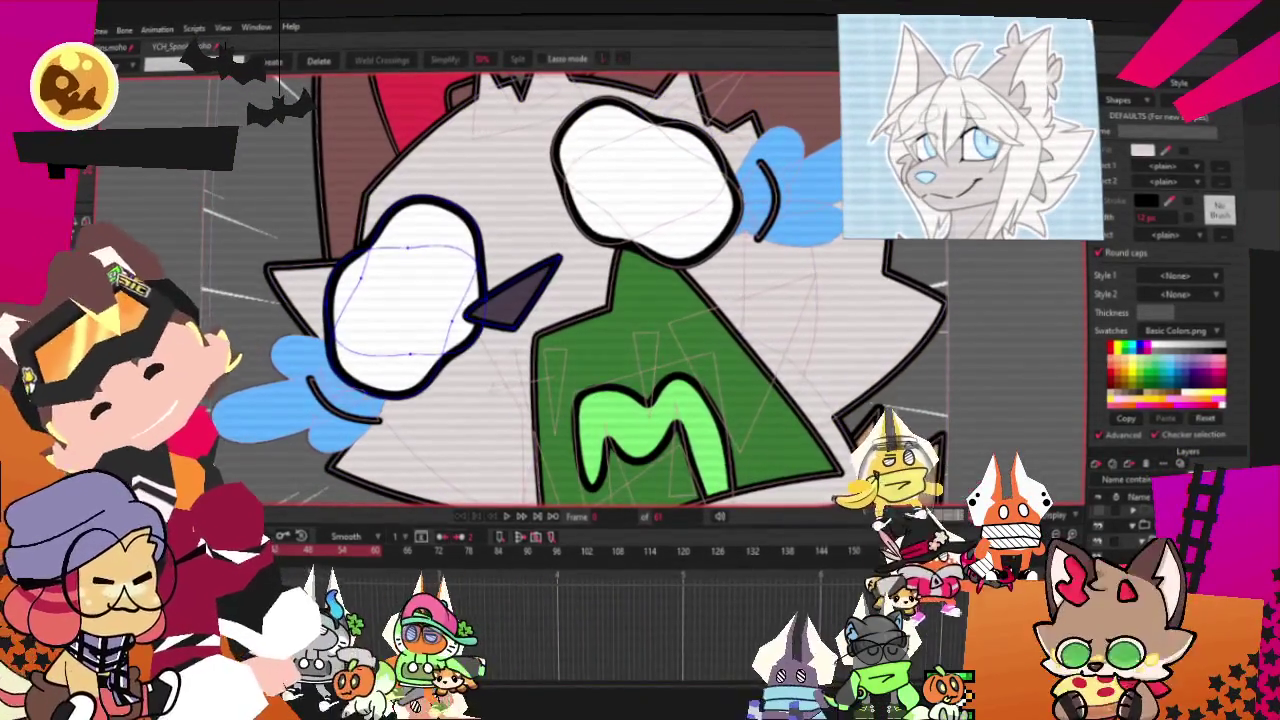
click(515, 290)
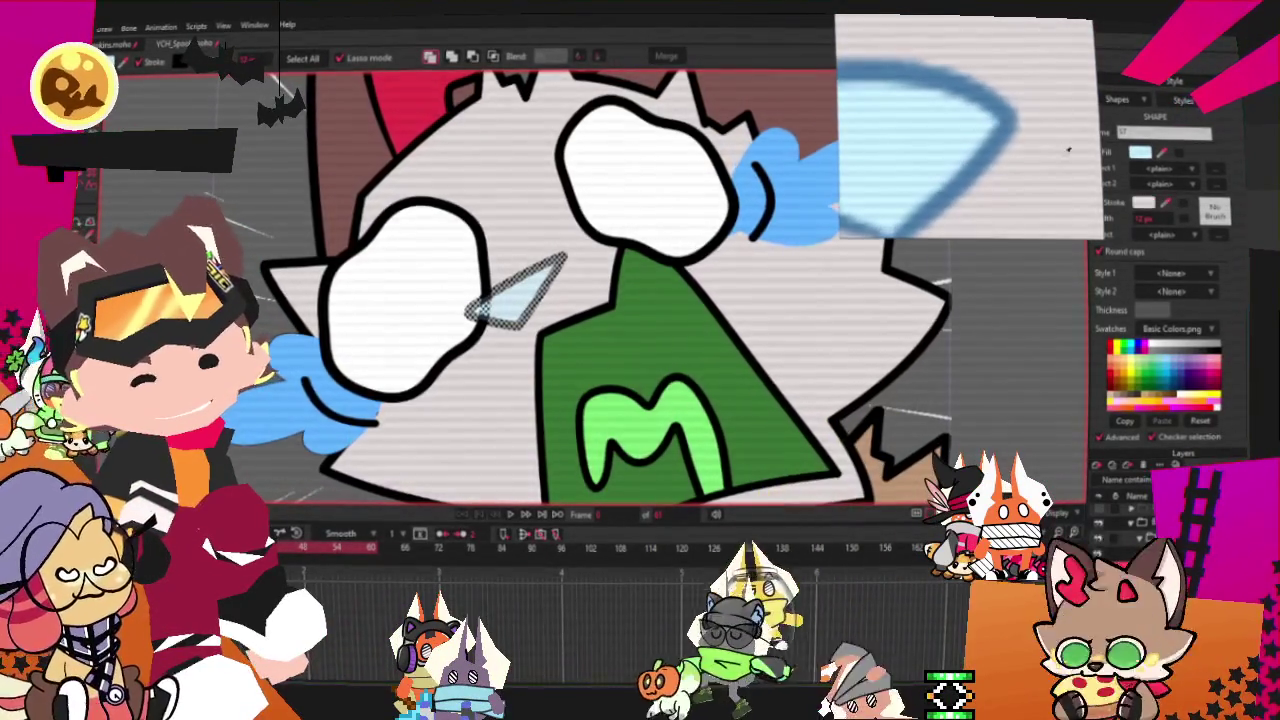
Move the light-blue nose triangle's top-right corner inward and its left corner up and outward
scroll(607, 196, down, 5)
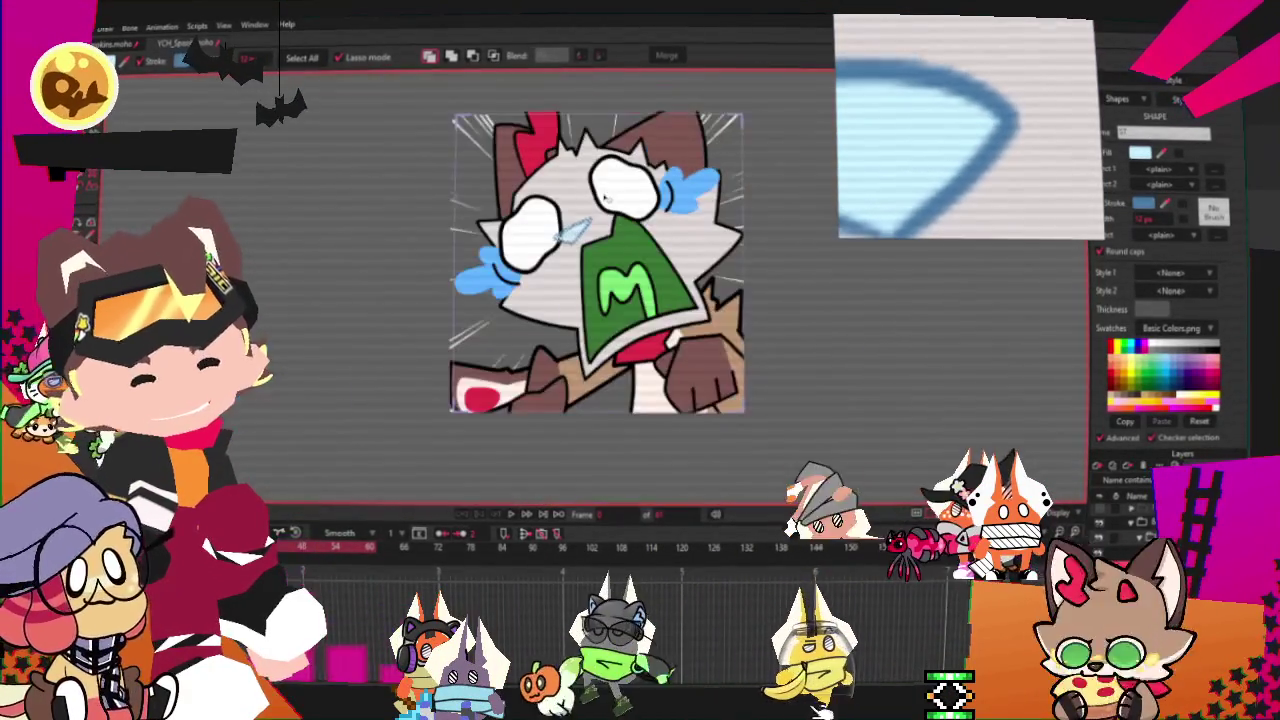
scroll(790, 360, up, 3)
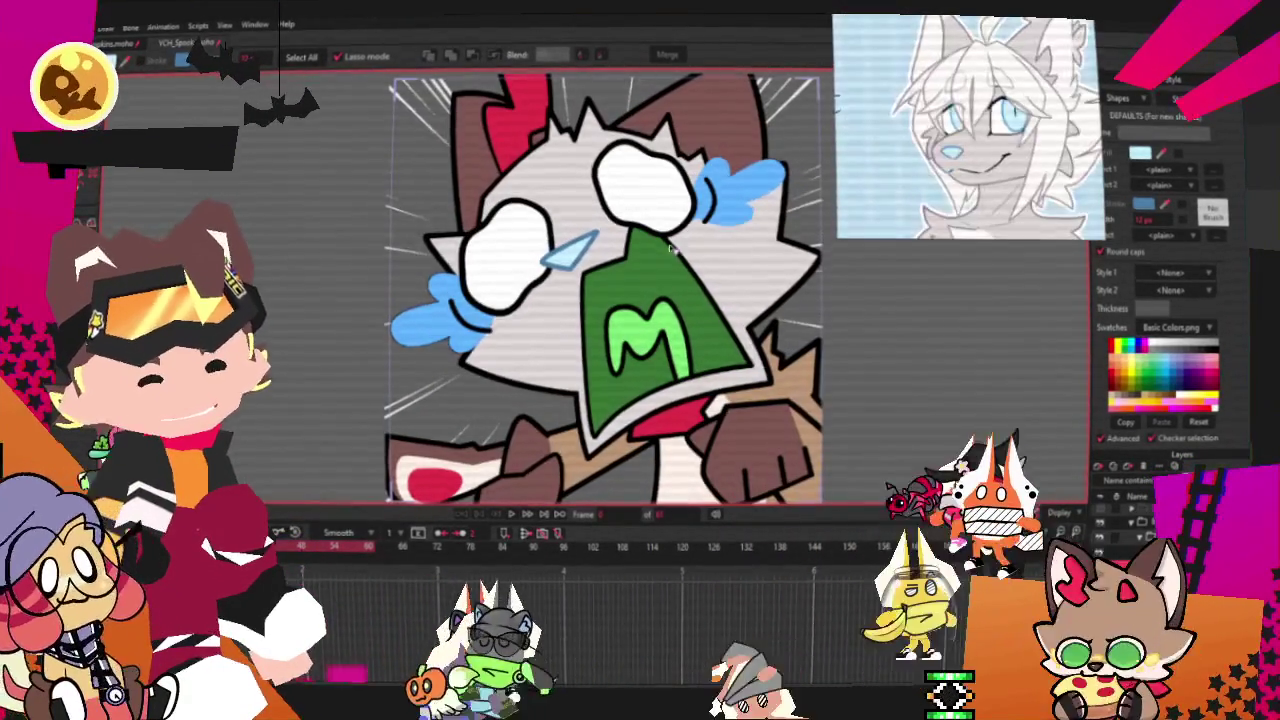
scroll(732, 214, up, 3)
key(t)
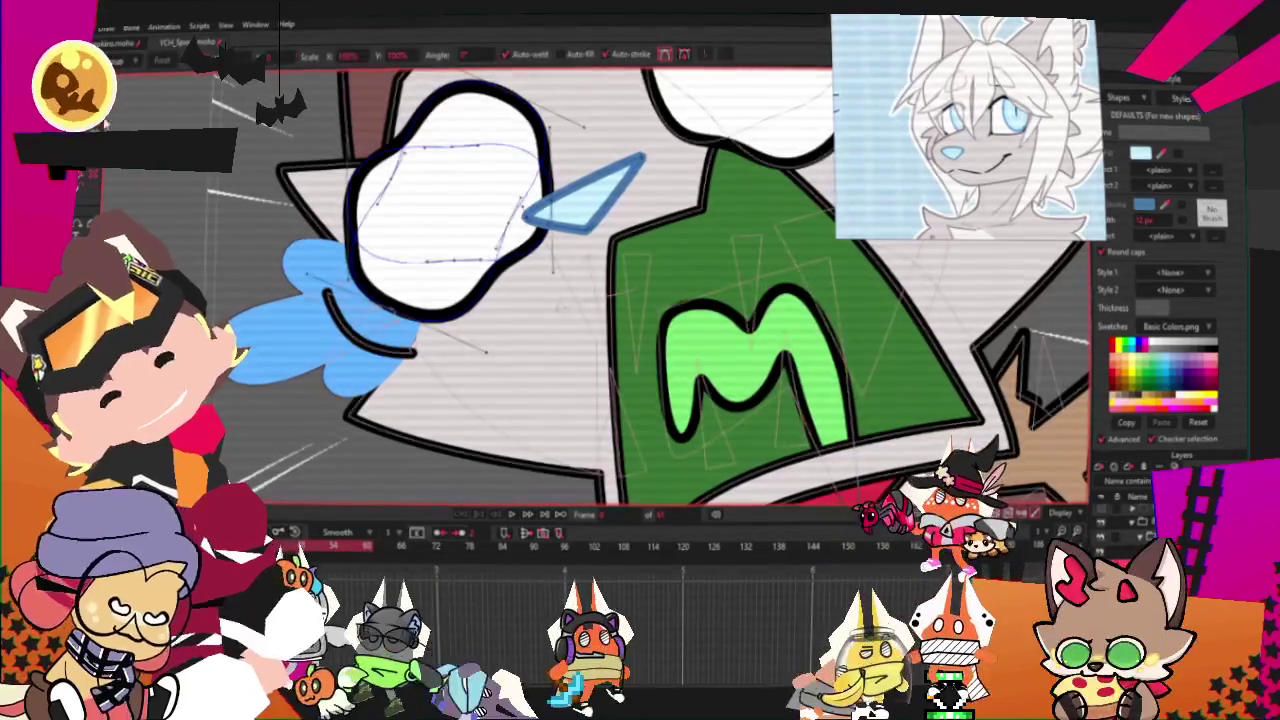
scroll(686, 250, down, 5)
scroll(686, 250, up, 4)
scroll(686, 250, up, 1)
scroll(686, 250, up, 1)
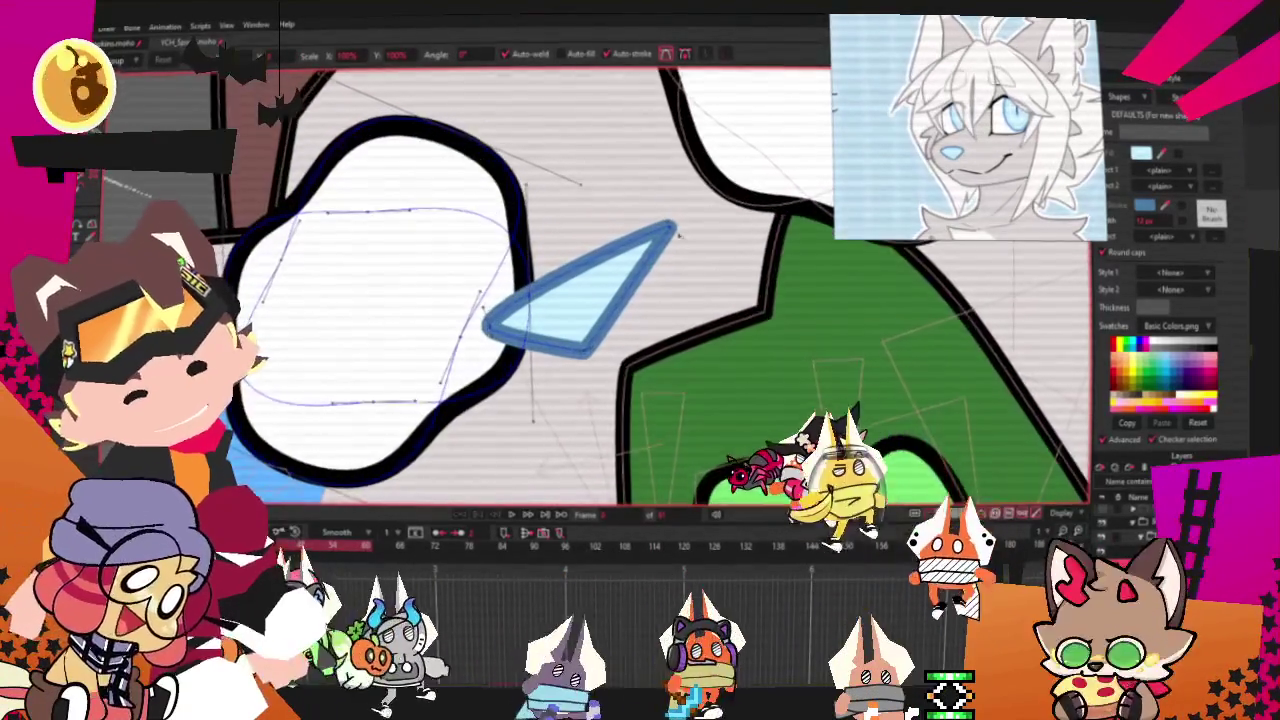
scroll(686, 250, up, 1)
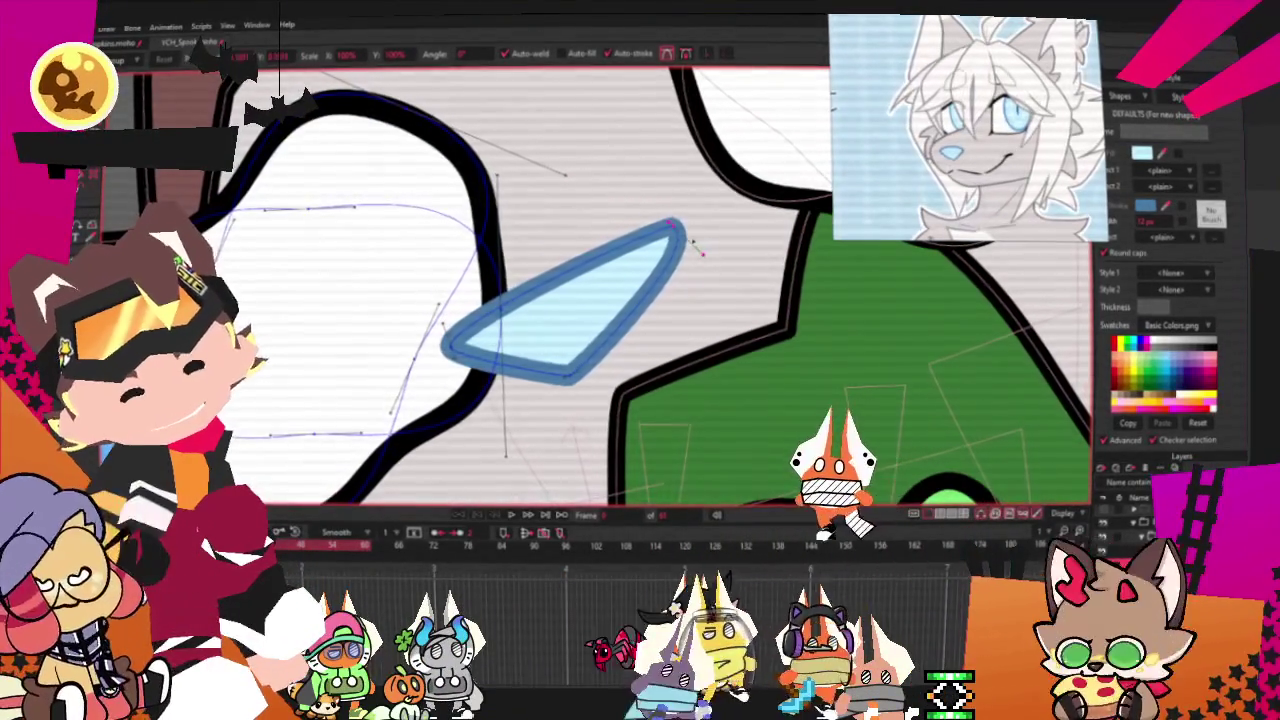
drag(700, 252, 664, 244)
drag(445, 335, 432, 318)
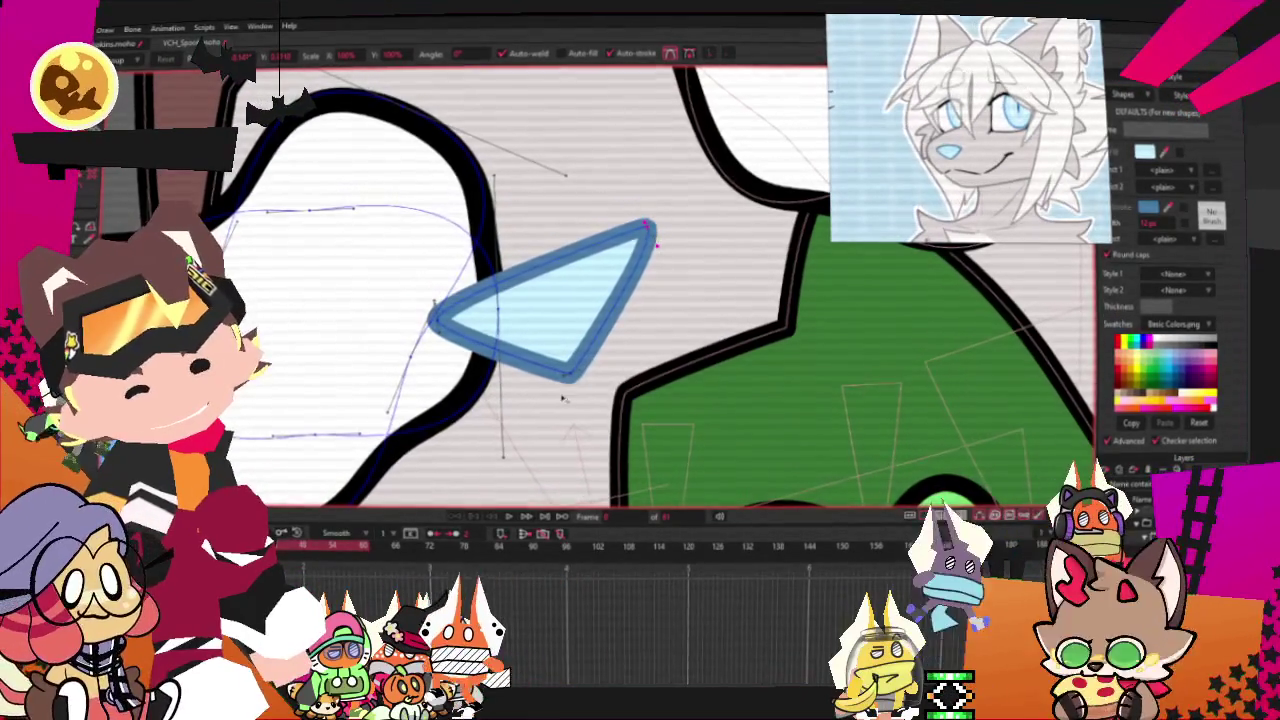
scroll(575, 369, down, 3)
scroll(659, 250, up, 2)
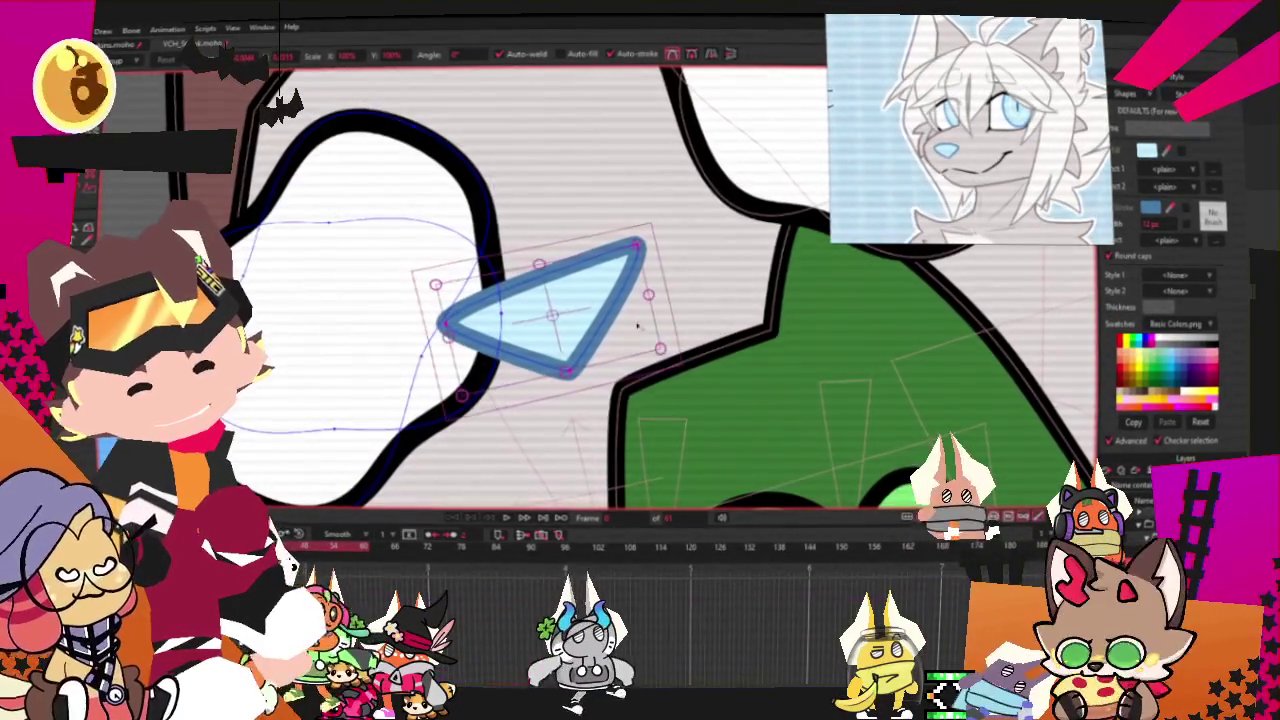
scroll(603, 326, down, 3)
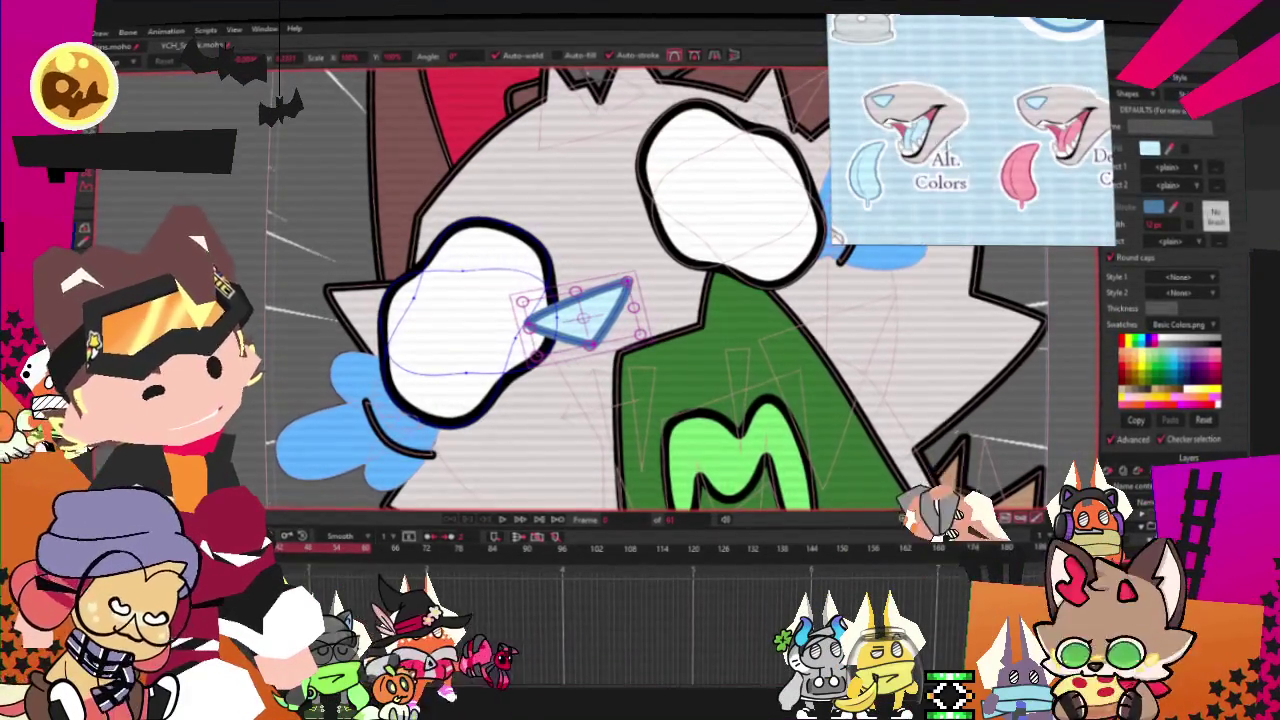
Recolour the green mouth fill pink
scroll(600, 300, down, 5)
scroll(600, 300, up, 4)
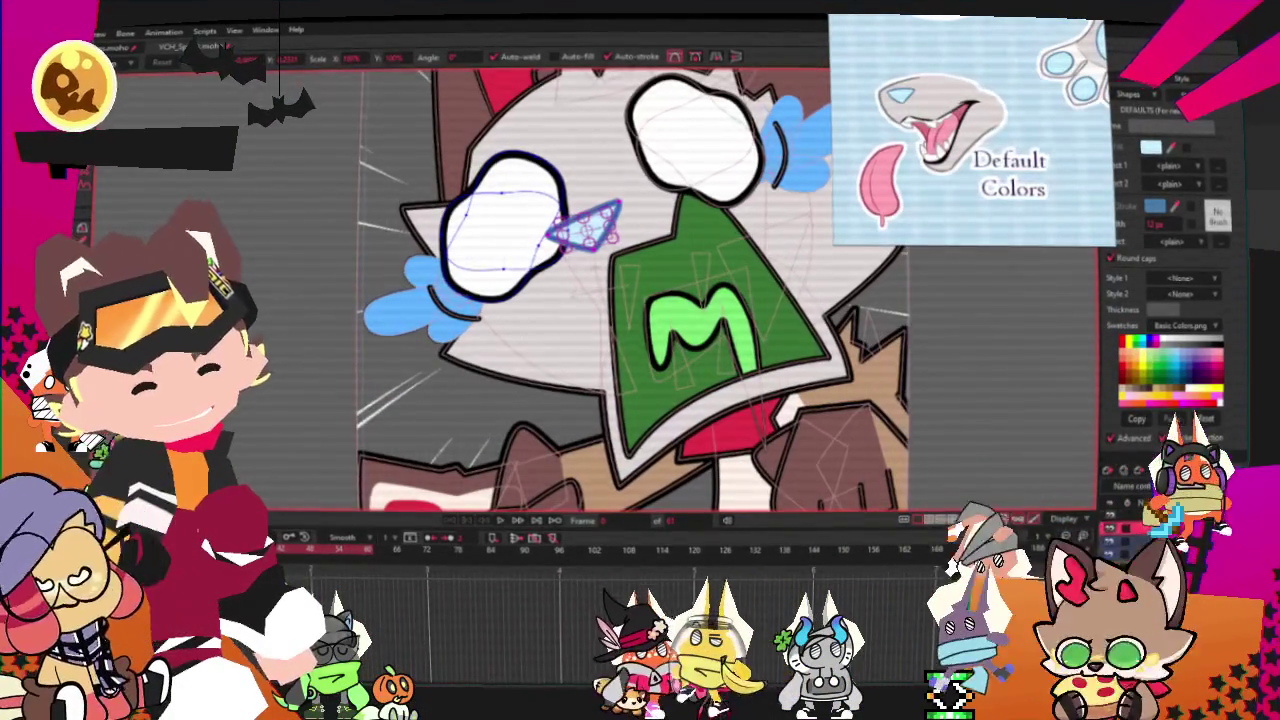
click(690, 195)
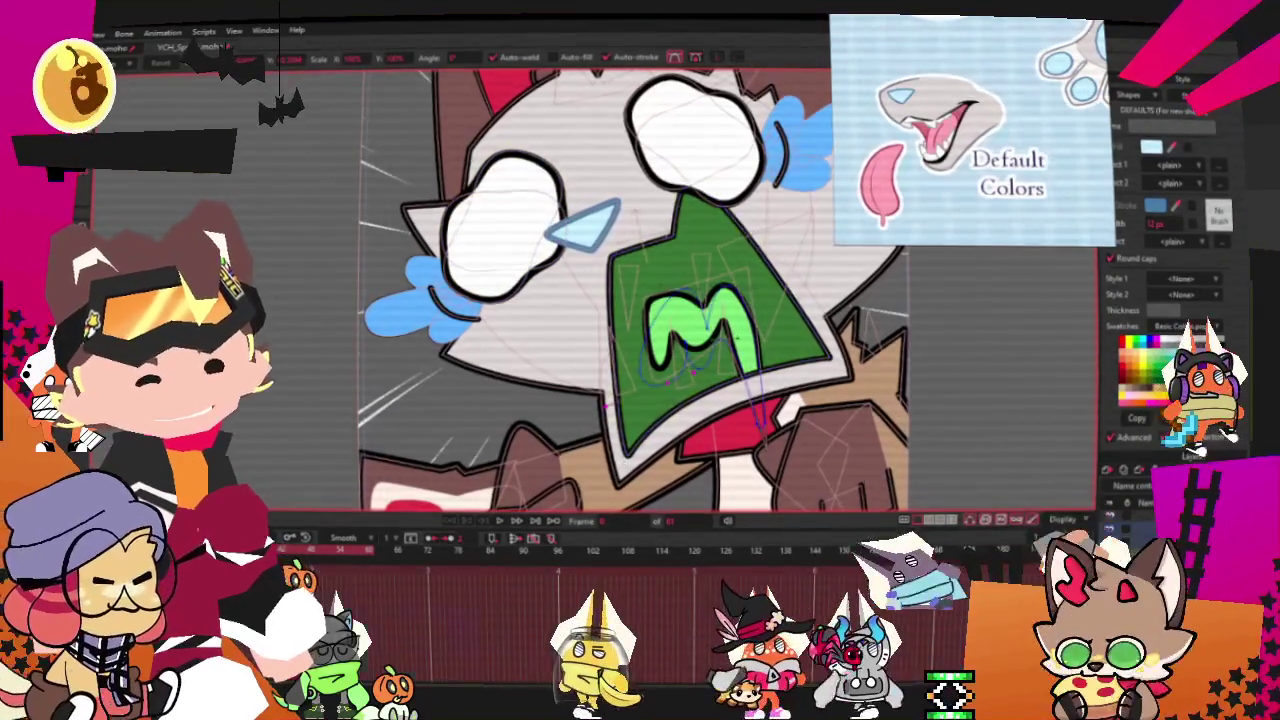
key(g)
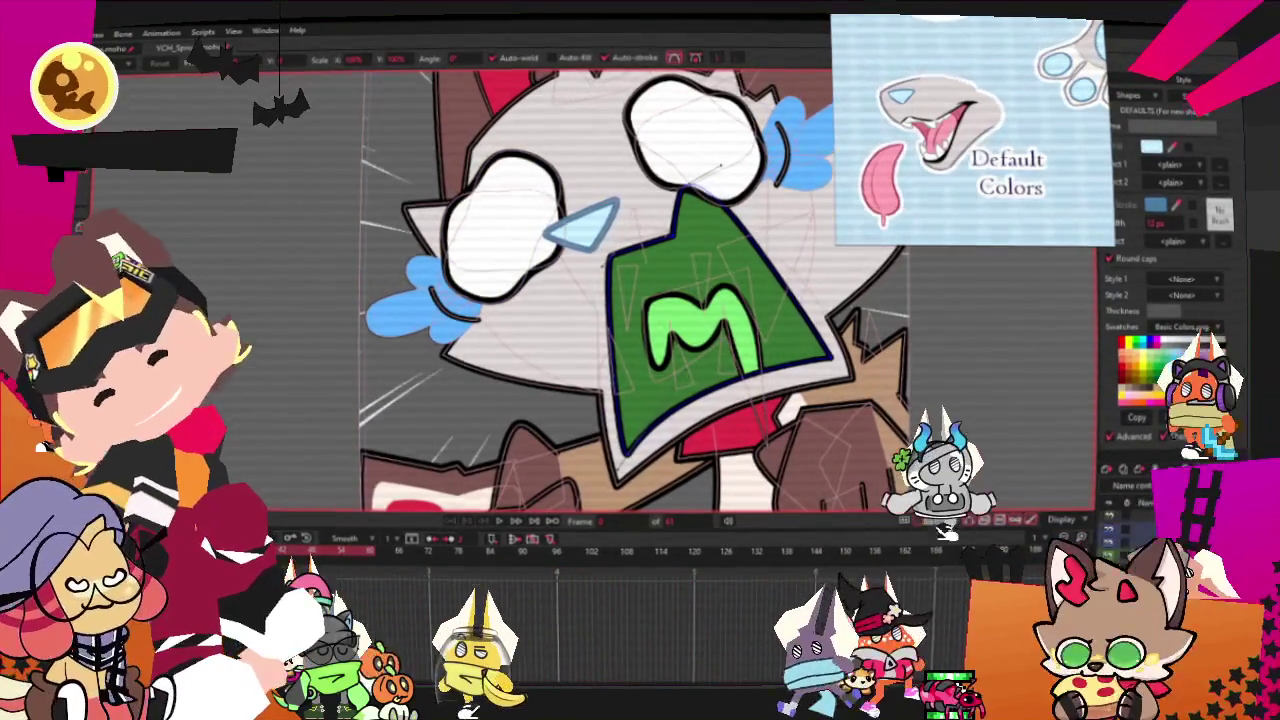
click(618, 315)
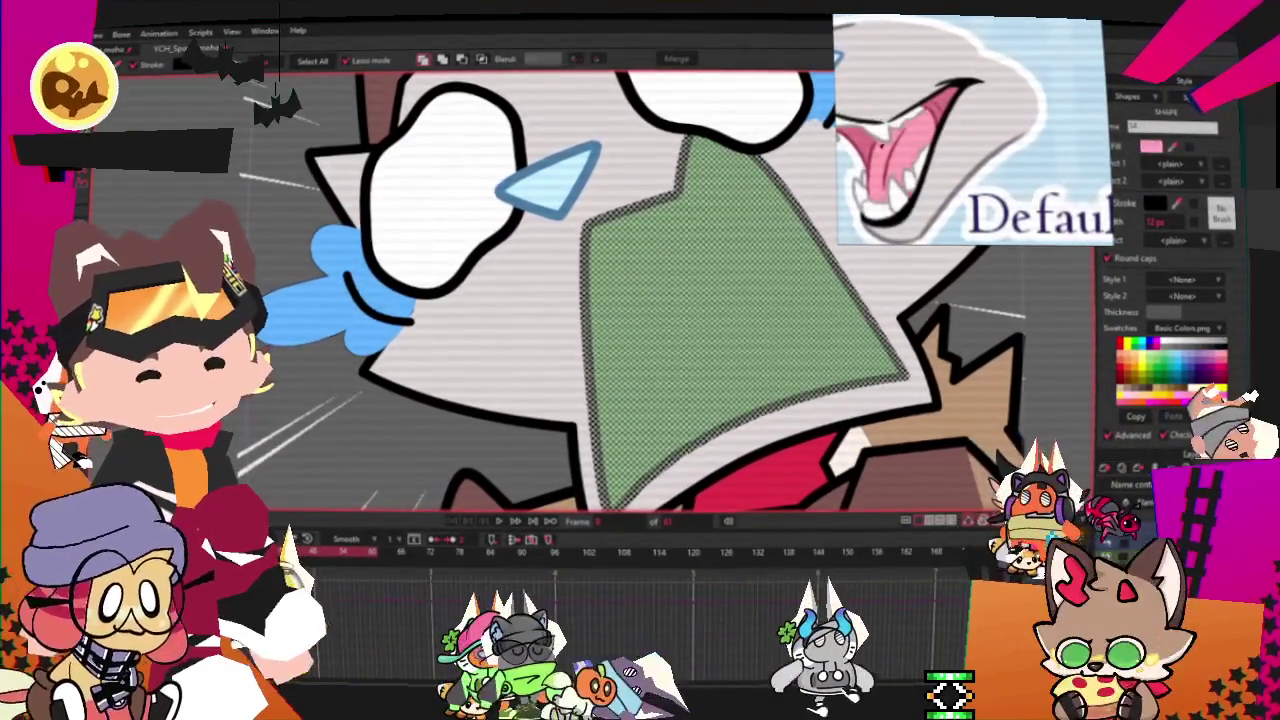
click(1205, 392)
Select the green M-shaped inner detail of the mouth
click(1078, 372)
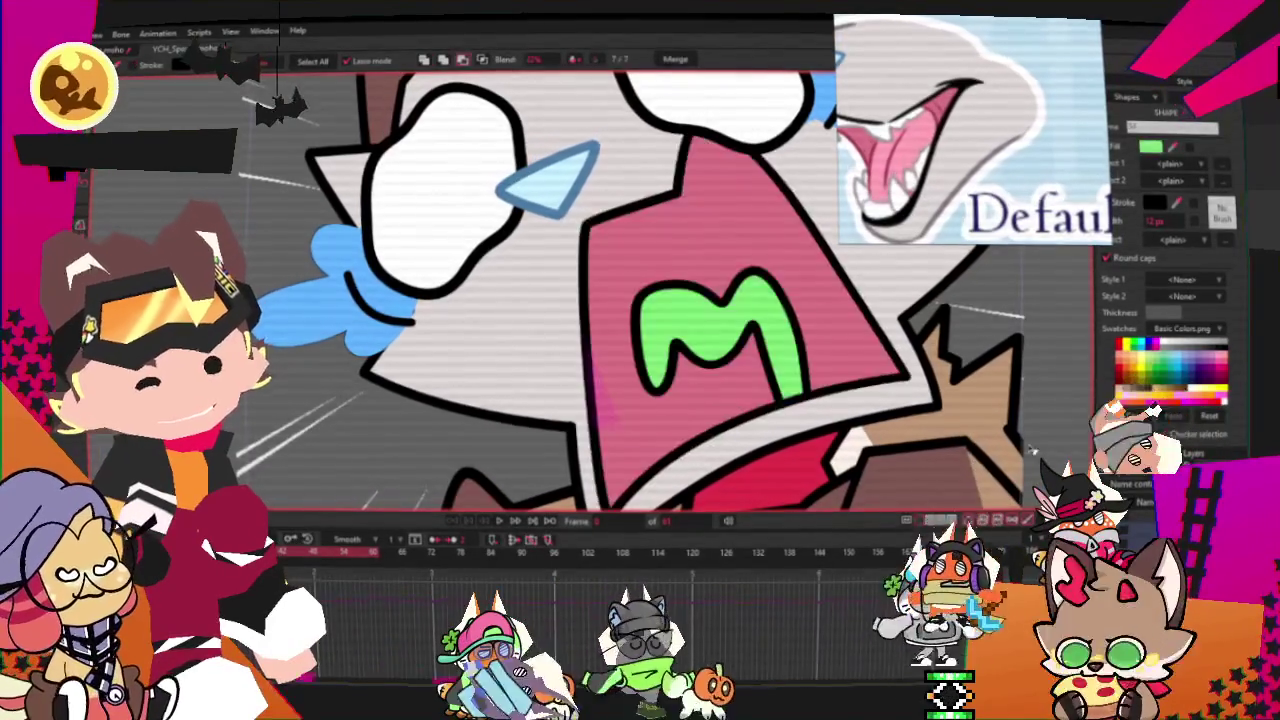
click(770, 298)
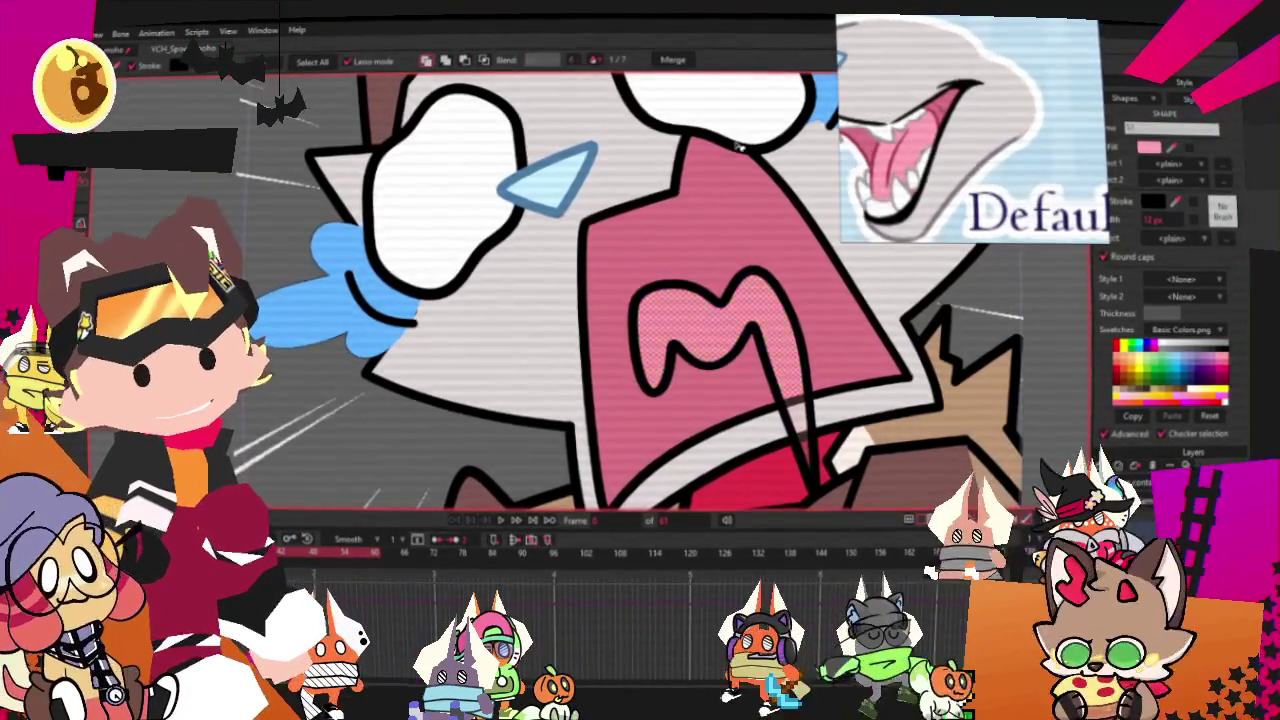
scroll(770, 147, down, 2)
scroll(518, 212, down, 2)
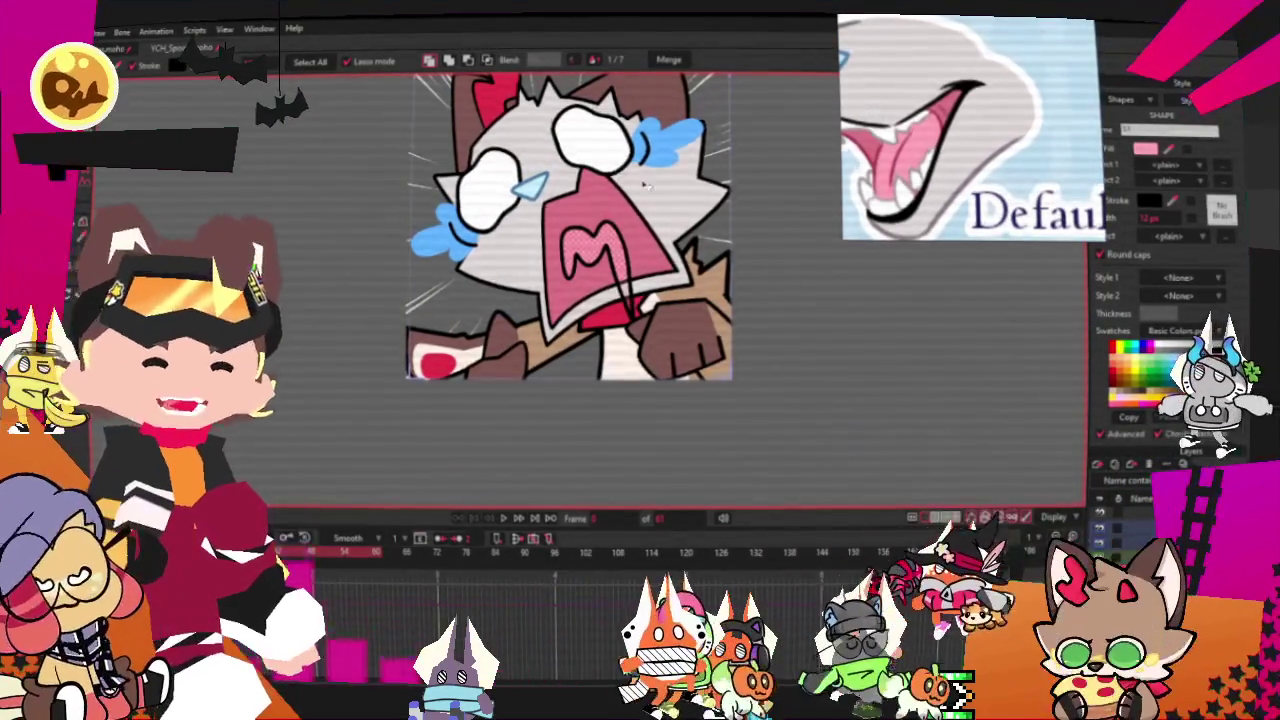
Recolour the brown outer ears light grey
scroll(762, 276, down, 2)
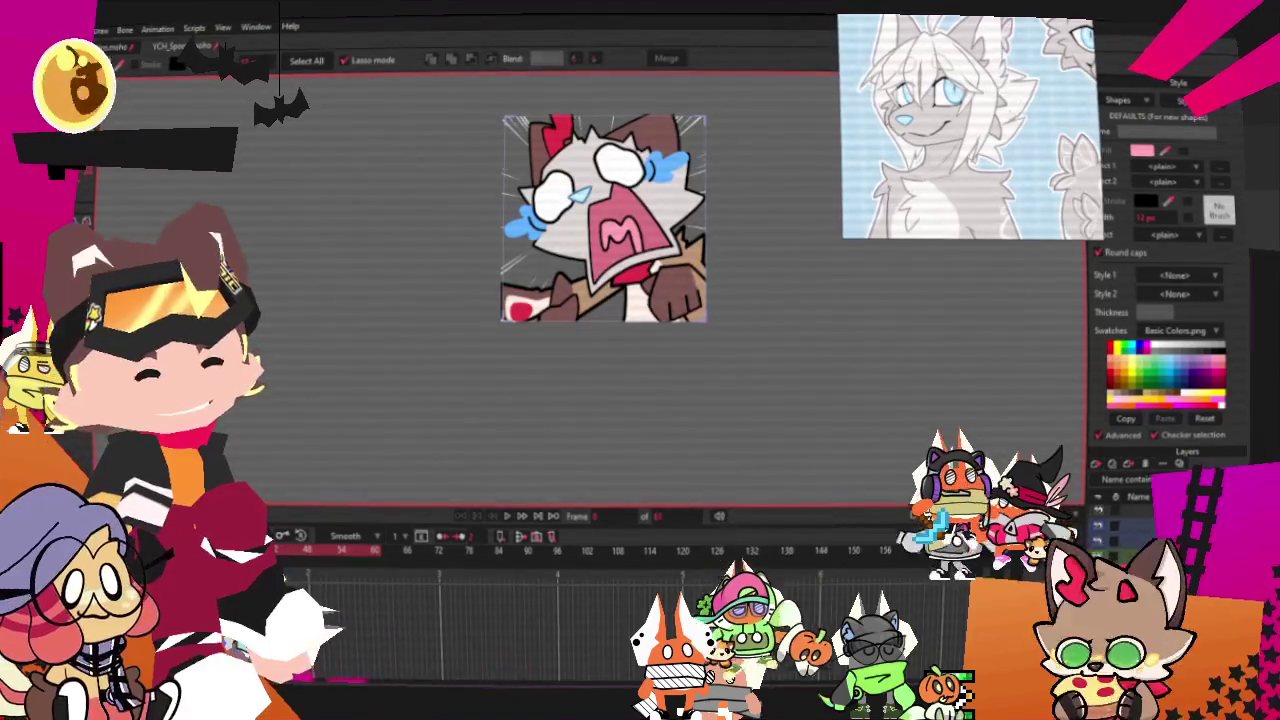
scroll(650, 212, up, 2)
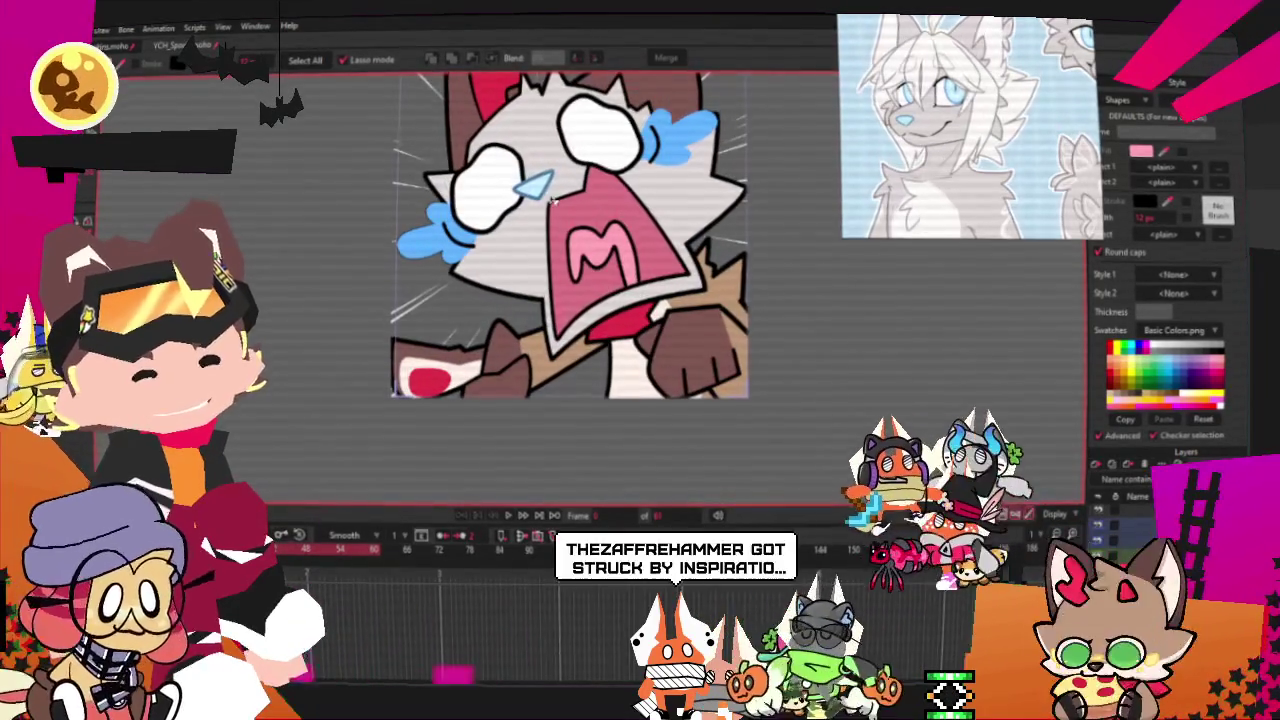
scroll(588, 203, down, 2)
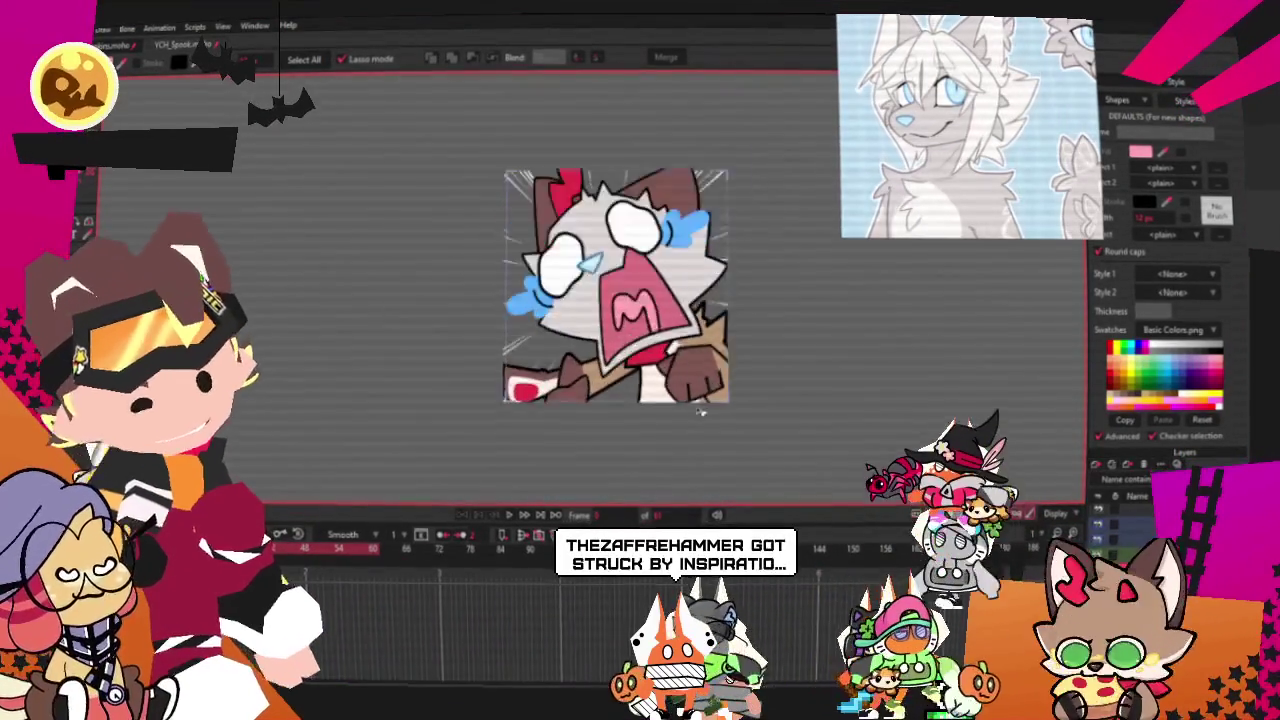
scroll(684, 312, up, 2)
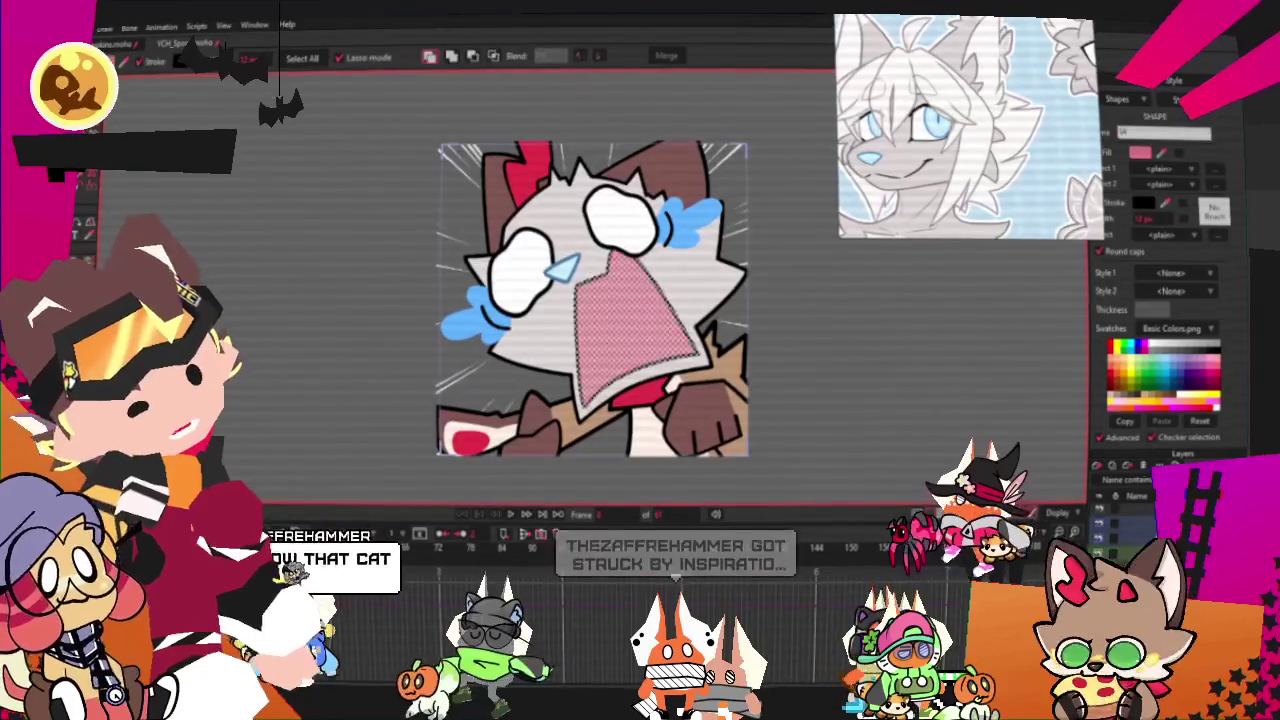
click(635, 320)
key(ctrl+d)
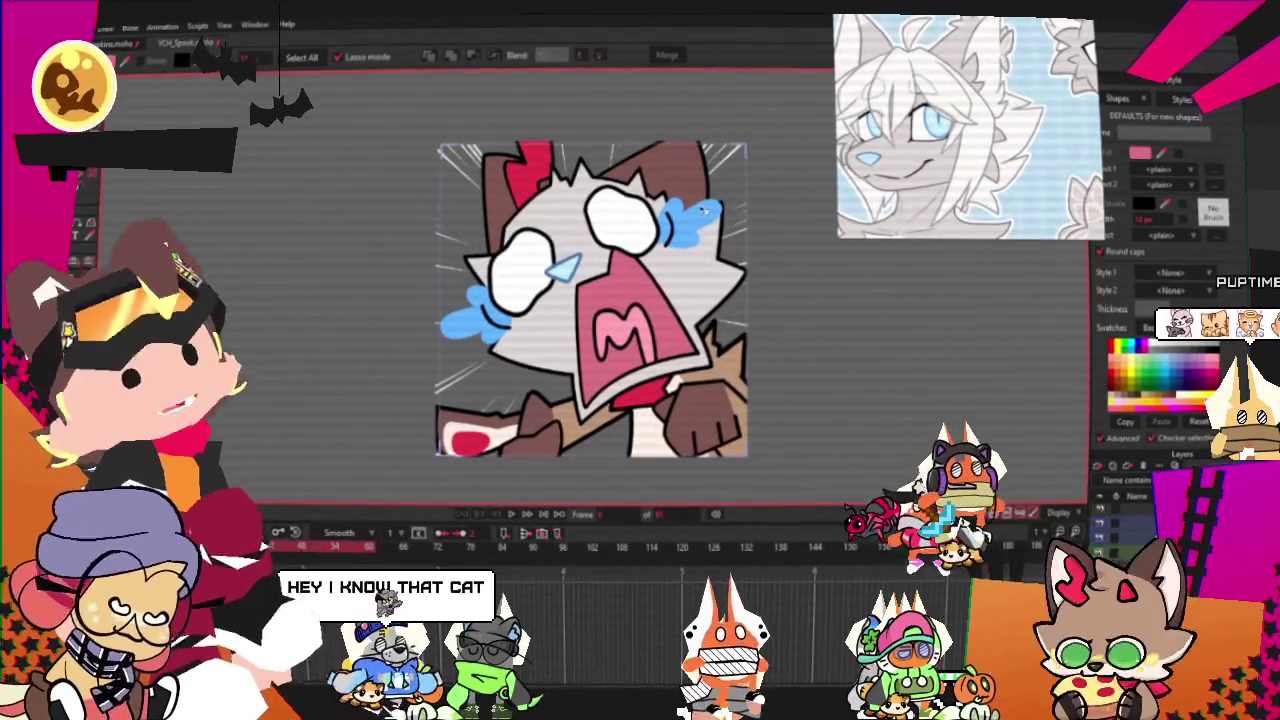
scroll(678, 176, up, 2)
scroll(678, 176, up, 1)
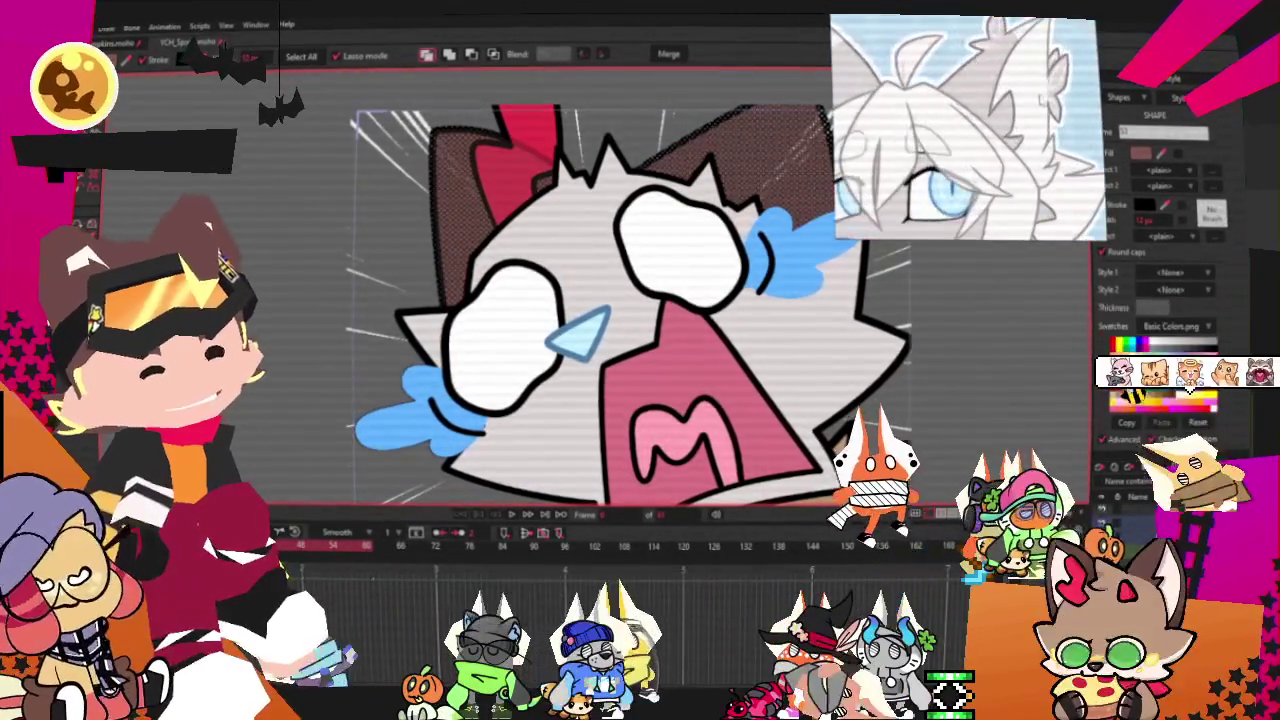
click(1120, 402)
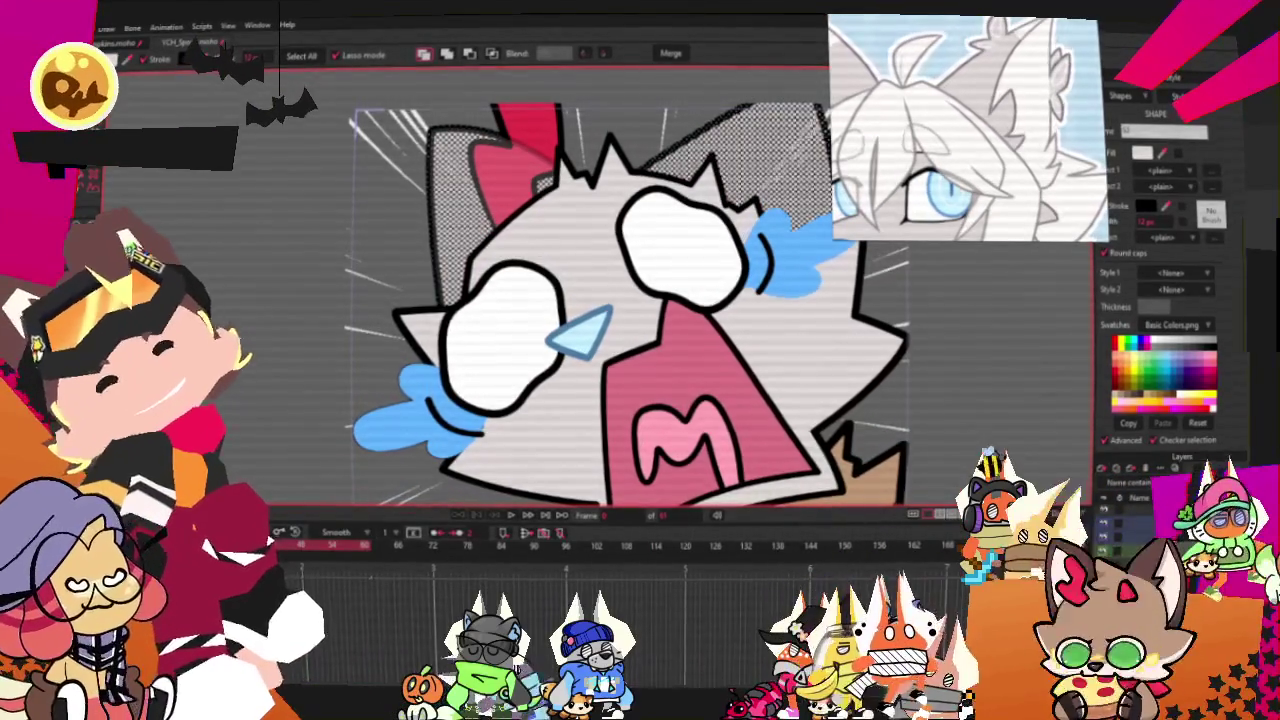
Select the red inner-ear shape for point editing
click(533, 124)
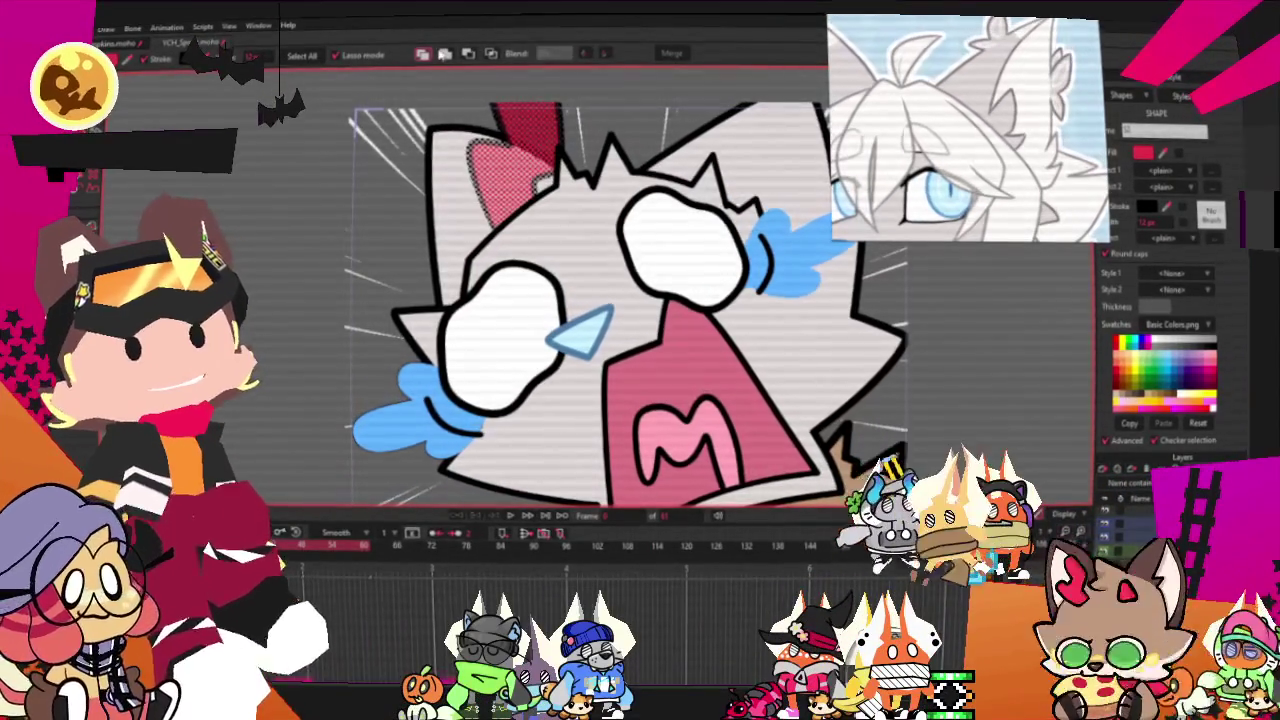
scroll(488, 243, up, 3)
key(t)
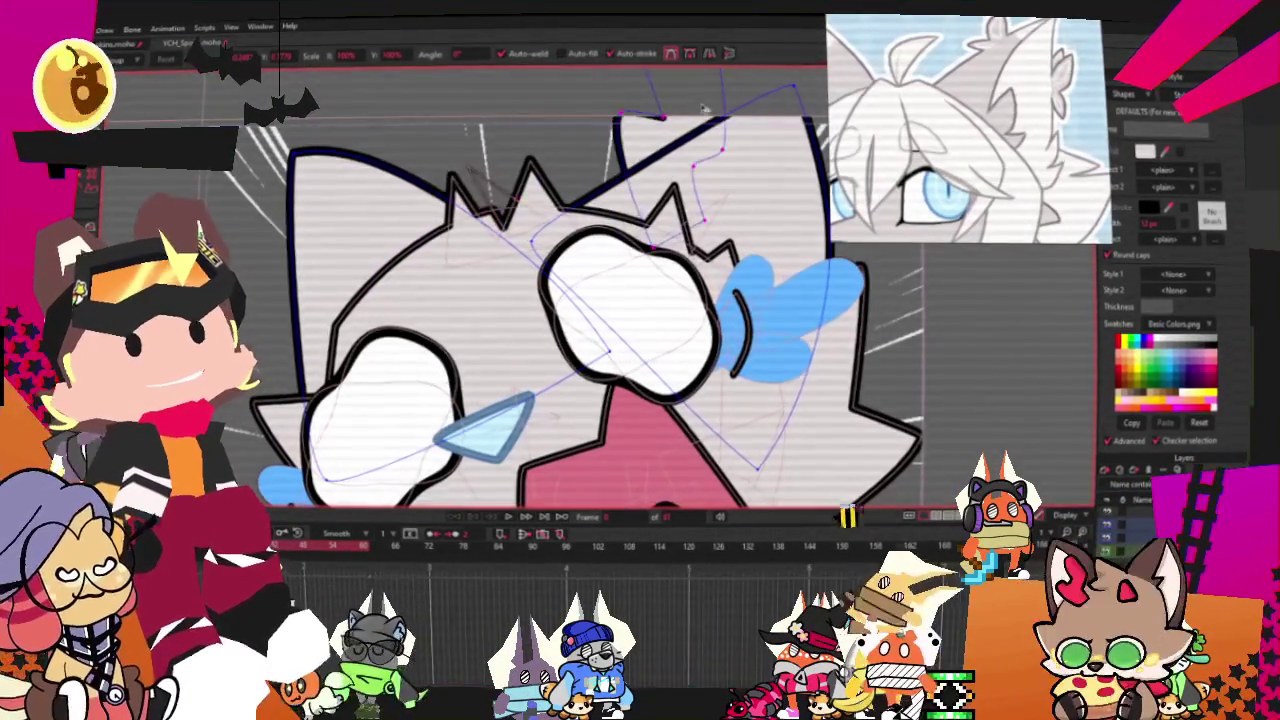
Nudge the left edge of the ear outline slightly
scroll(550, 240, down, 3)
scroll(665, 314, up, 3)
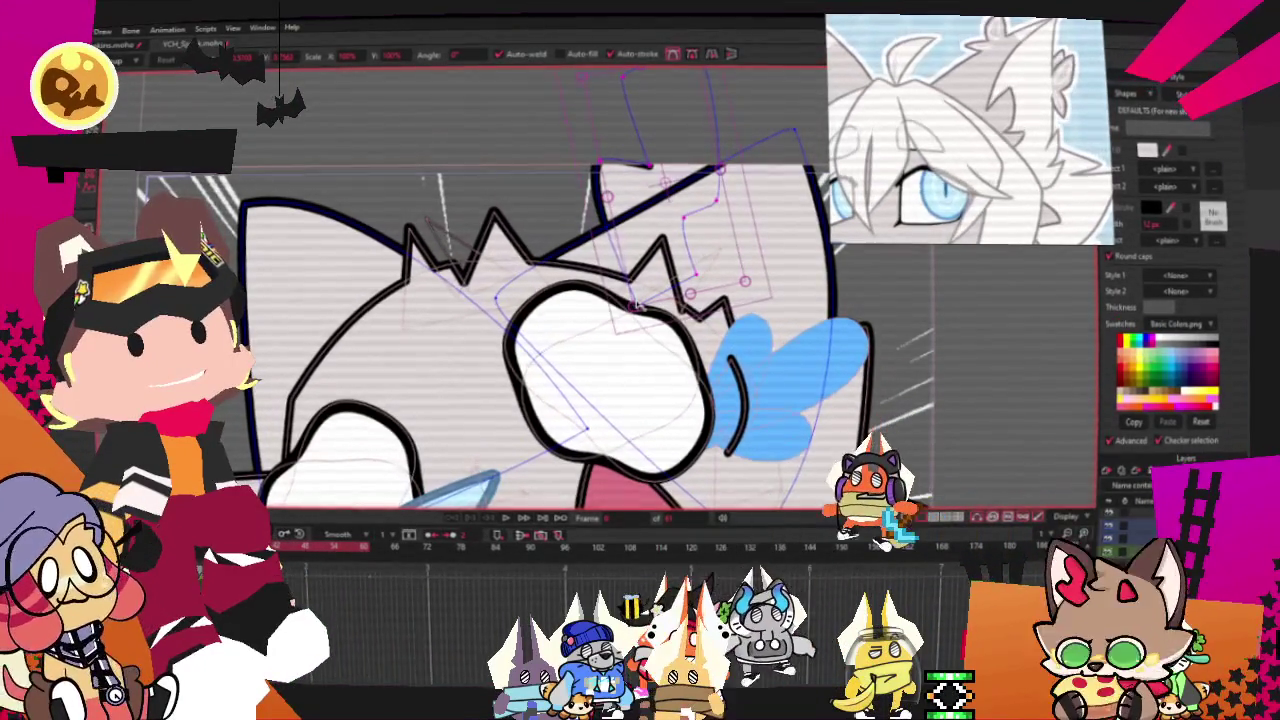
key(ctrl+d)
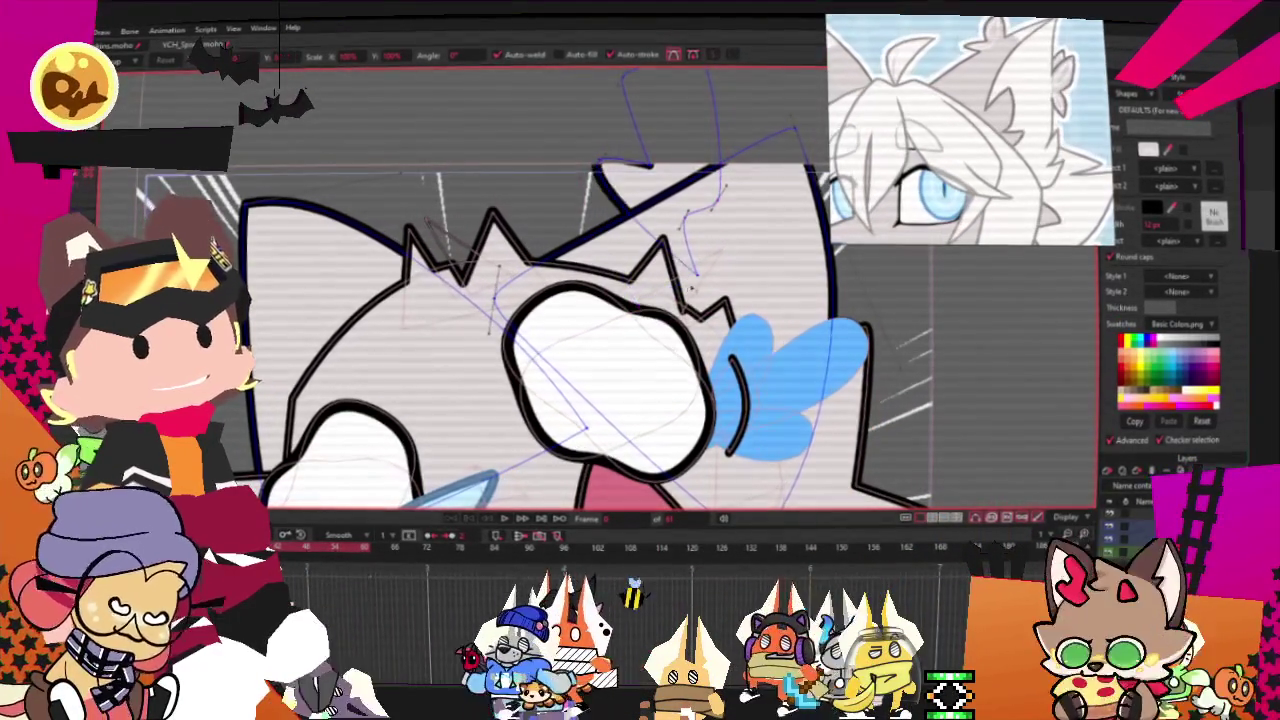
scroll(695, 268, down, 2)
scroll(665, 184, up, 2)
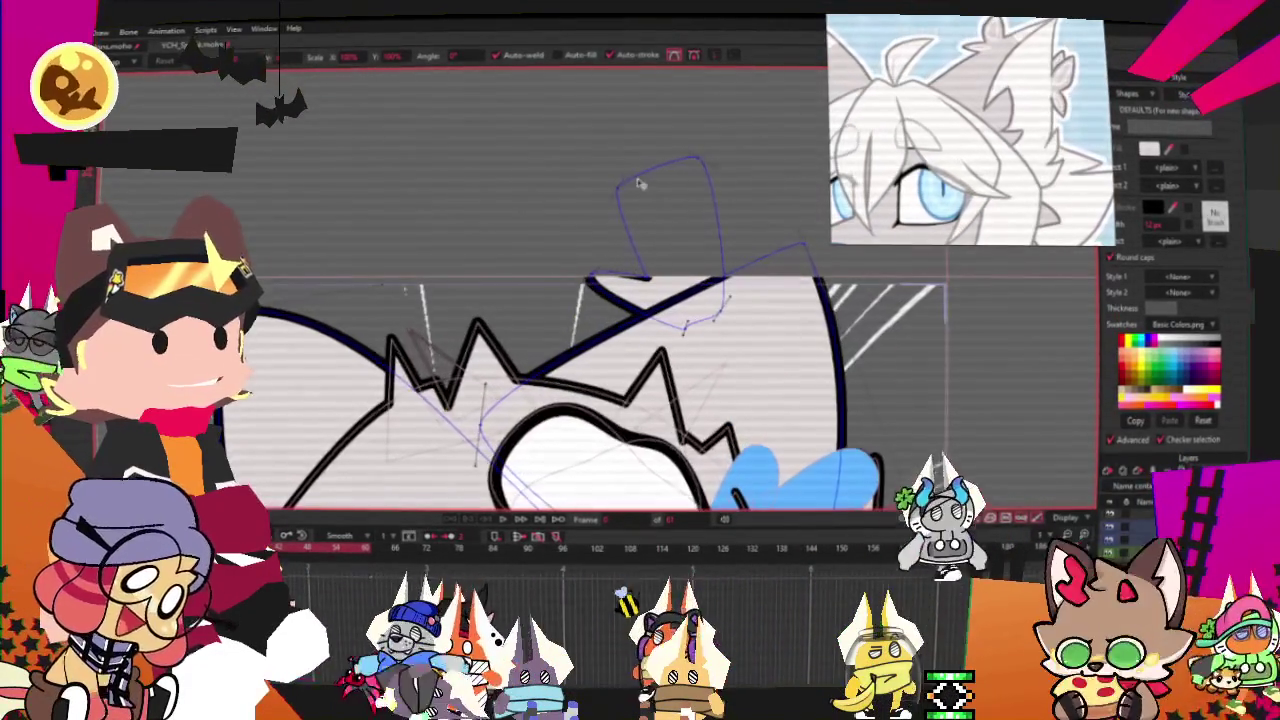
drag(667, 184, 659, 190)
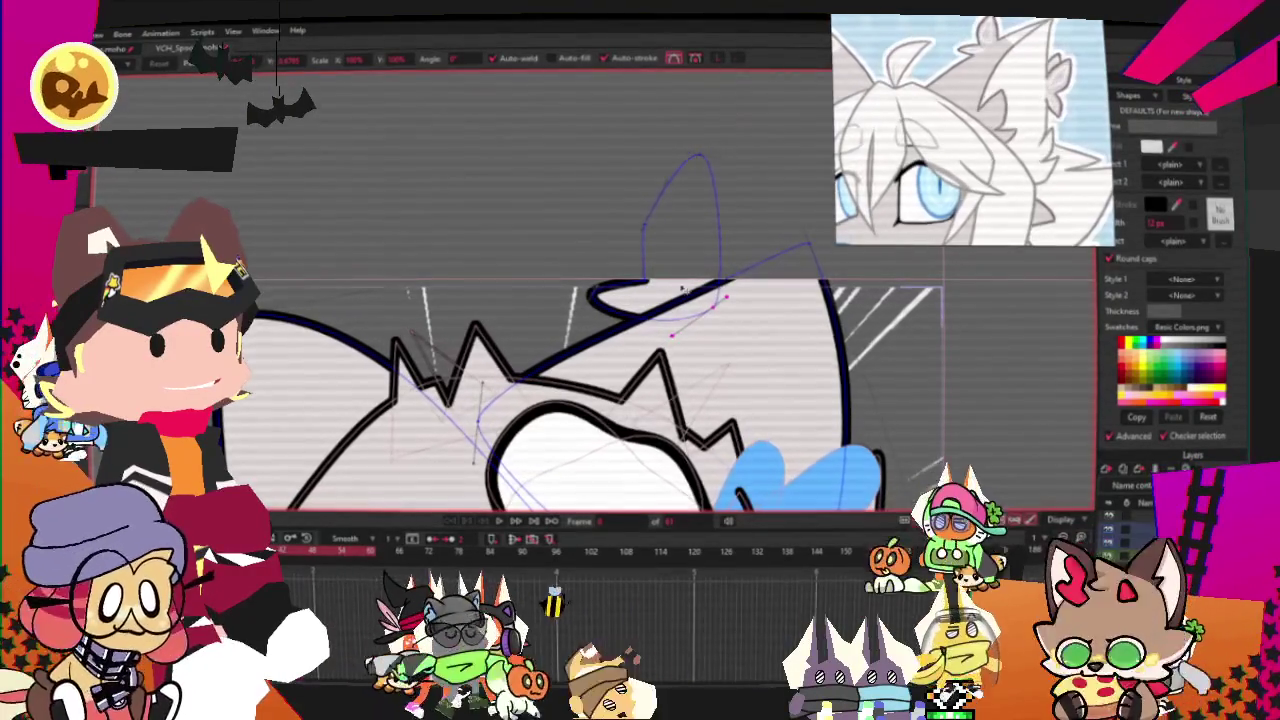
Add outline points and shift the right head outline points slightly right
key(a)
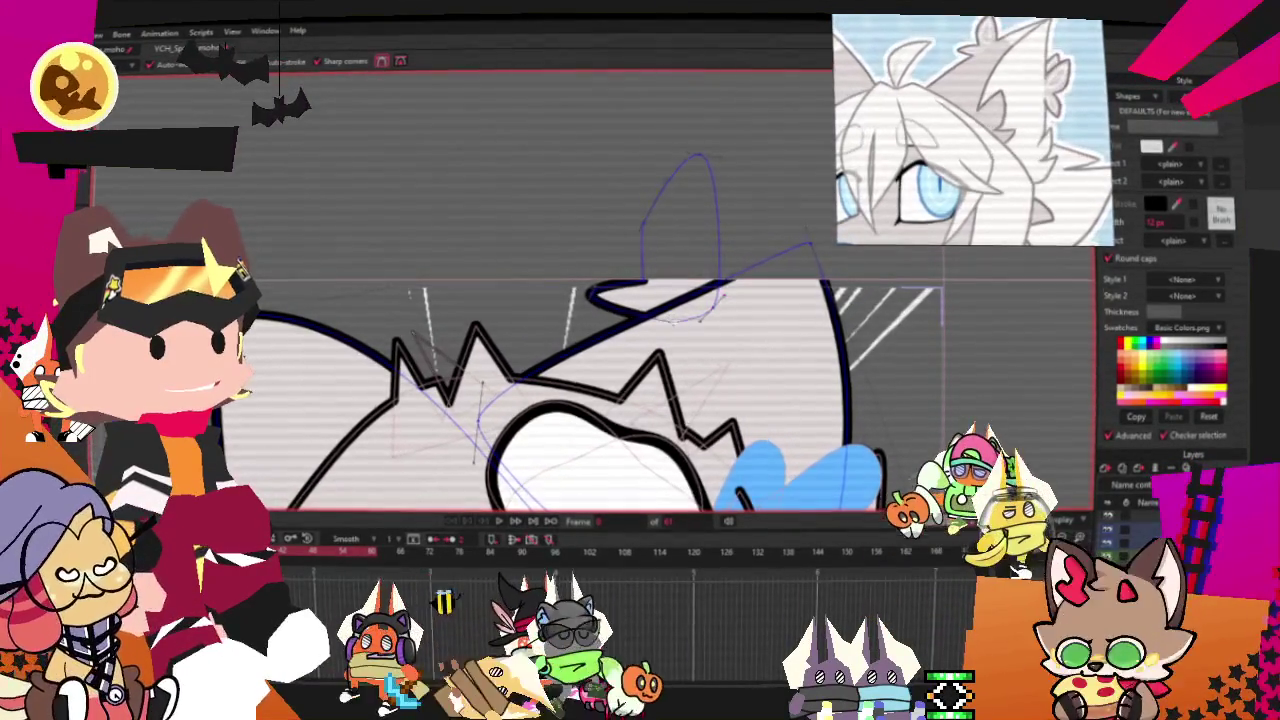
key(u)
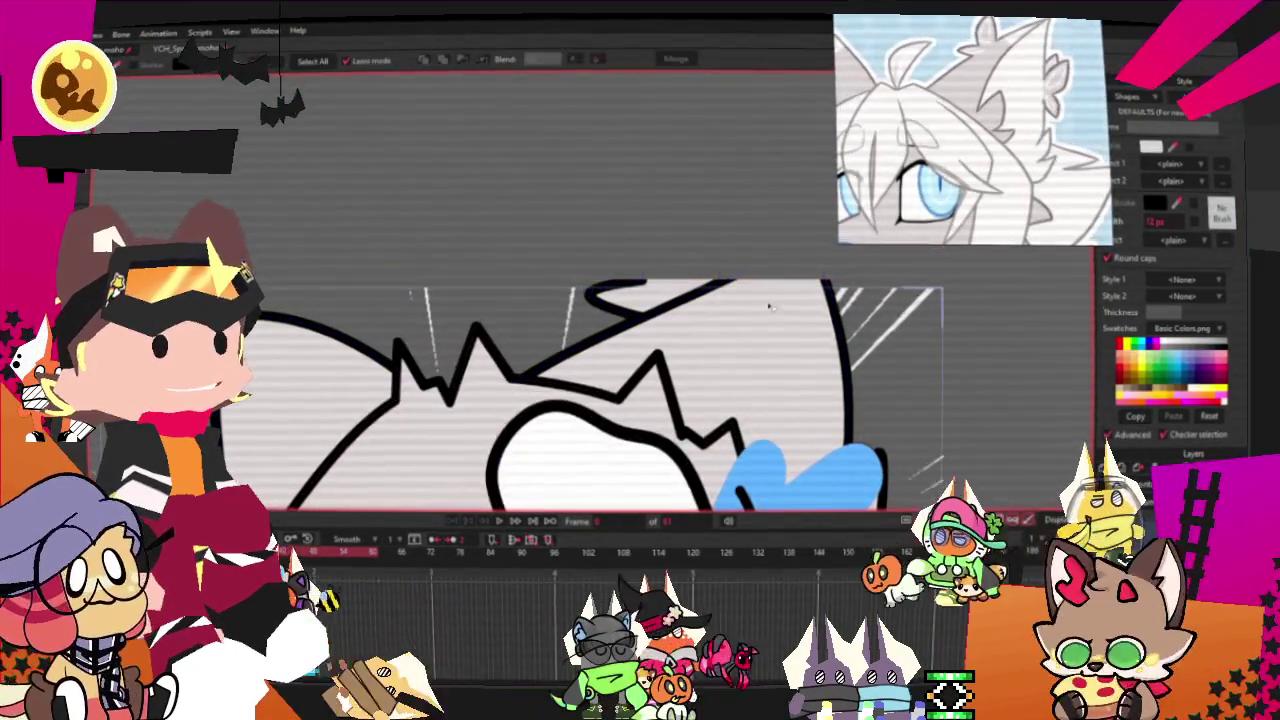
key(space)
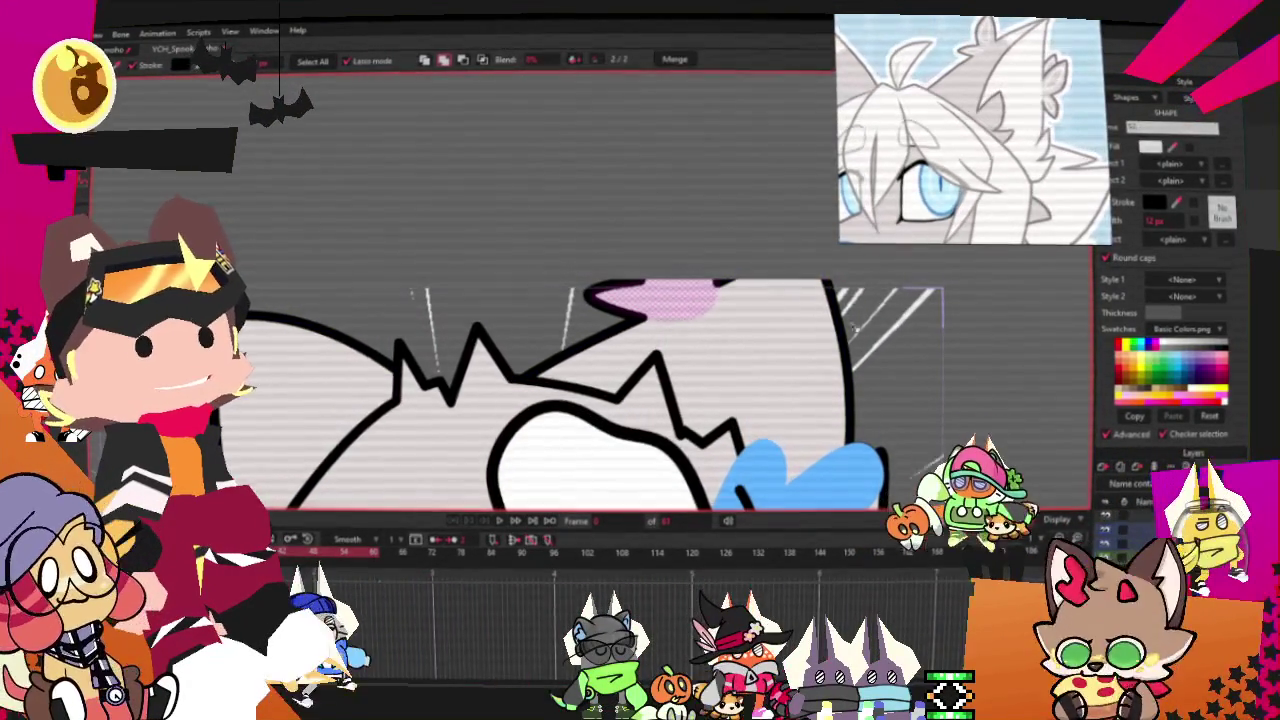
key(ctrl+r)
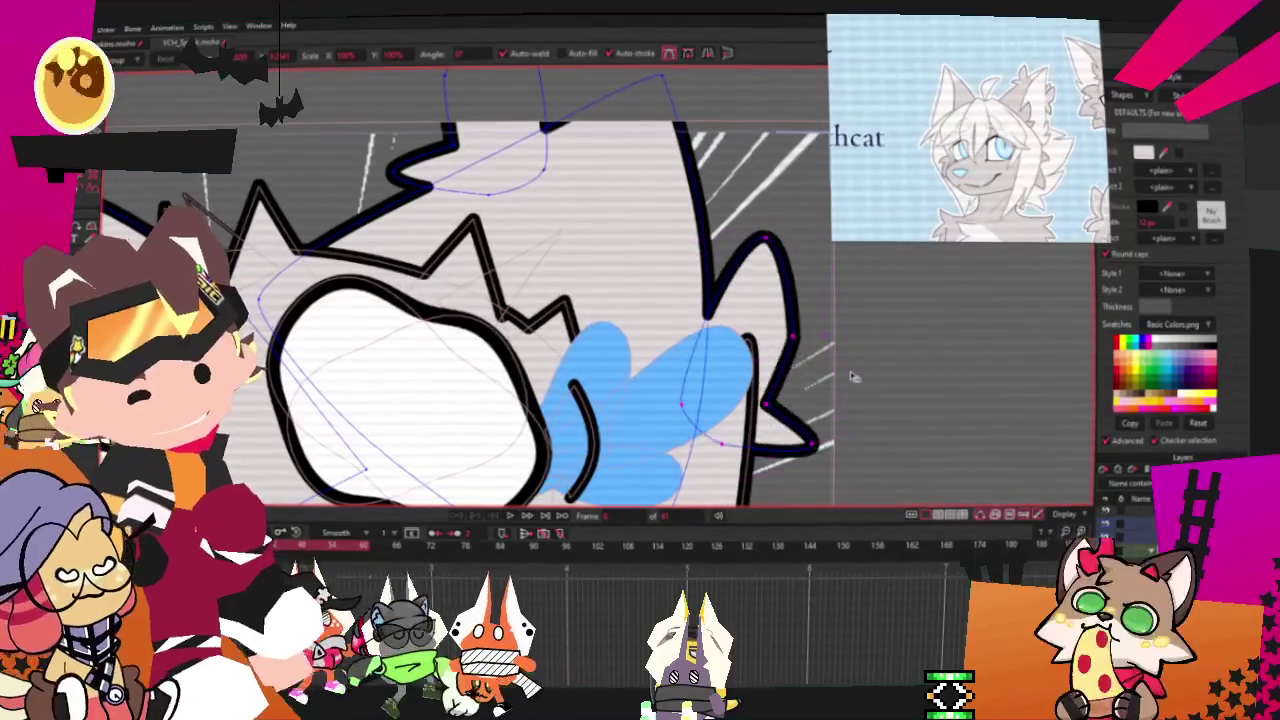
drag(787, 377, 797, 373)
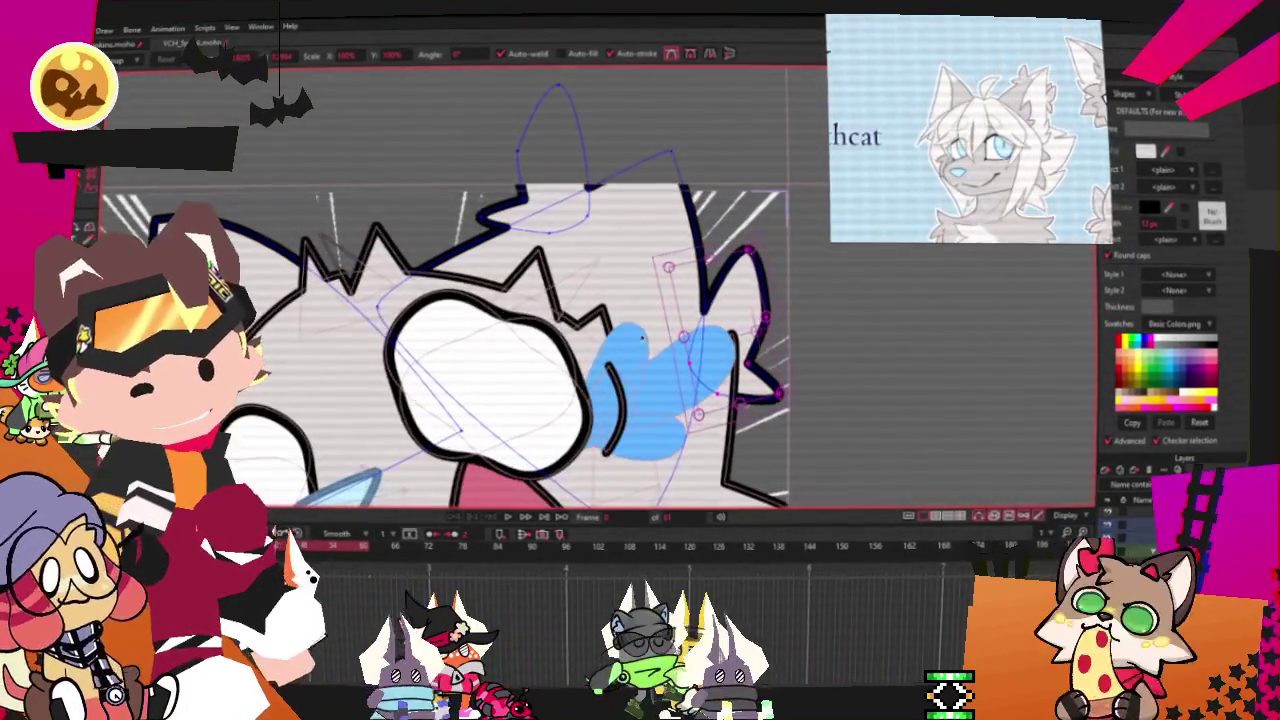
Adjust the top shading shape's points, then select all head outline points
key(ctrl+d)
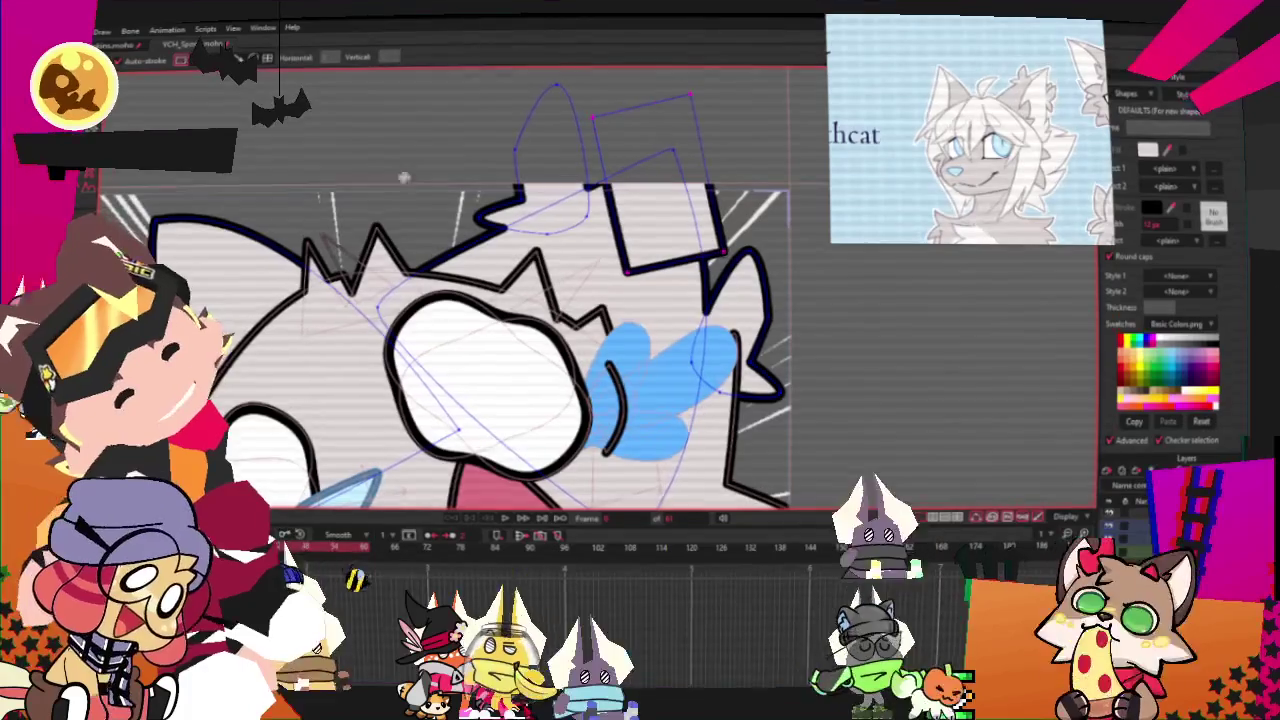
key(g)
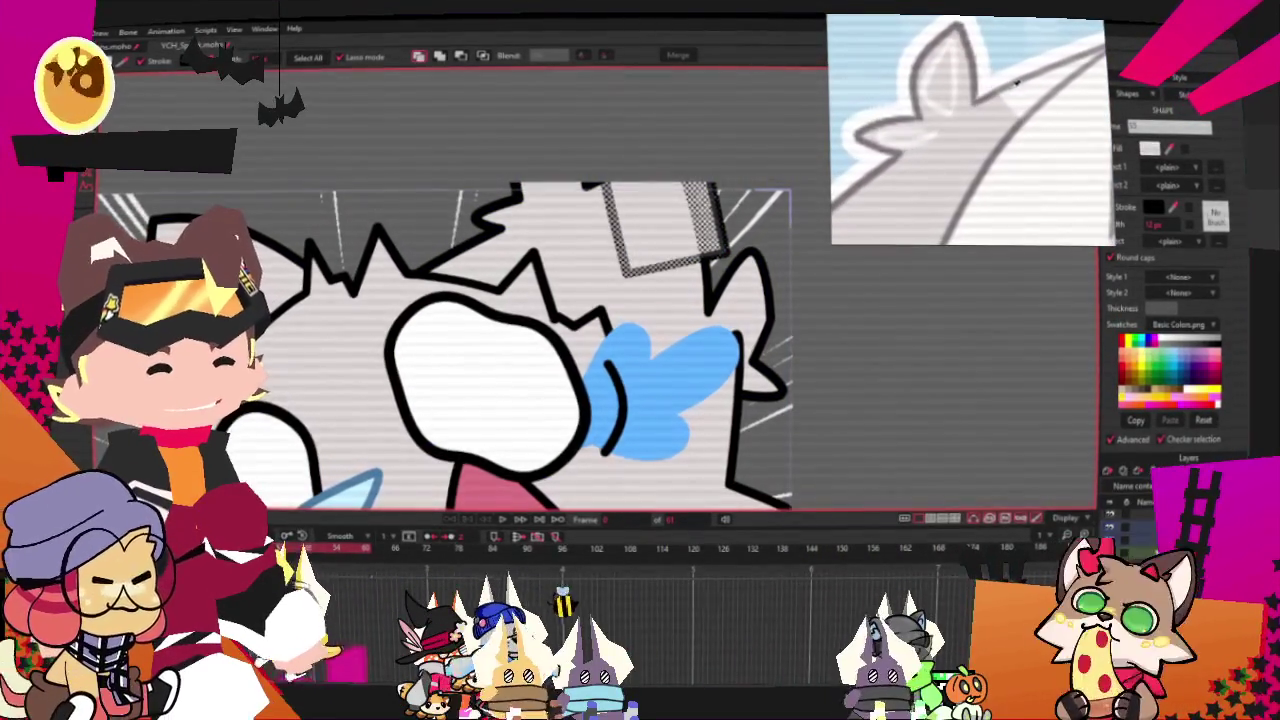
click(680, 73)
key(t)
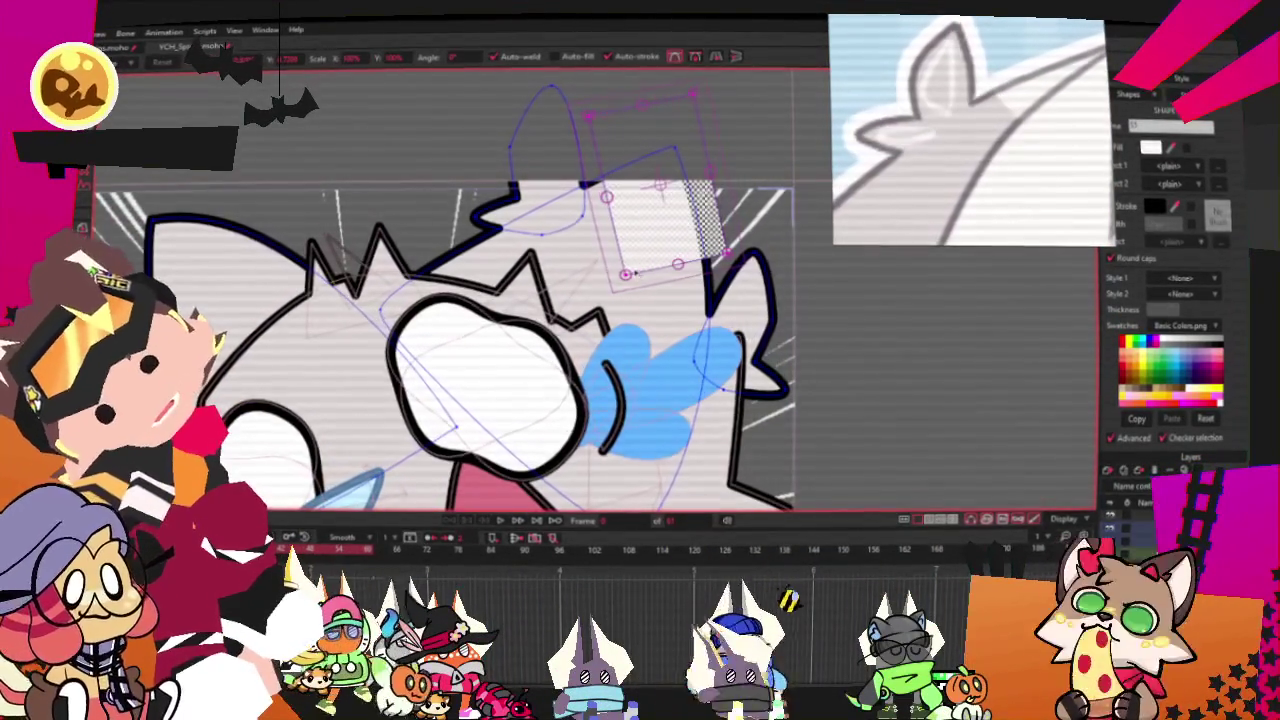
click(588, 176)
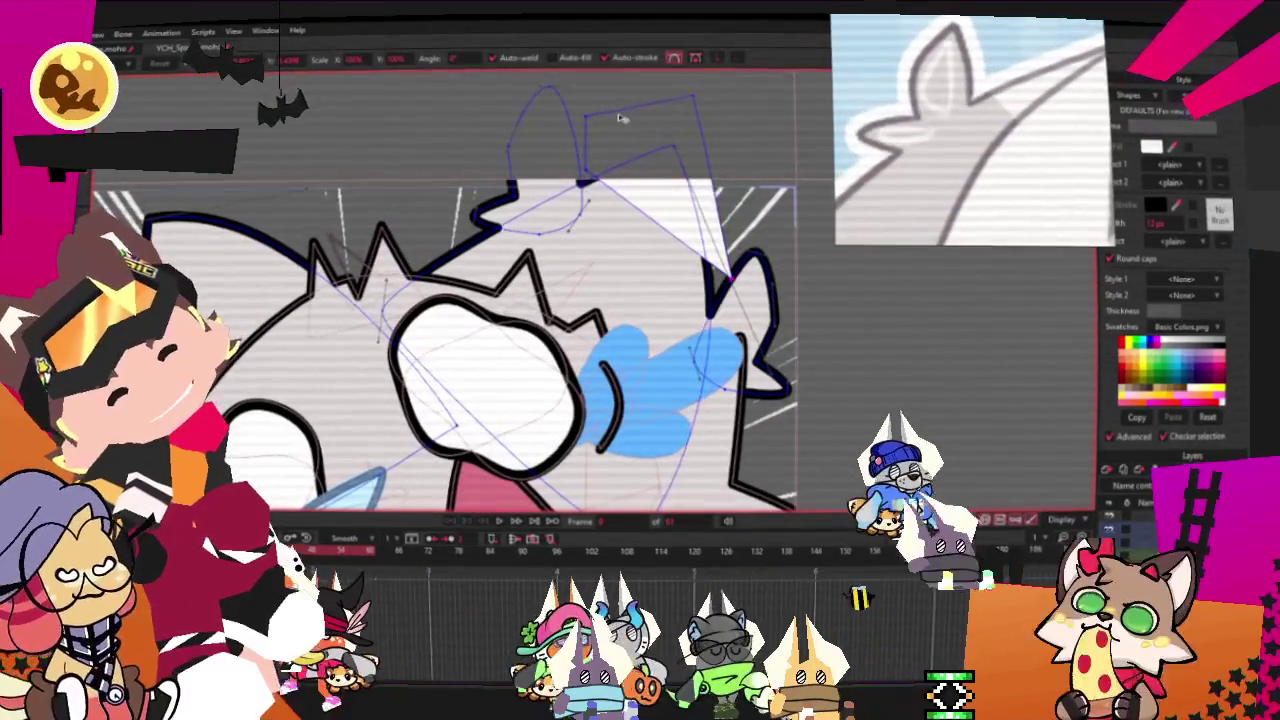
key(g)
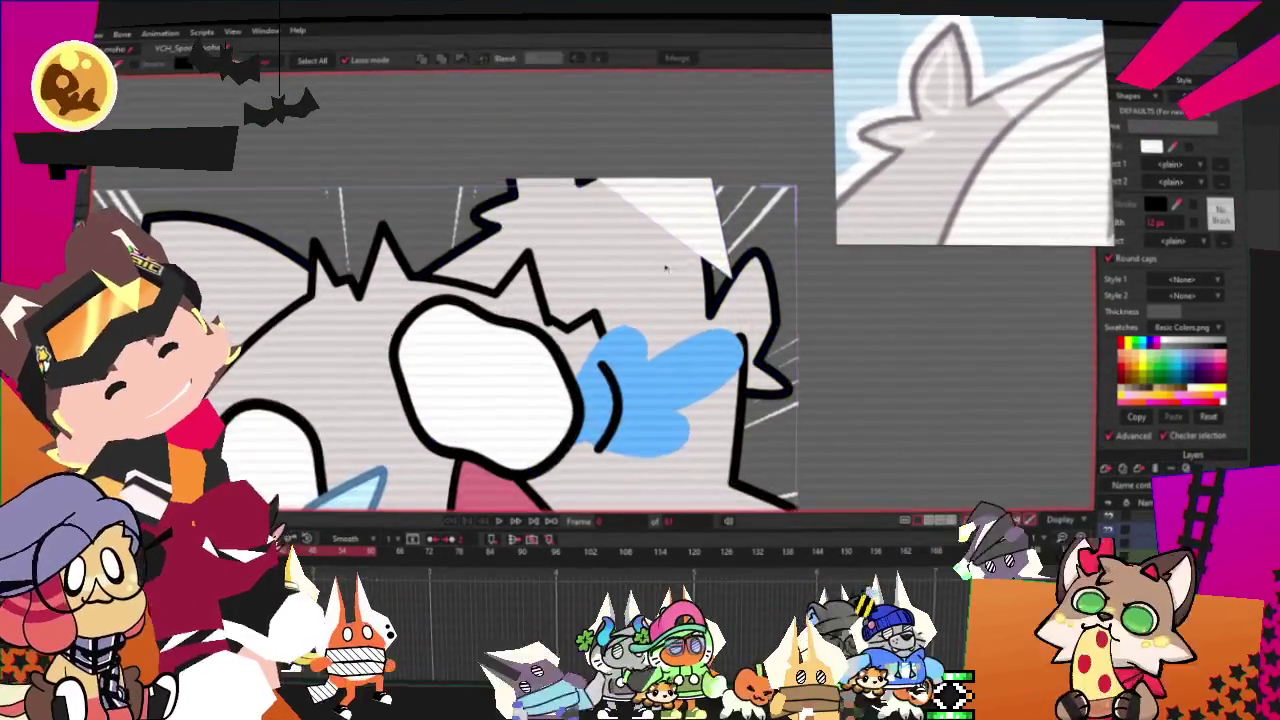
key(ctrl+a)
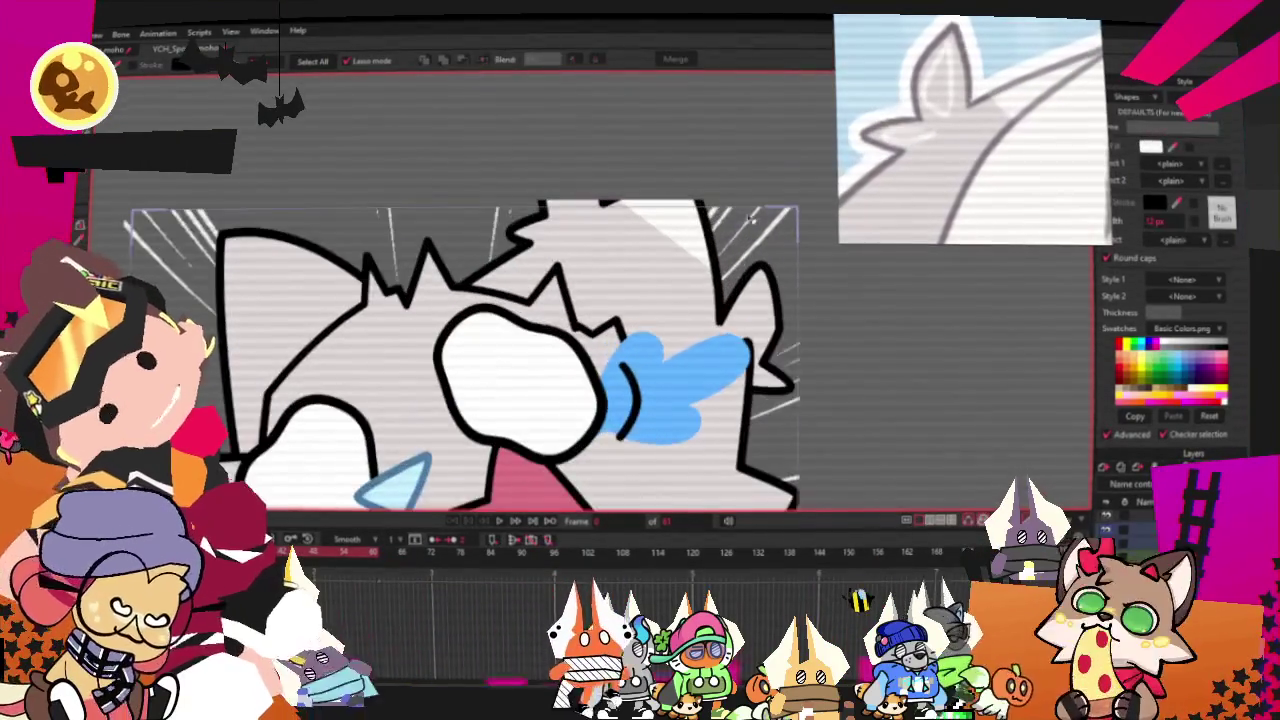
key(t)
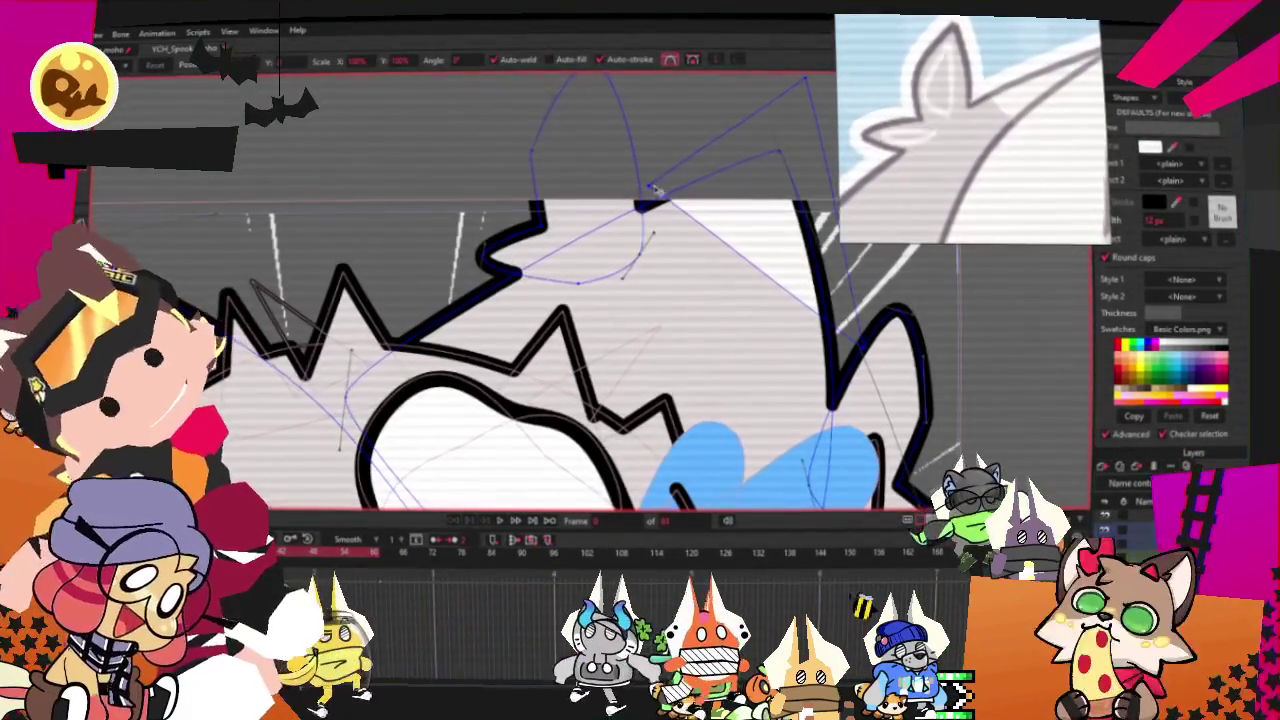
Reshape the head outline's curve points and clear the selection
scroll(640, 207, down, 3)
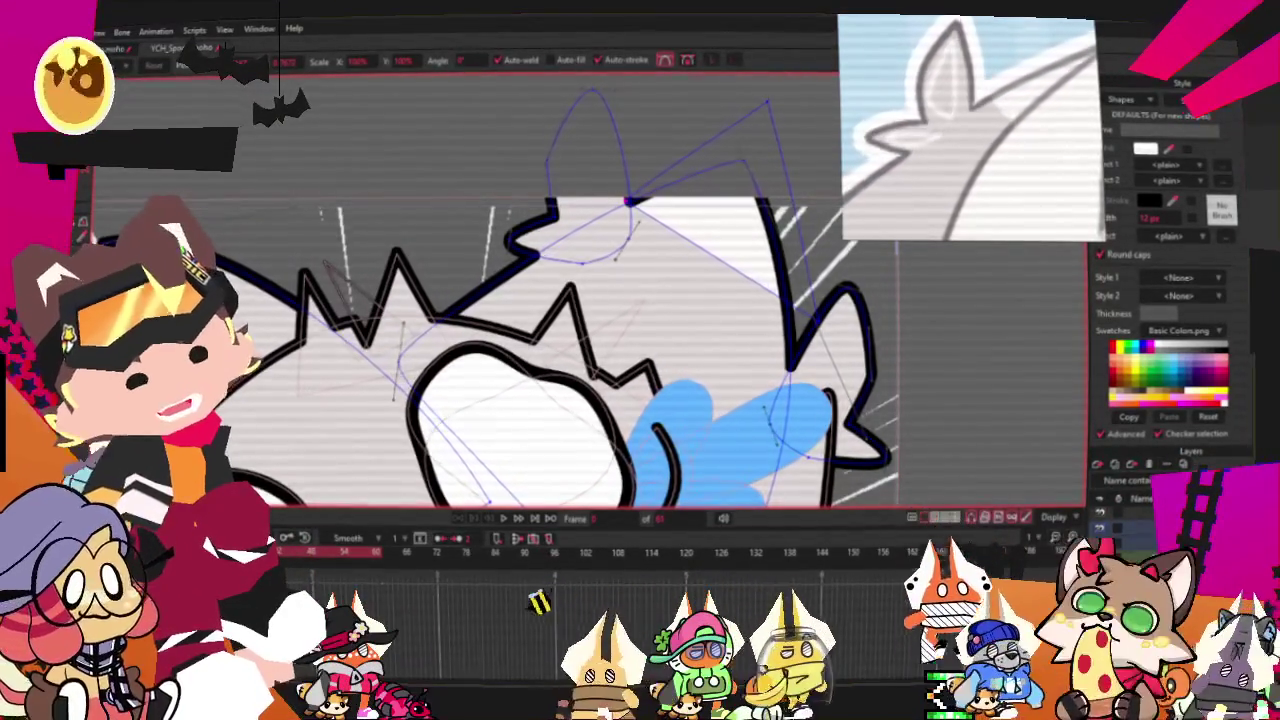
scroll(596, 388, down, 2)
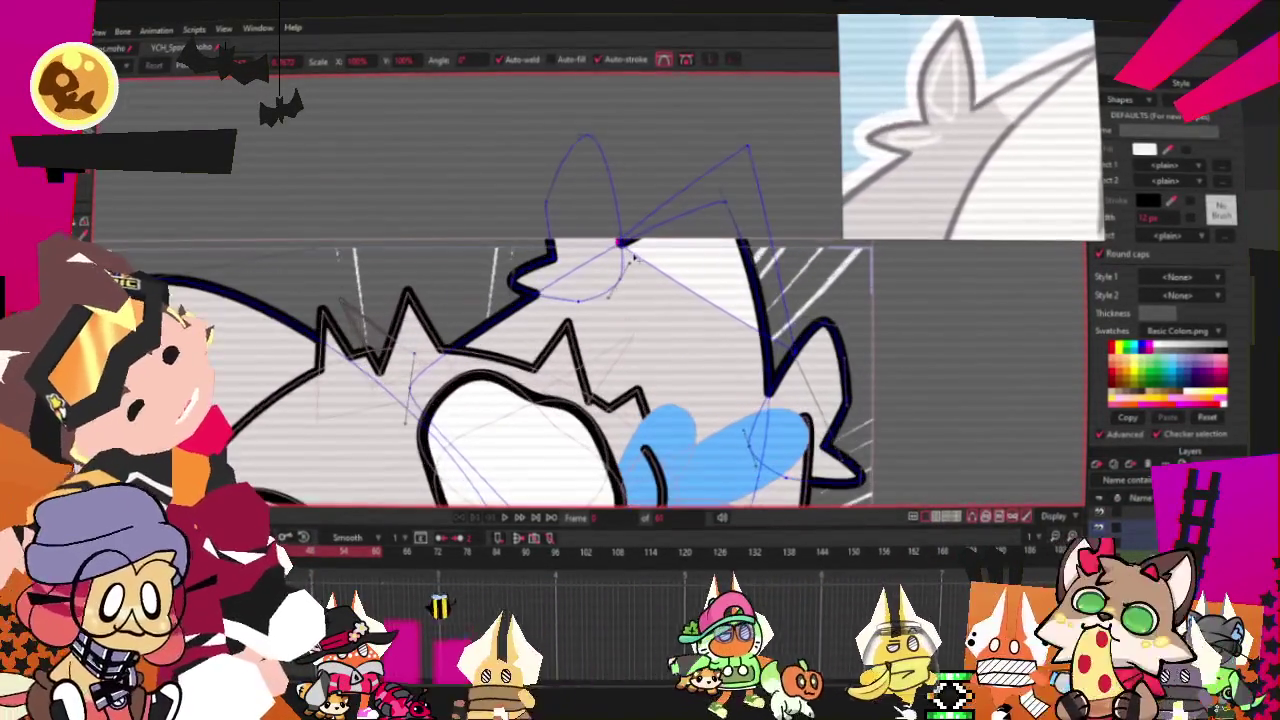
scroll(820, 140, down, 2)
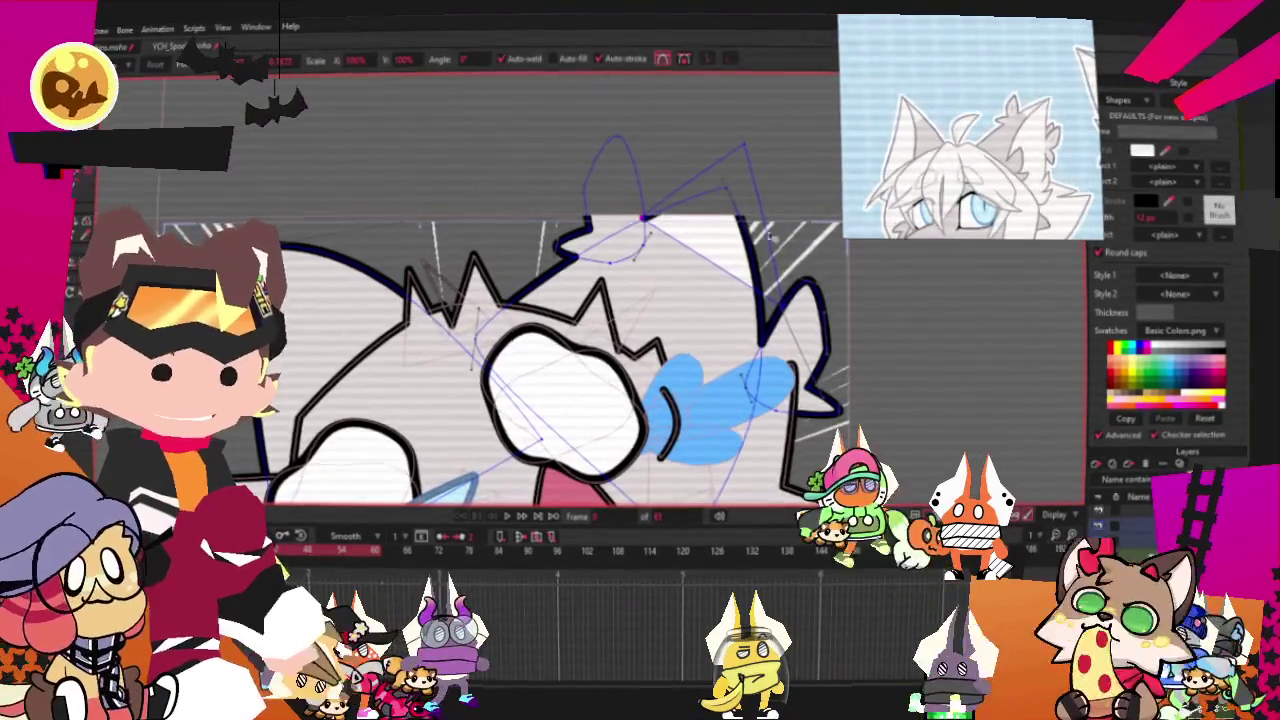
key(t)
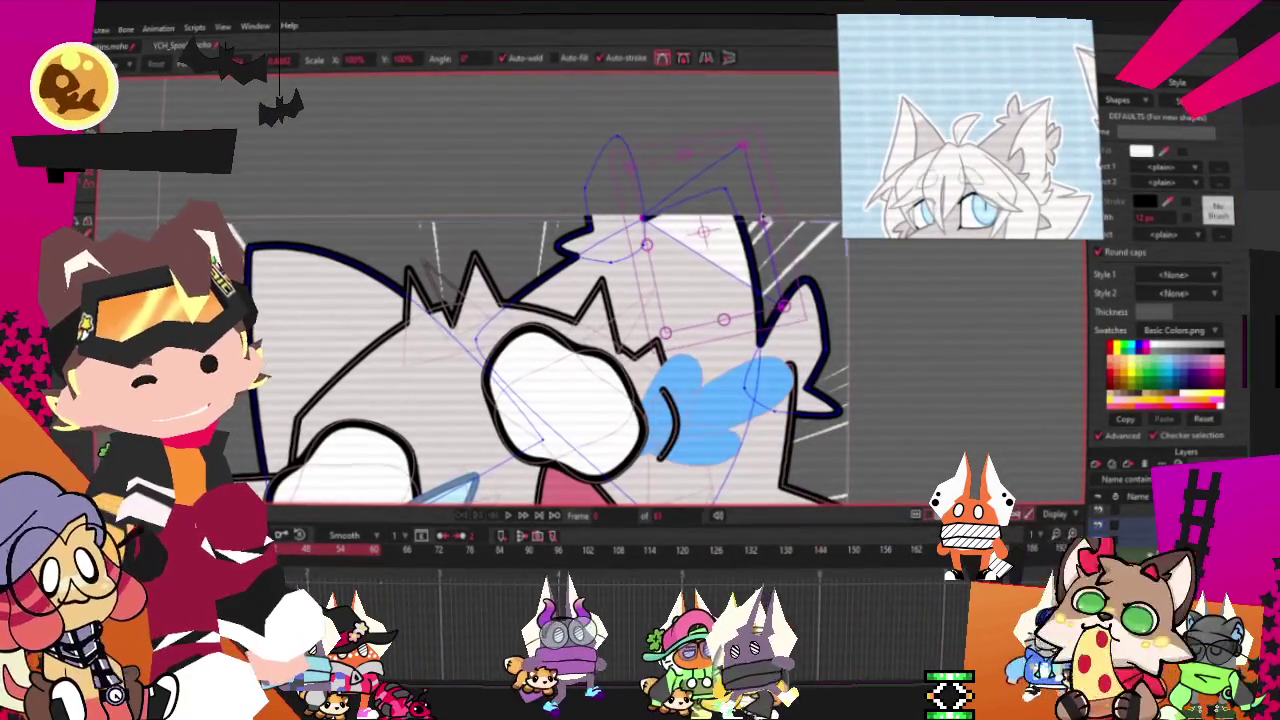
click(780, 218)
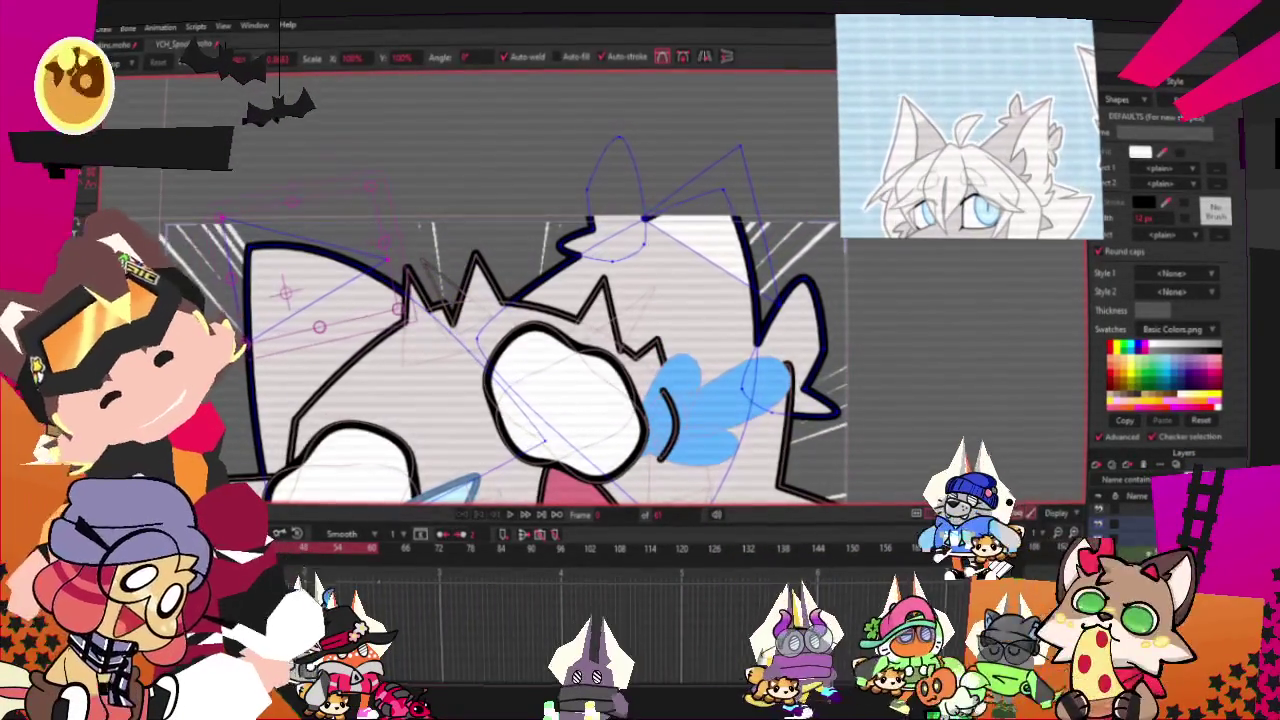
key(g)
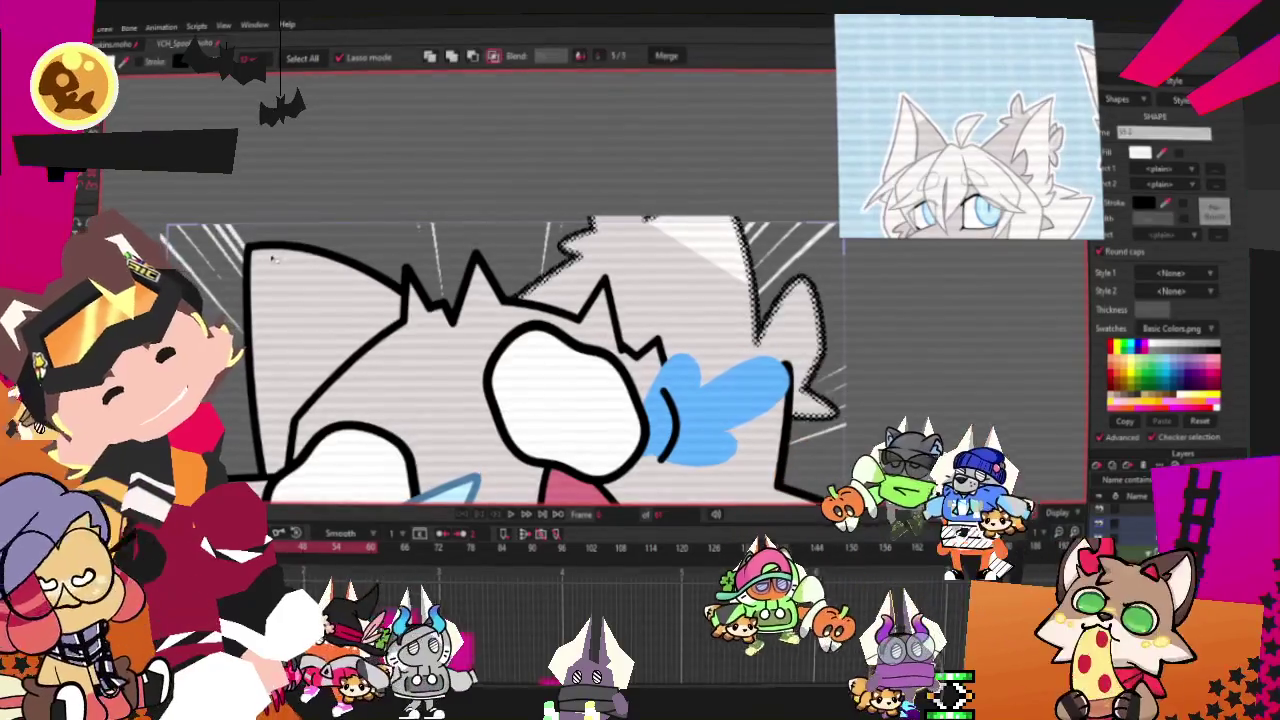
scroll(380, 200, down, 3)
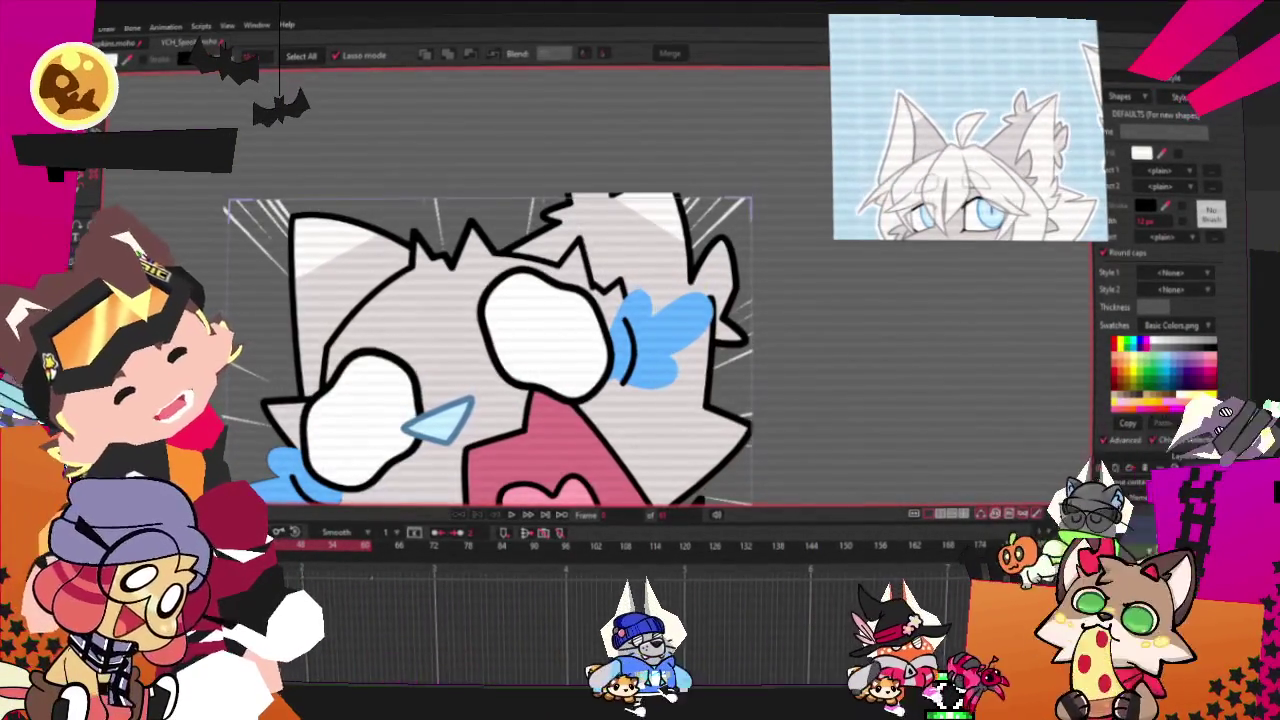
key(t)
scroll(305, 203, up, 3)
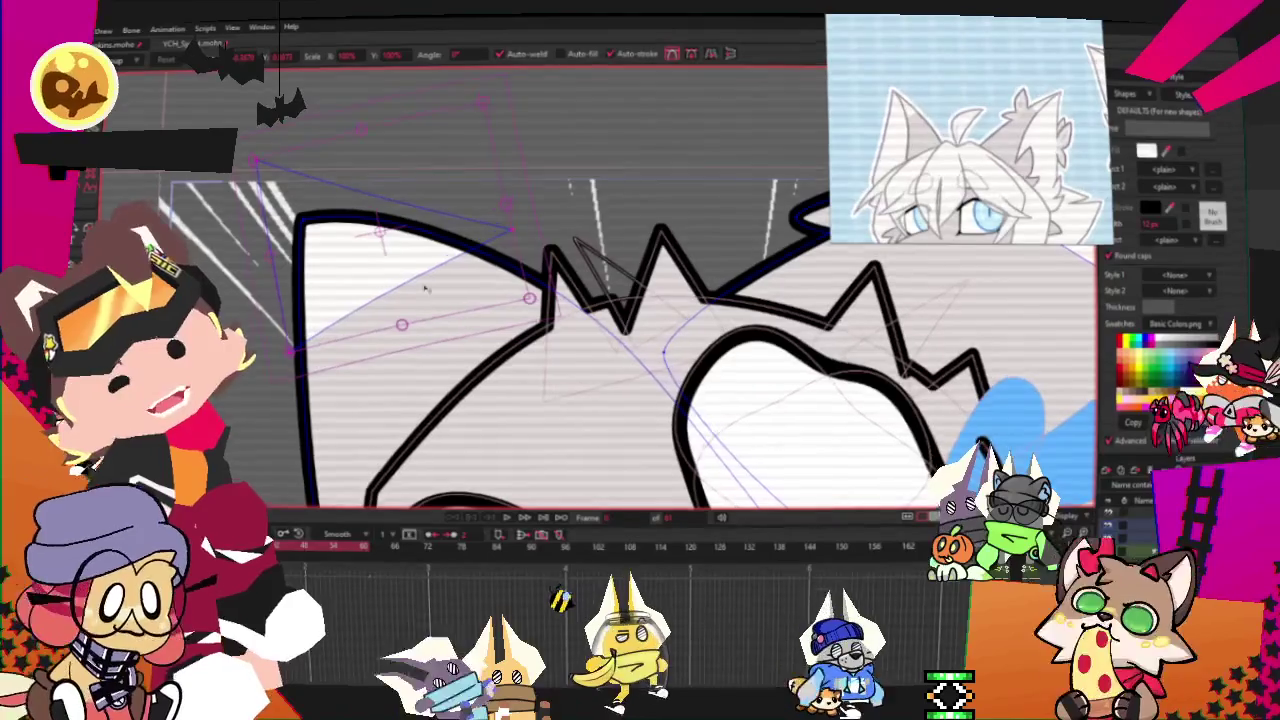
scroll(755, 230, down, 3)
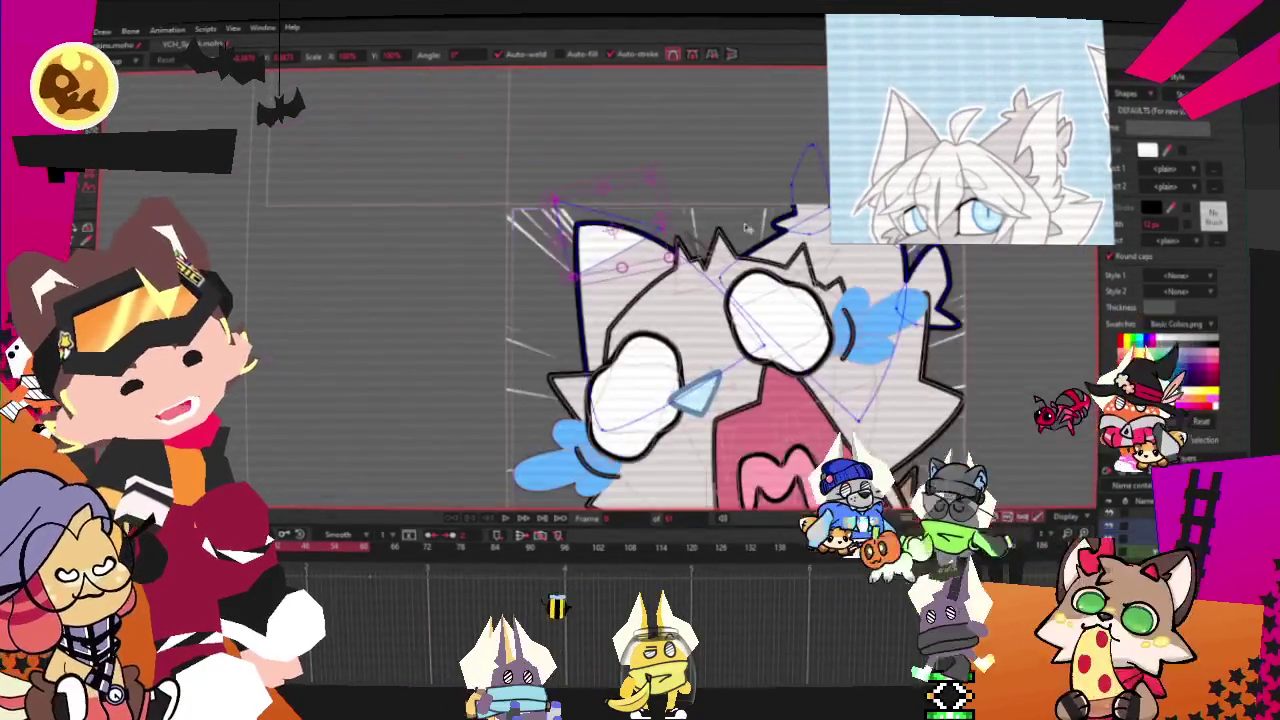
scroll(755, 229, down, 2)
scroll(740, 260, up, 2)
scroll(720, 300, up, 2)
scroll(697, 355, down, 3)
scroll(696, 355, up, 2)
scroll(696, 355, down, 3)
scroll(696, 355, down, 1)
scroll(696, 355, down, 1)
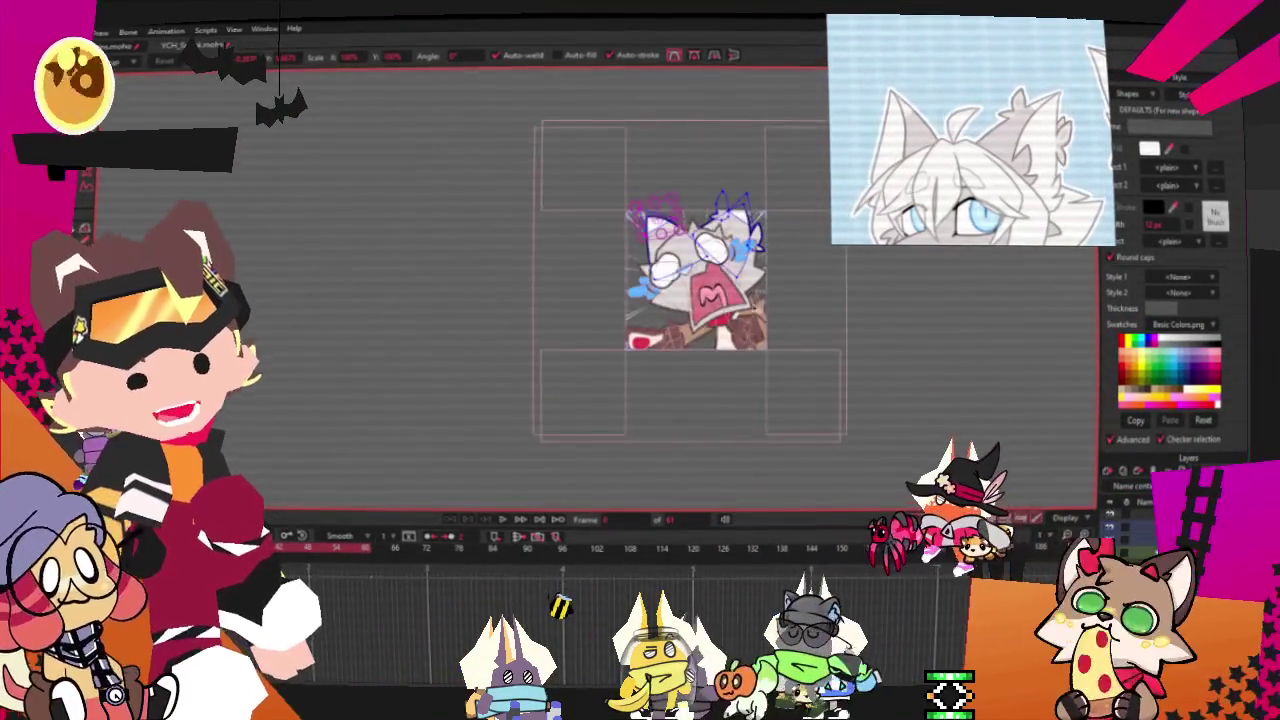
scroll(696, 280, up, 2)
scroll(696, 280, up, 3)
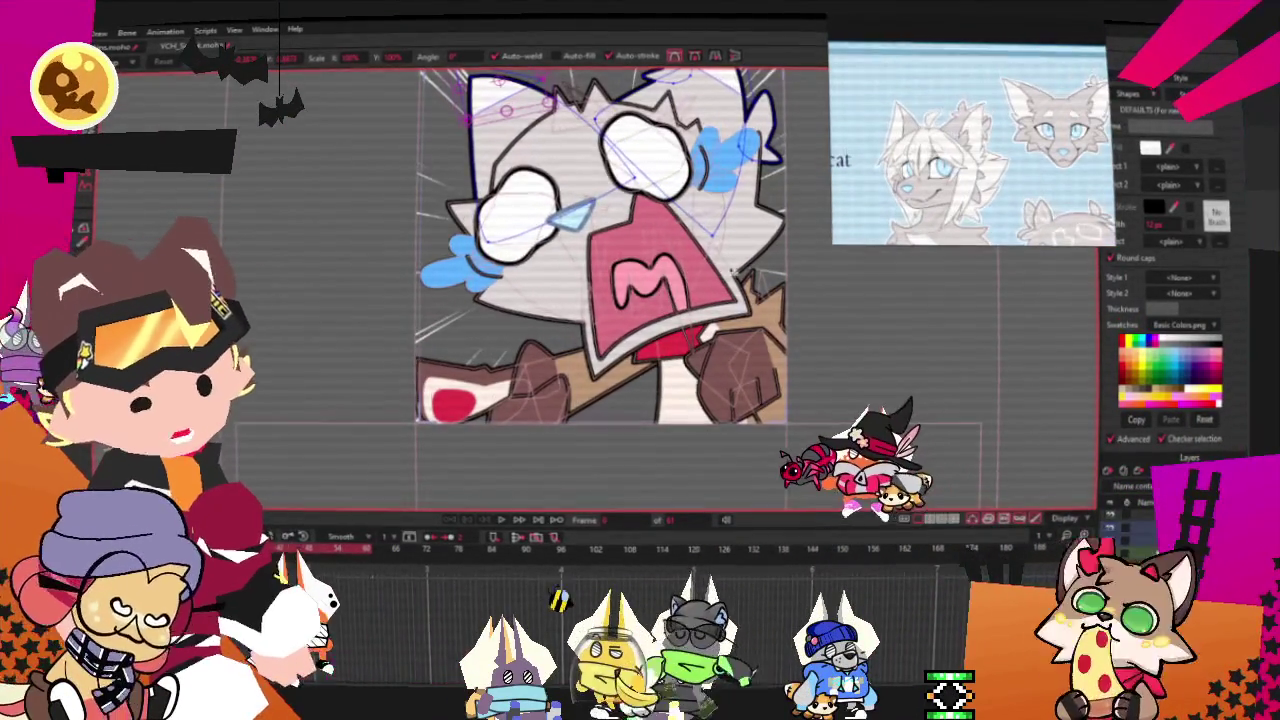
scroll(734, 252, up, 2)
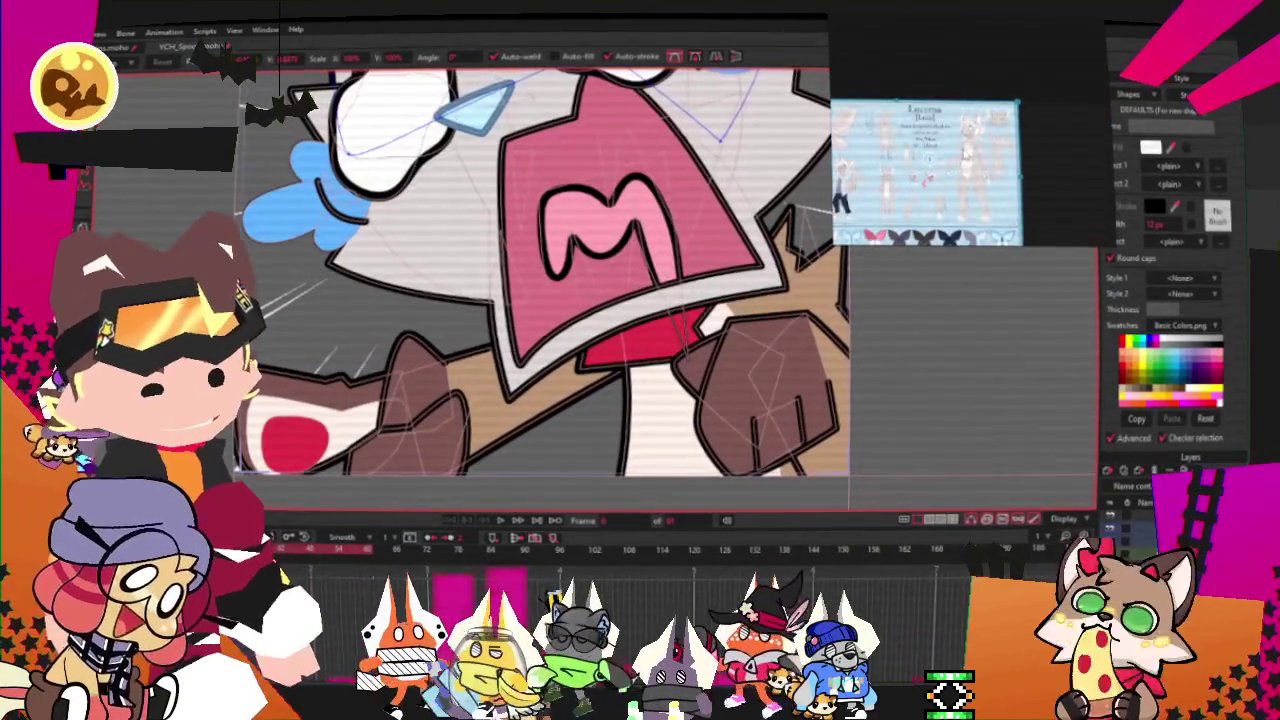
scroll(513, 255, down, 1)
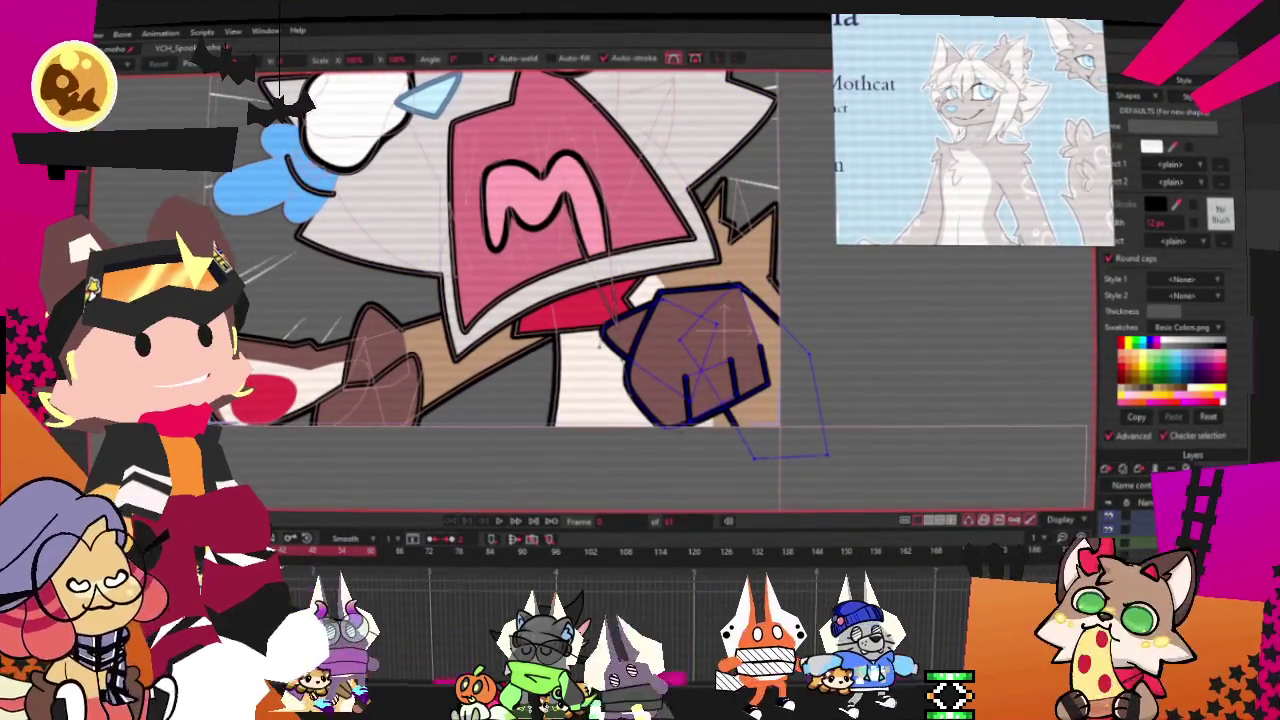
key(g)
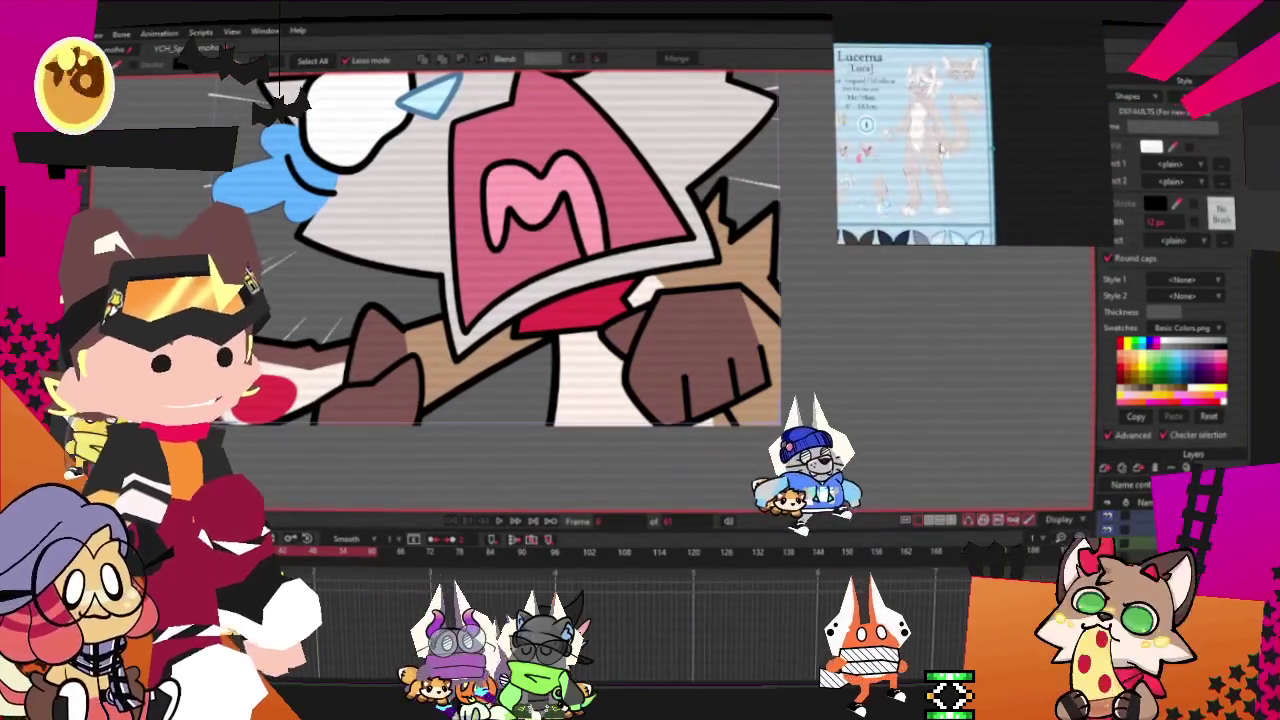
Select the brown spiky shape behind the fist and eyedrop the reference's pale fill colour
scroll(665, 360, up, 2)
click(665, 360)
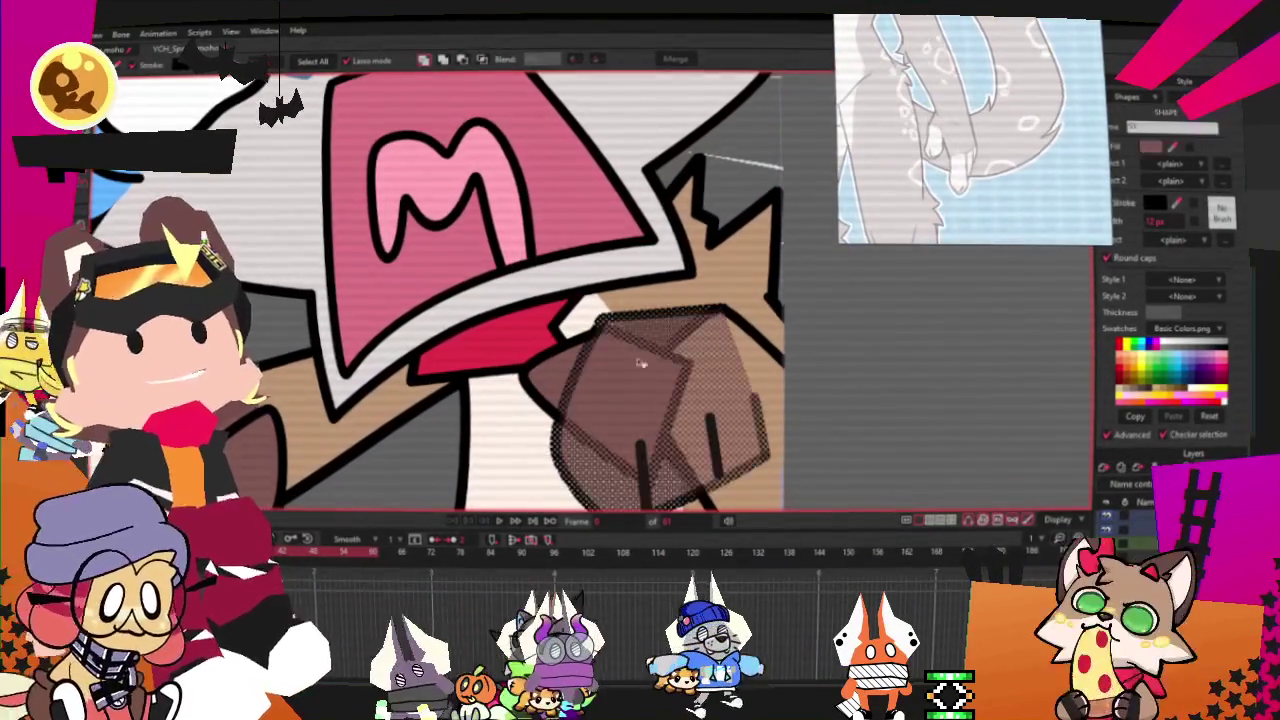
shift+click(560, 368)
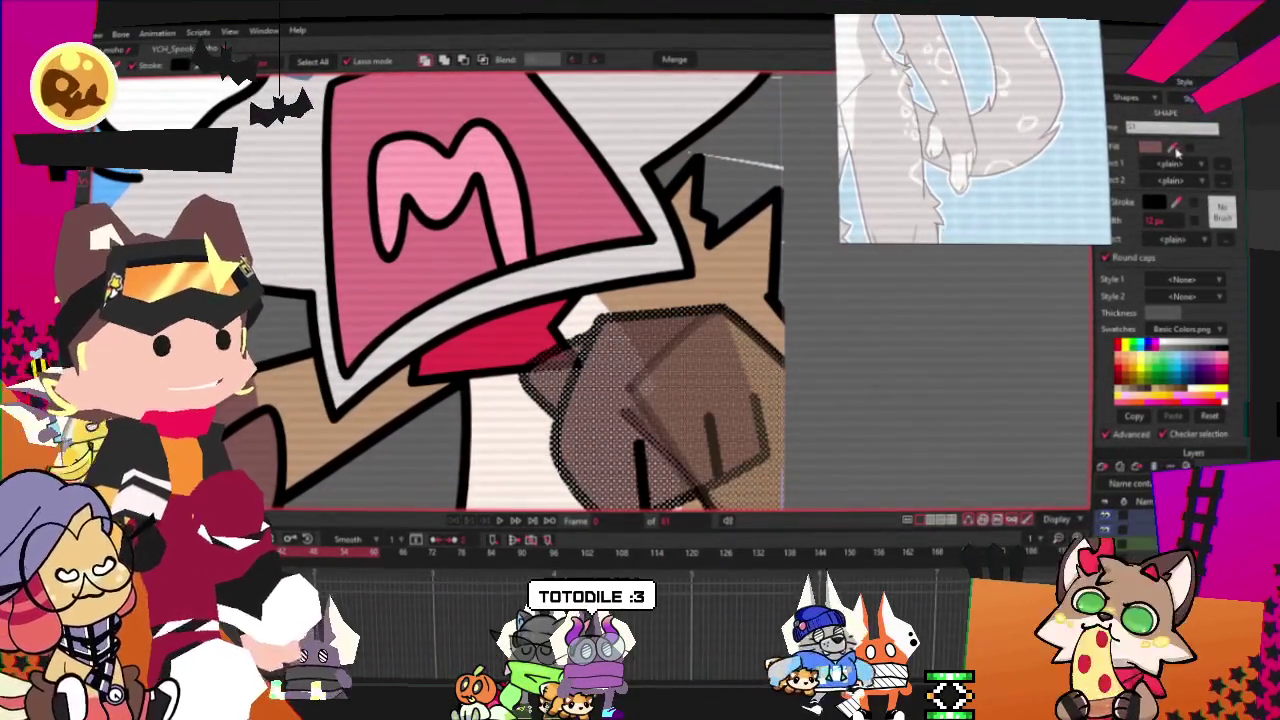
click(745, 272)
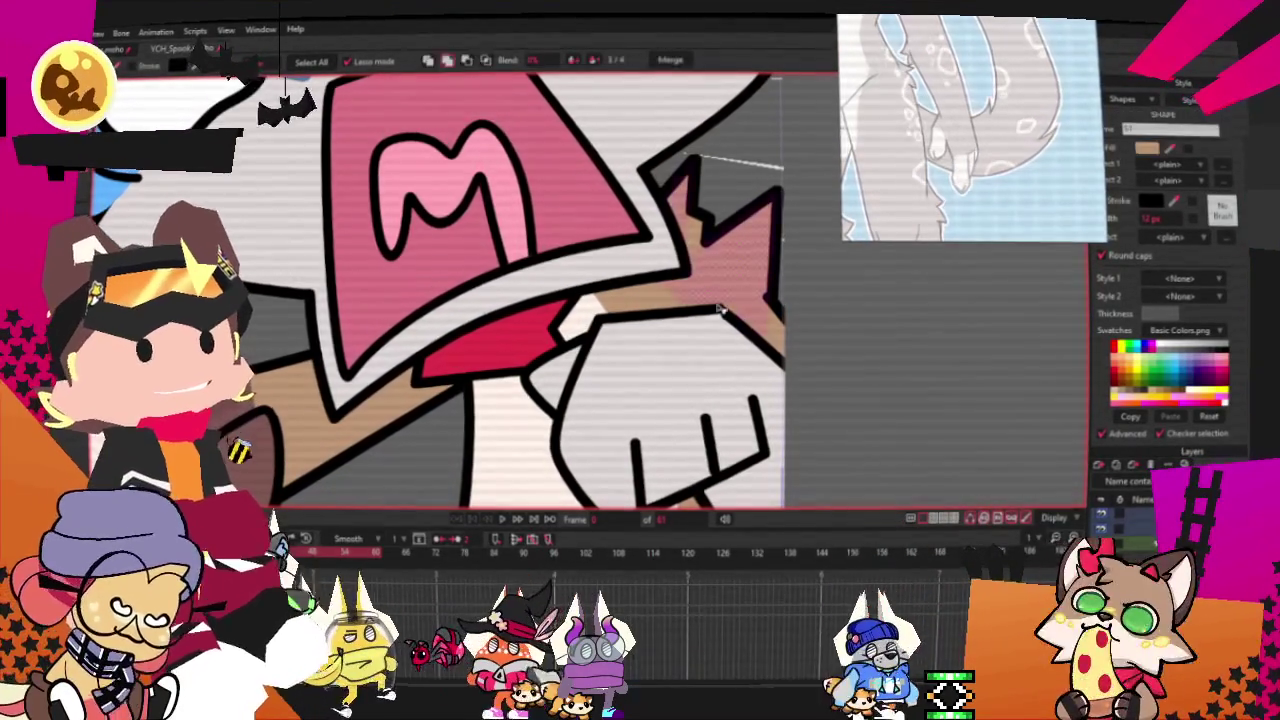
click(772, 336)
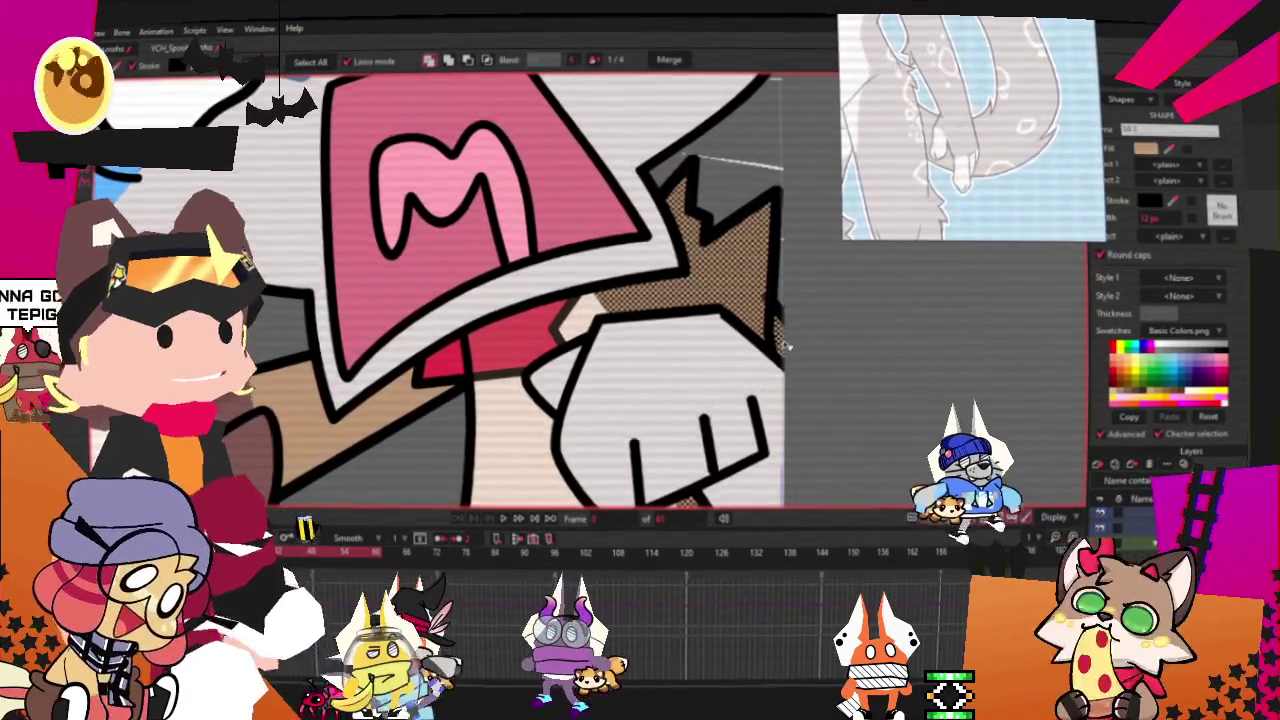
scroll(770, 342, down, 1)
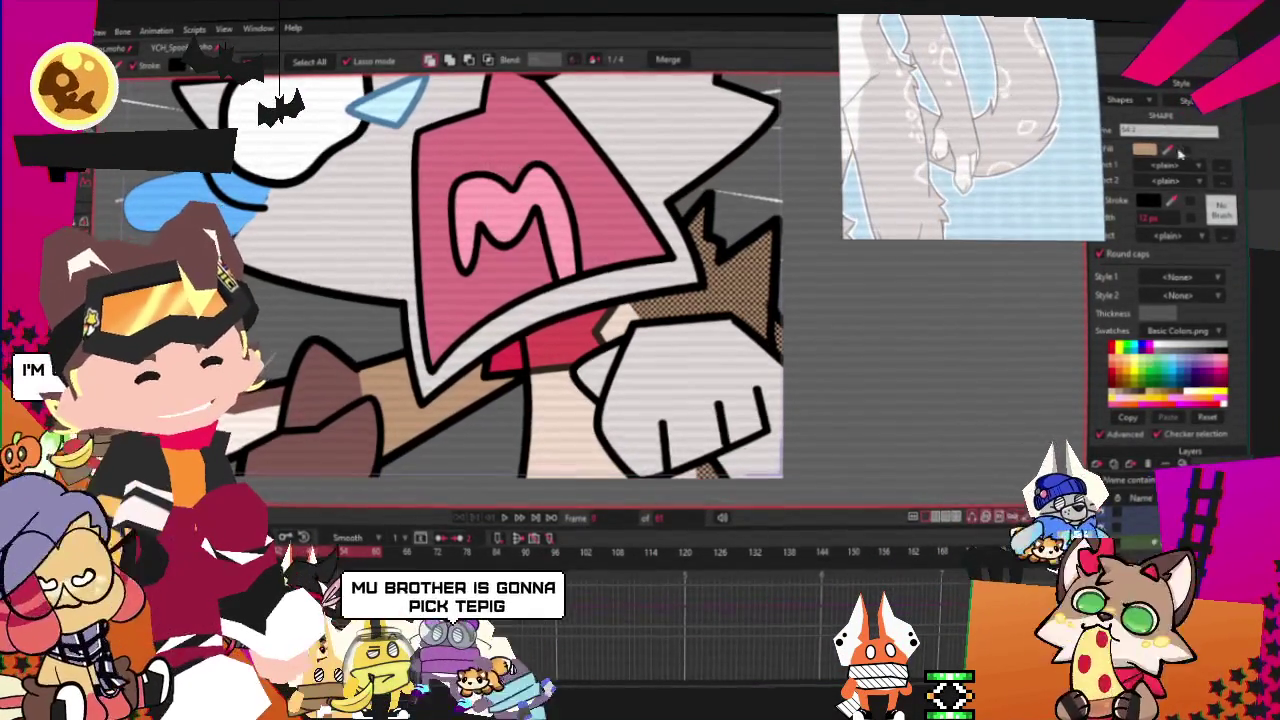
click(1165, 150)
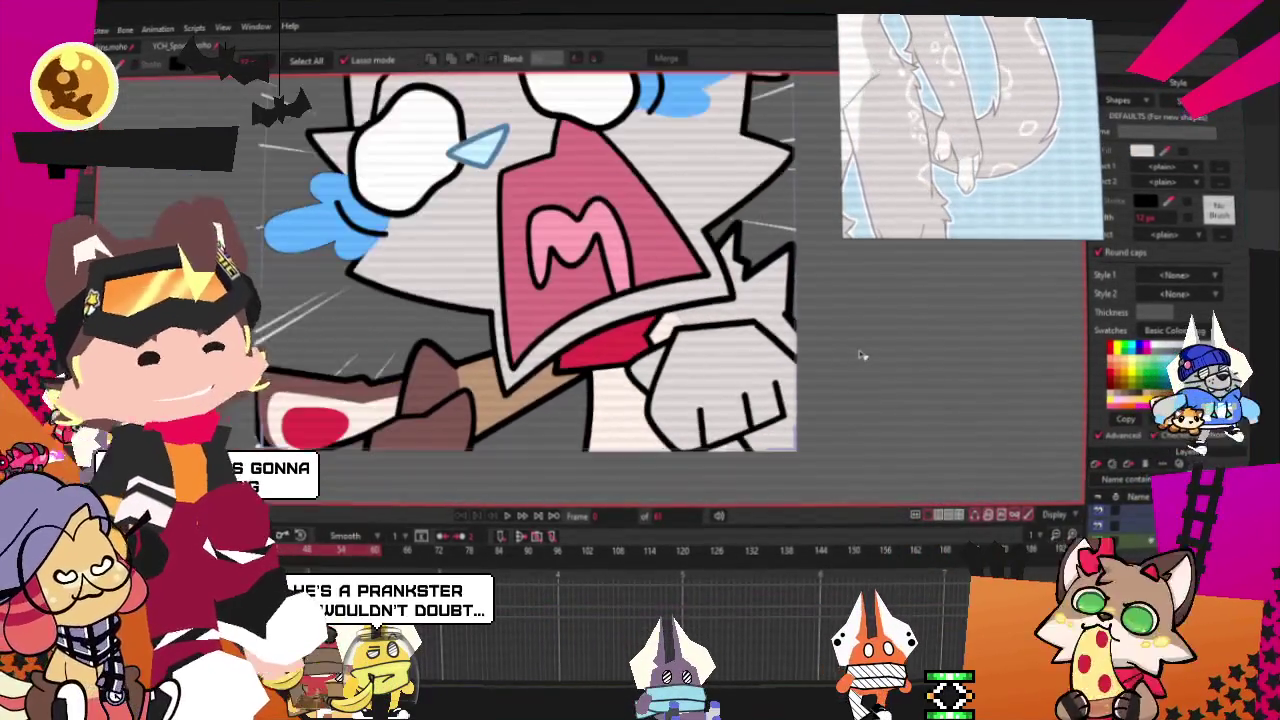
scroll(860, 355, down, 1)
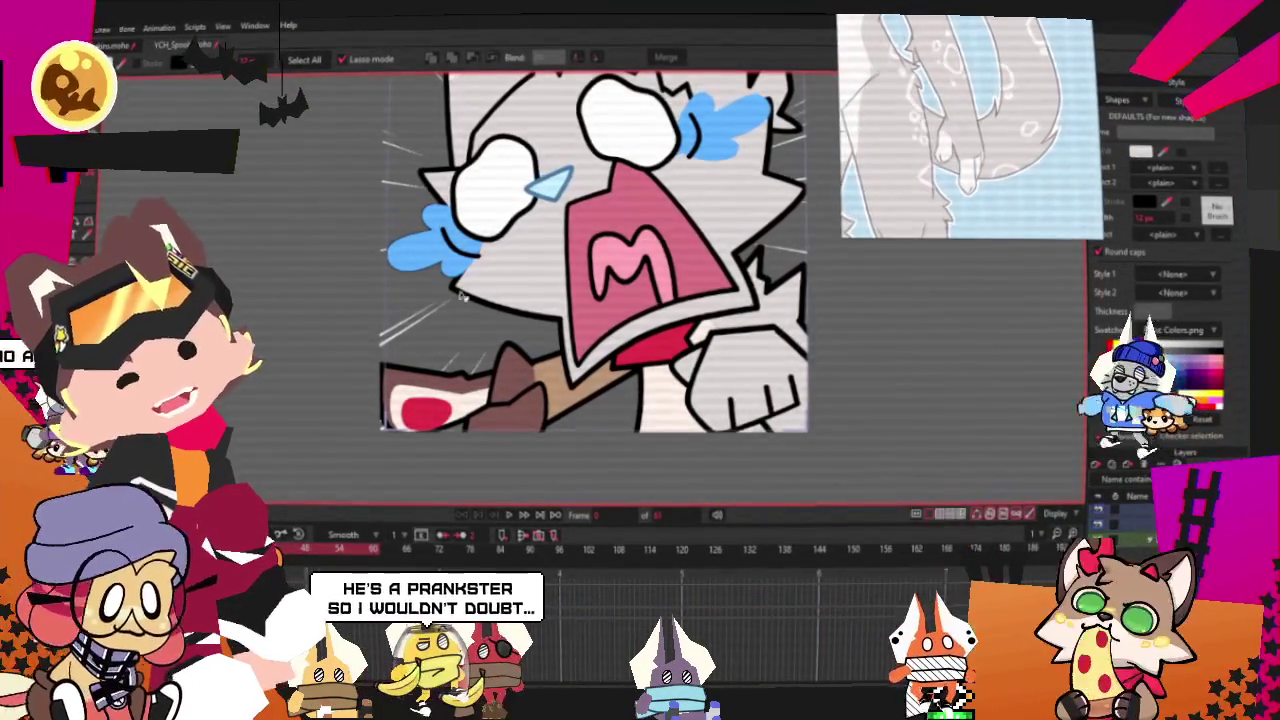
Zoom the Moho canvas in and out to review the emote's colours
scroll(481, 288, up, 1)
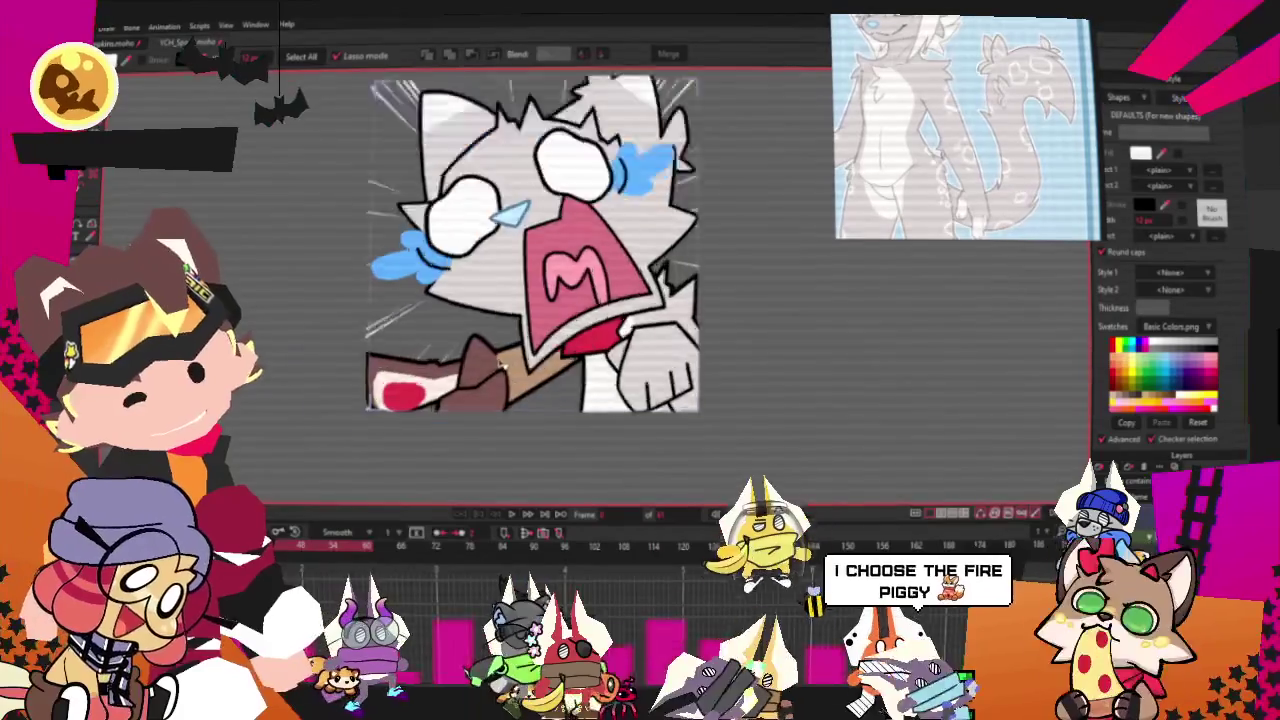
scroll(522, 400, down, 2)
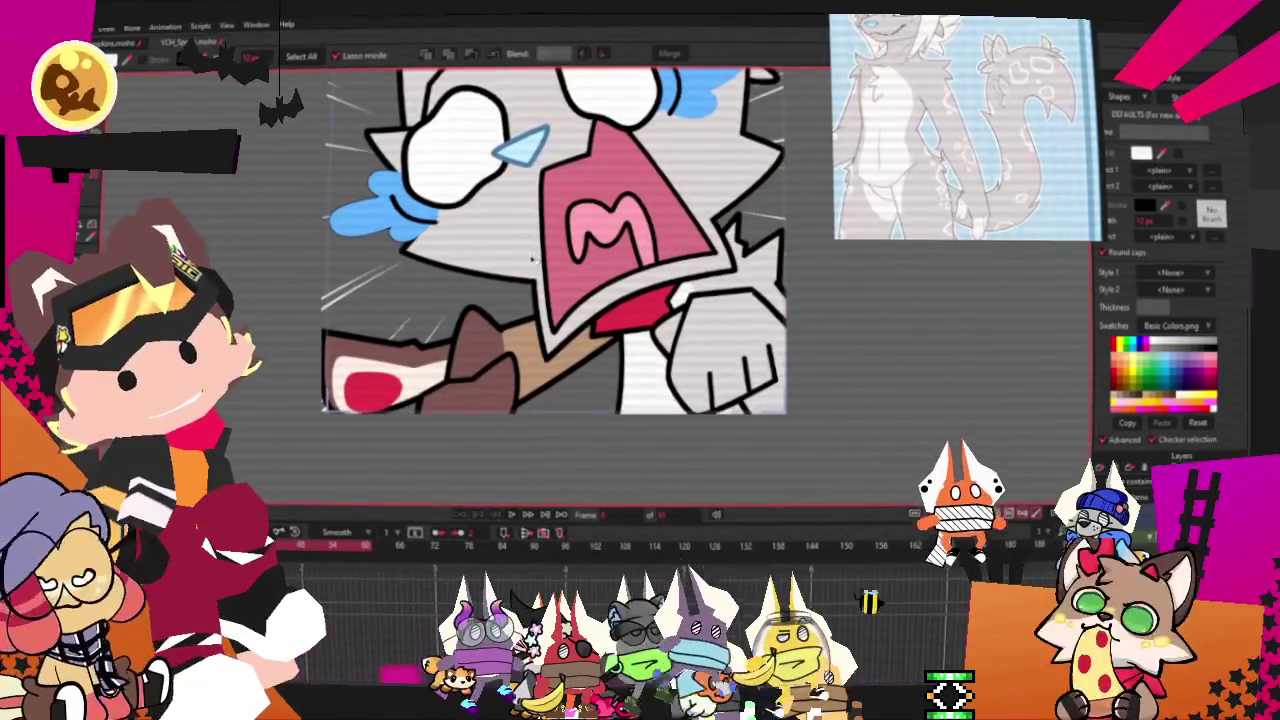
scroll(533, 259, up, 2)
scroll(626, 203, down, 2)
scroll(533, 278, up, 2)
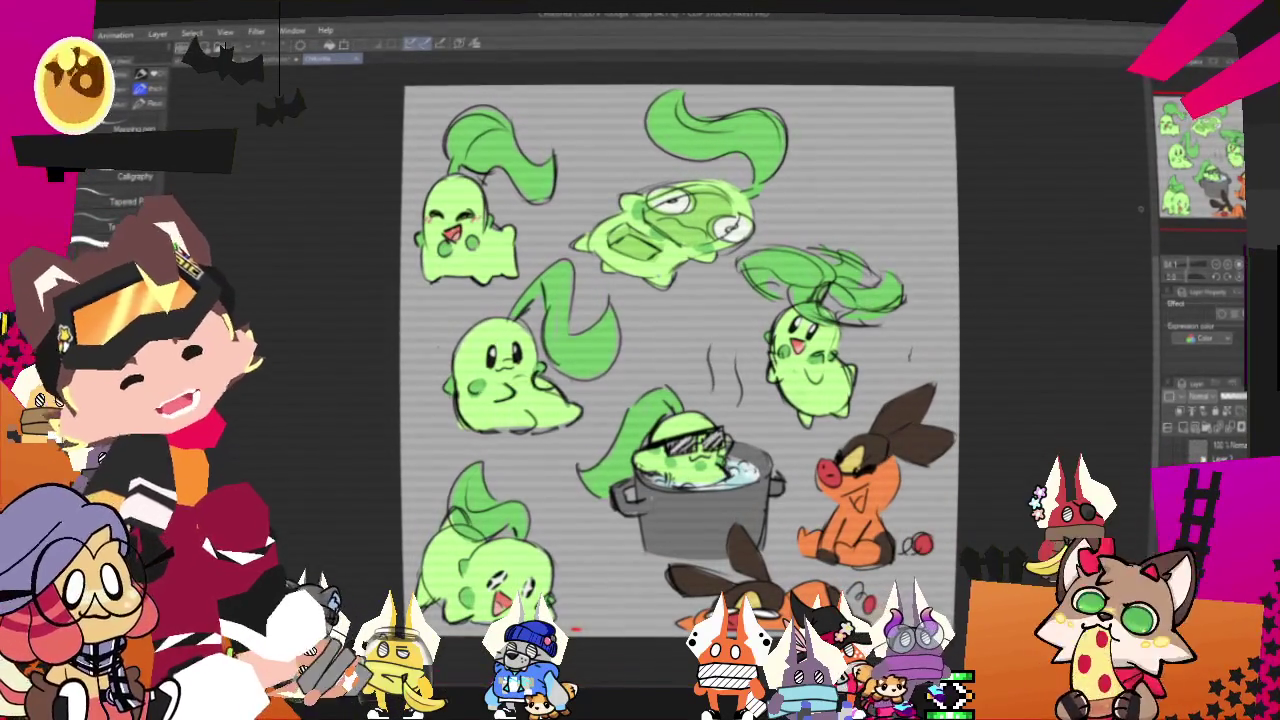
Scroll over the Chikorita sketch sheet in Clip Studio Paint
scroll(680, 360, down, 1)
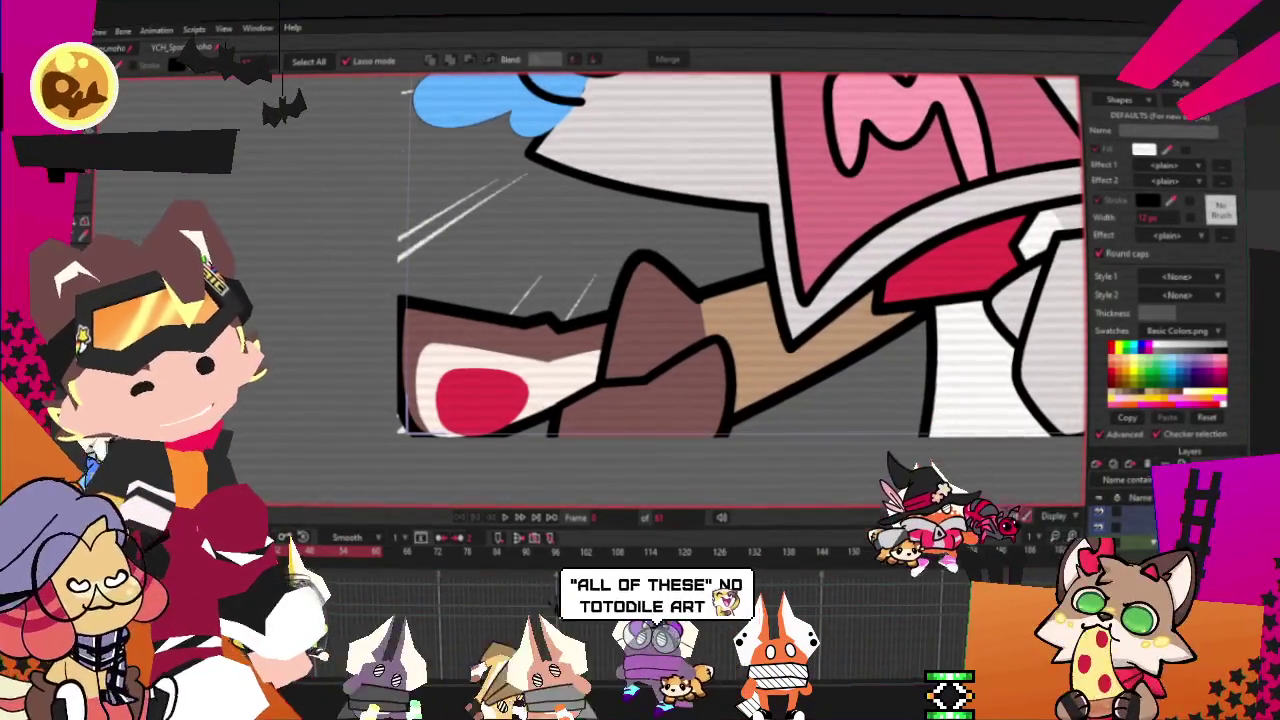
Frame the paw and arm, then delete the tan arm shape
drag(555, 293, 660, 318)
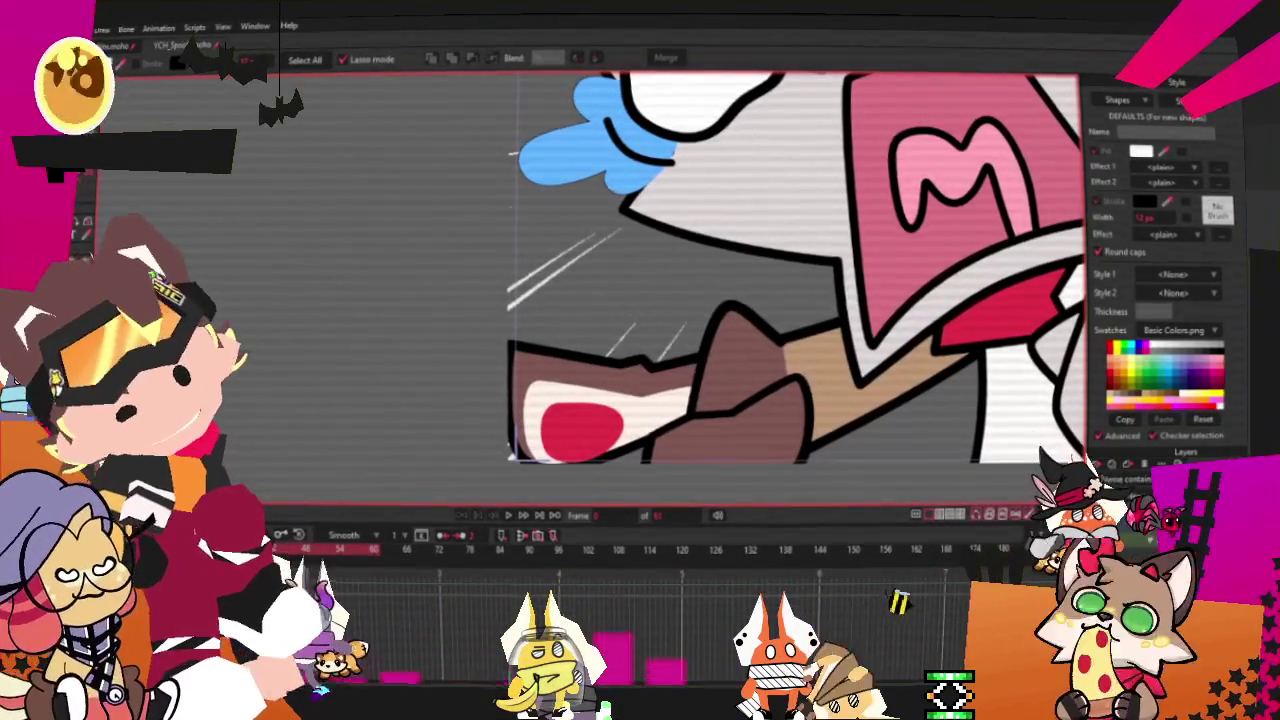
scroll(836, 384, down, 2)
click(650, 328)
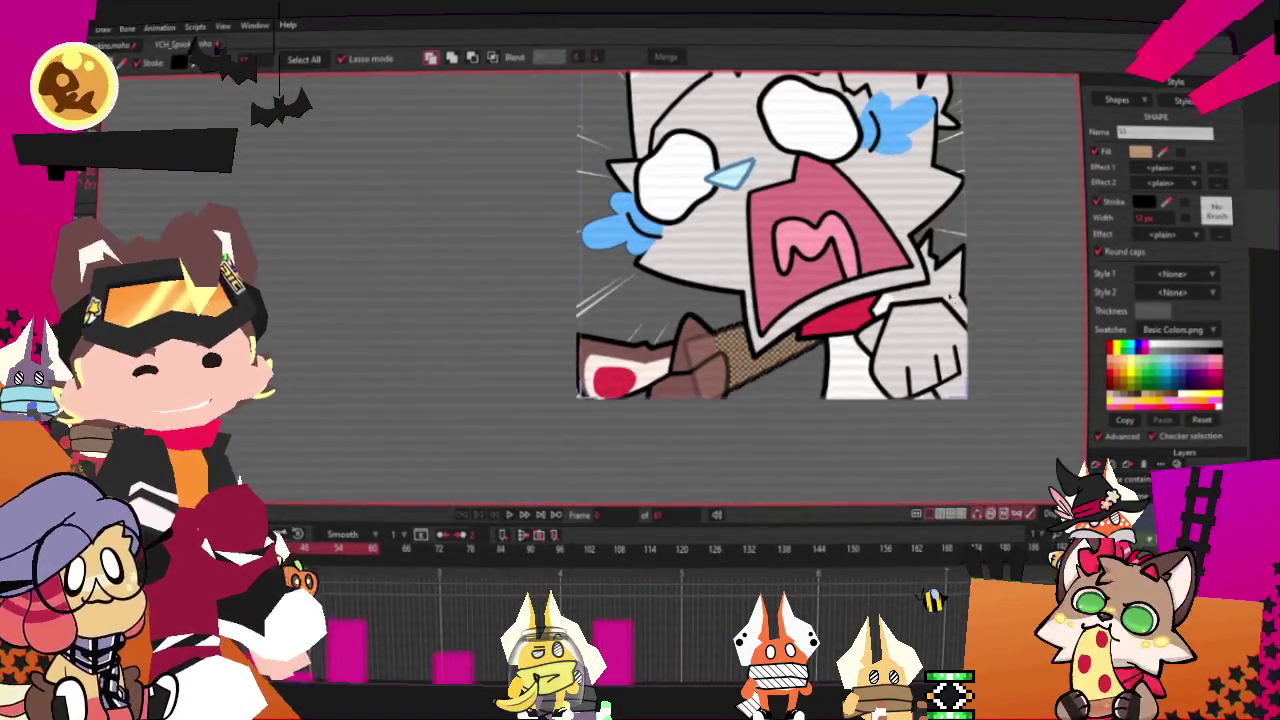
scroll(978, 300, up, 2)
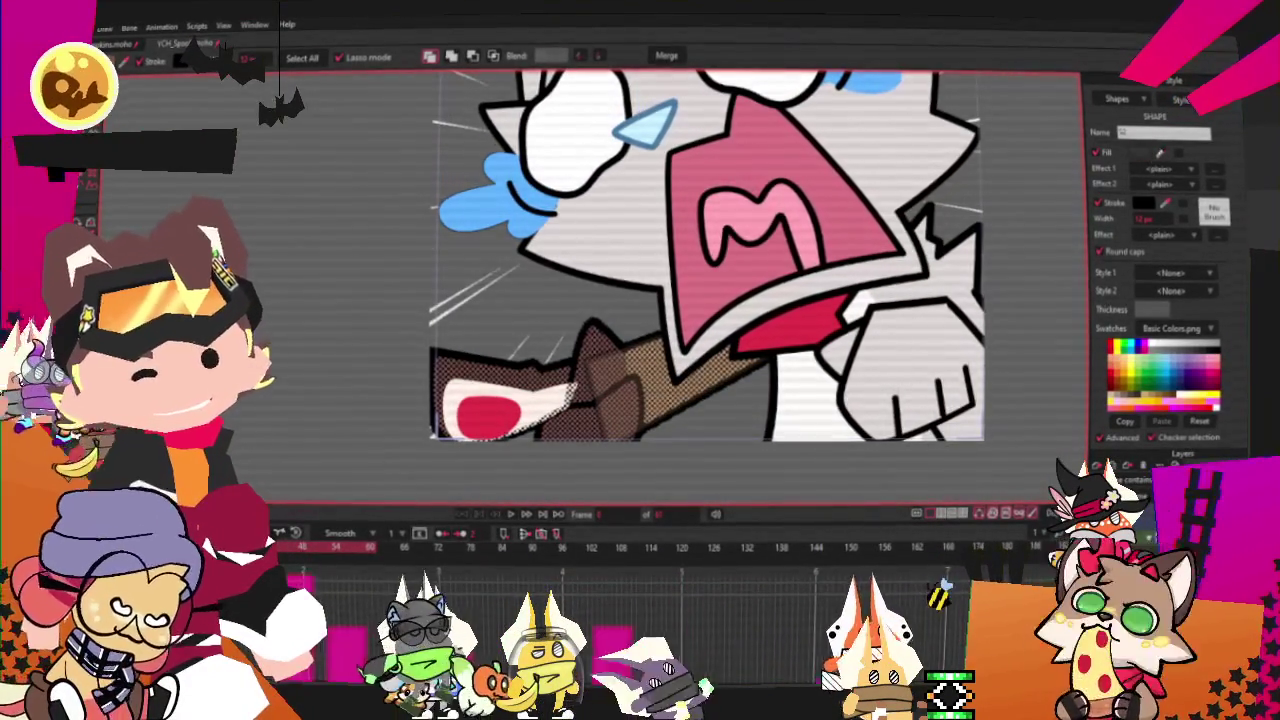
key(Delete)
scroll(720, 215, down, 2)
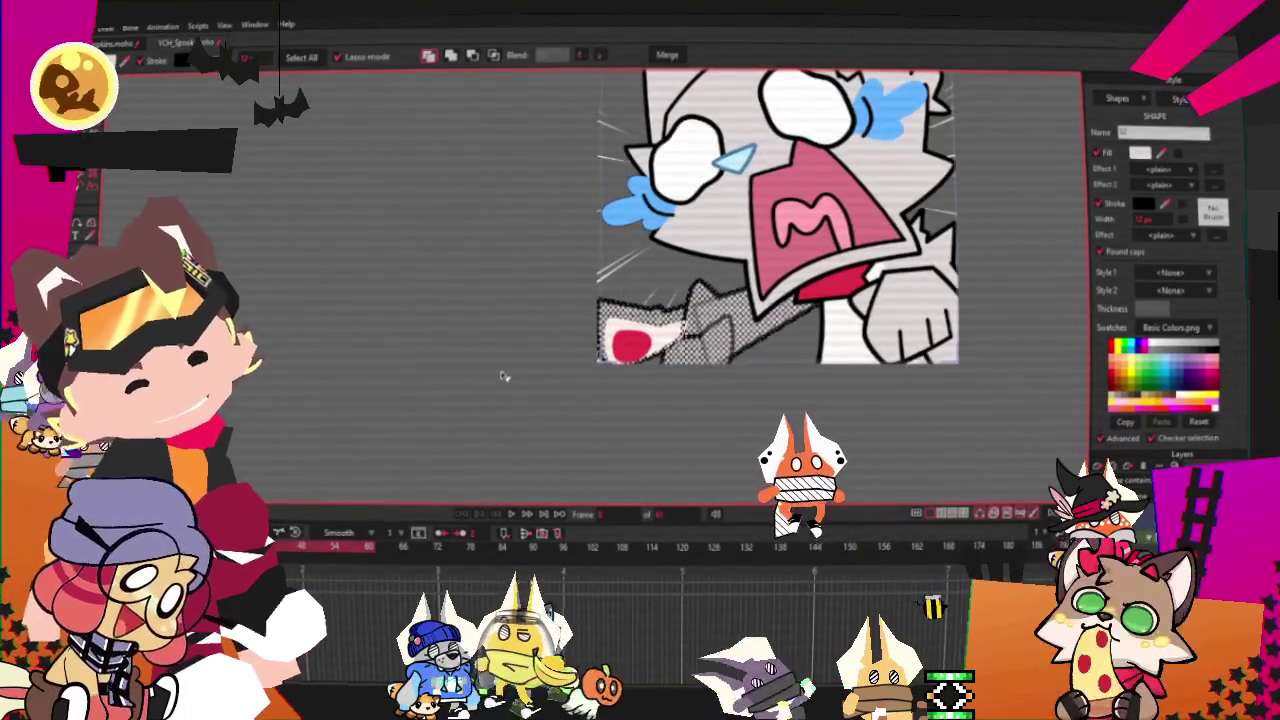
scroll(585, 298, up, 2)
scroll(585, 298, up, 1)
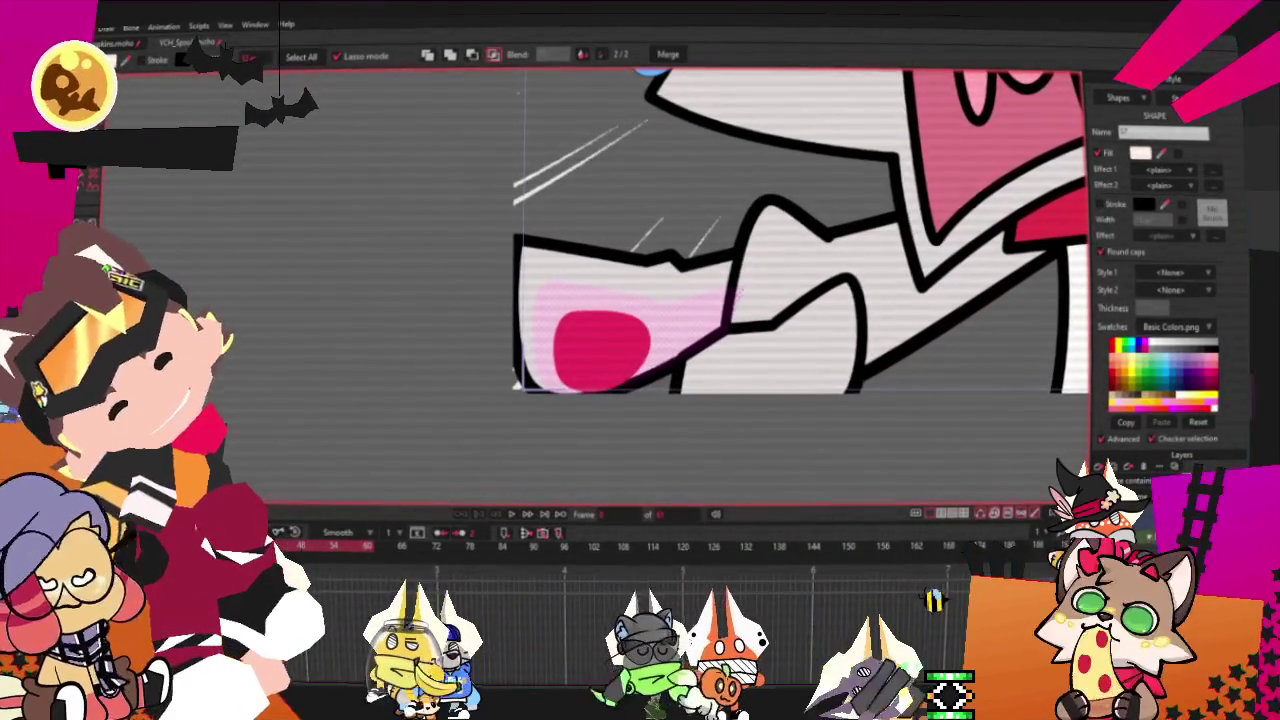
Select the shape surrounding the paw's red spot
click(676, 291)
scroll(676, 291, up, 1)
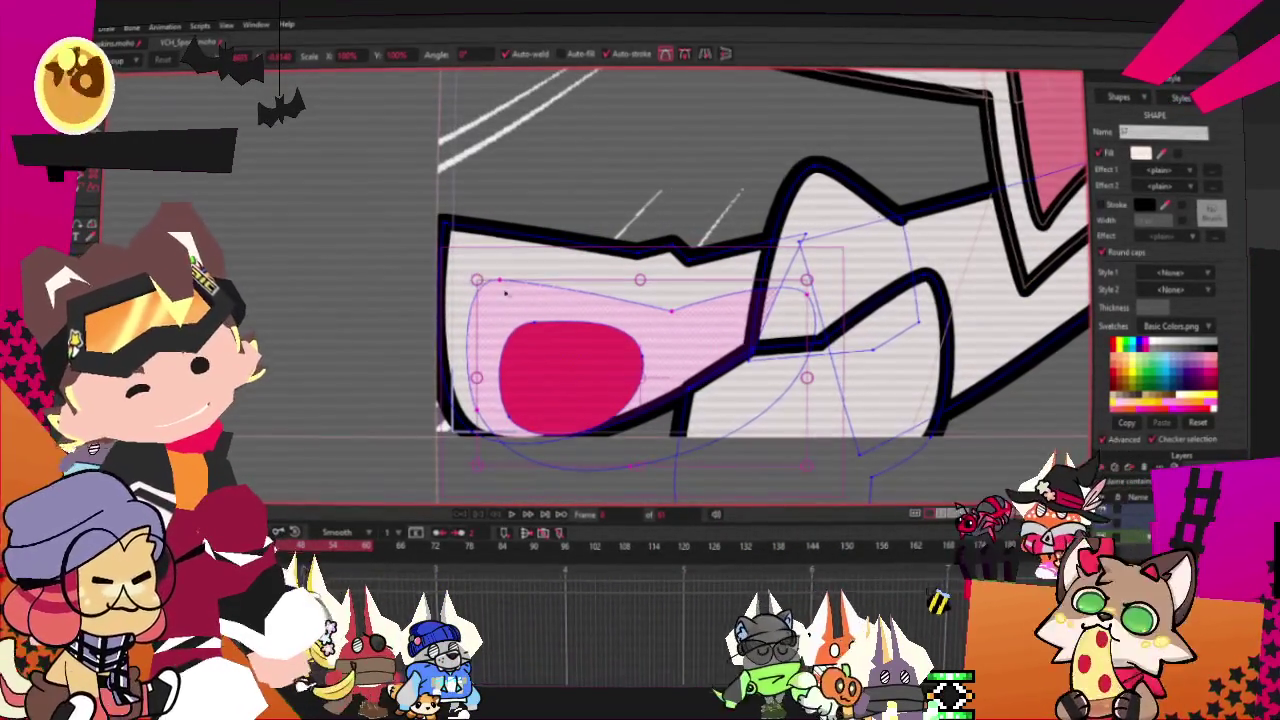
click(500, 284)
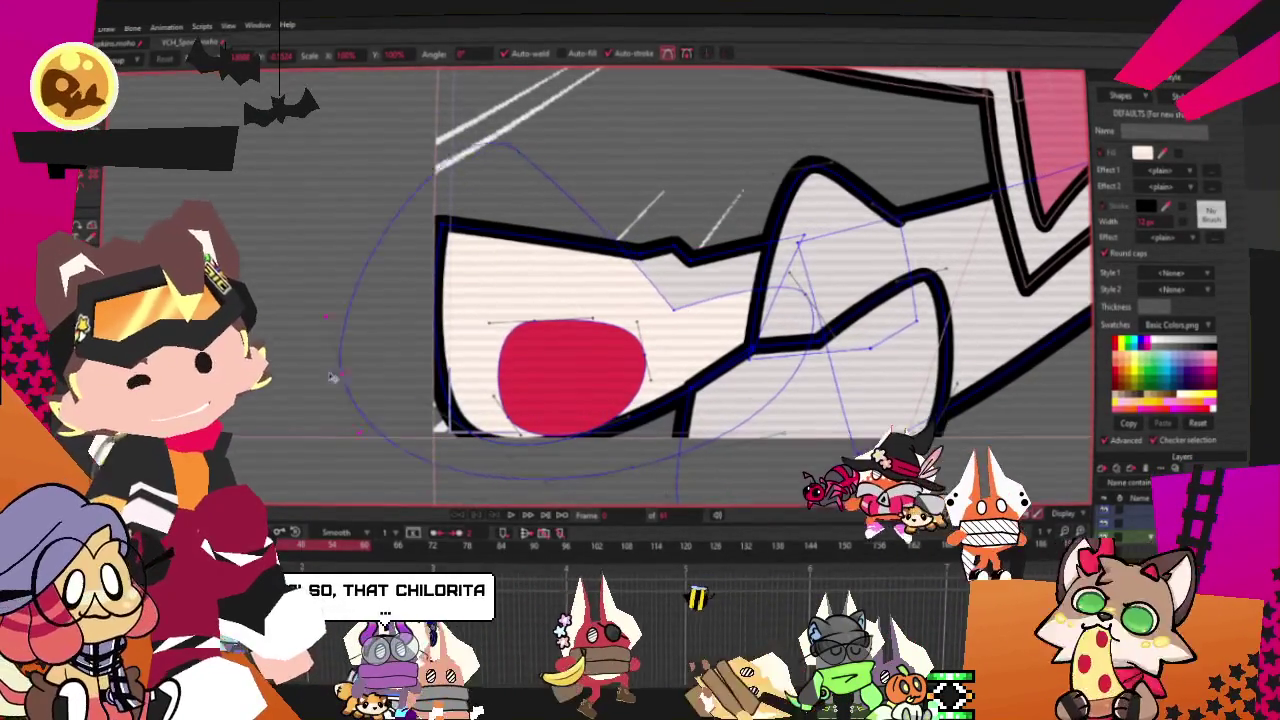
Drag the shape's curve points out into a wide loop around the paw
drag(440, 365, 283, 364)
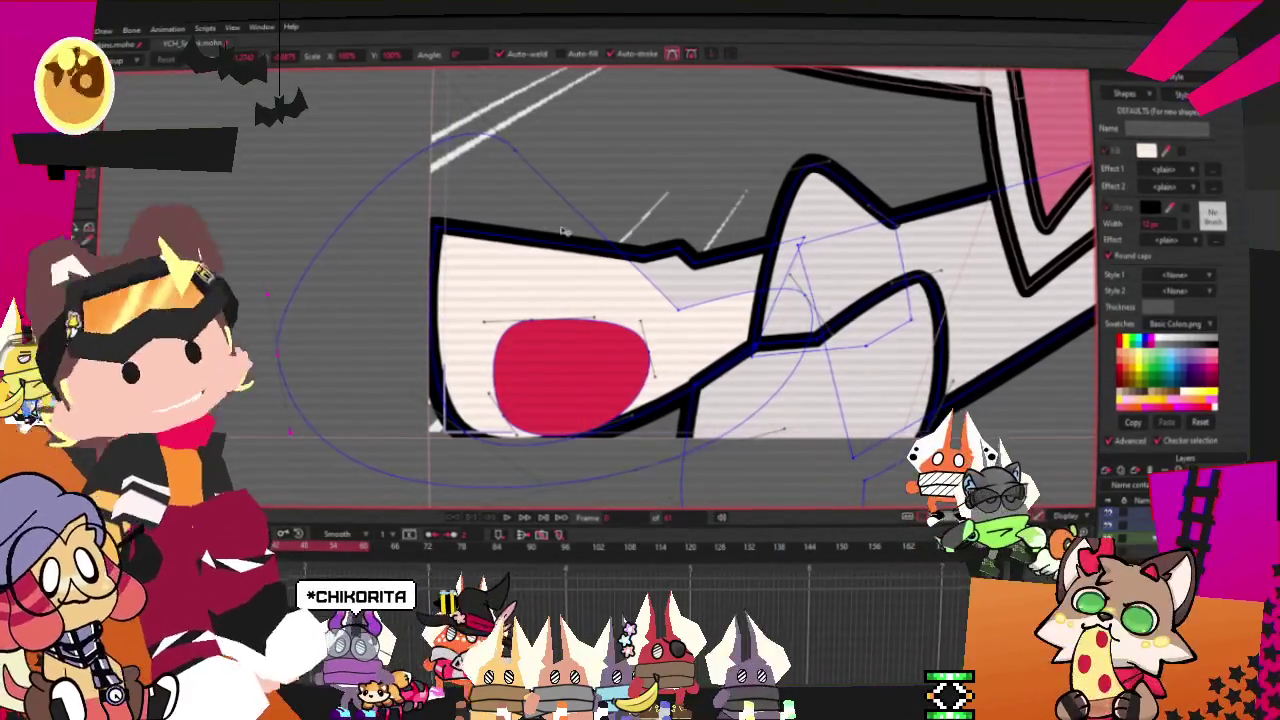
mouse_move(597, 490)
mouse_down()
mouse_move(812, 312)
mouse_move(668, 342)
mouse_up()
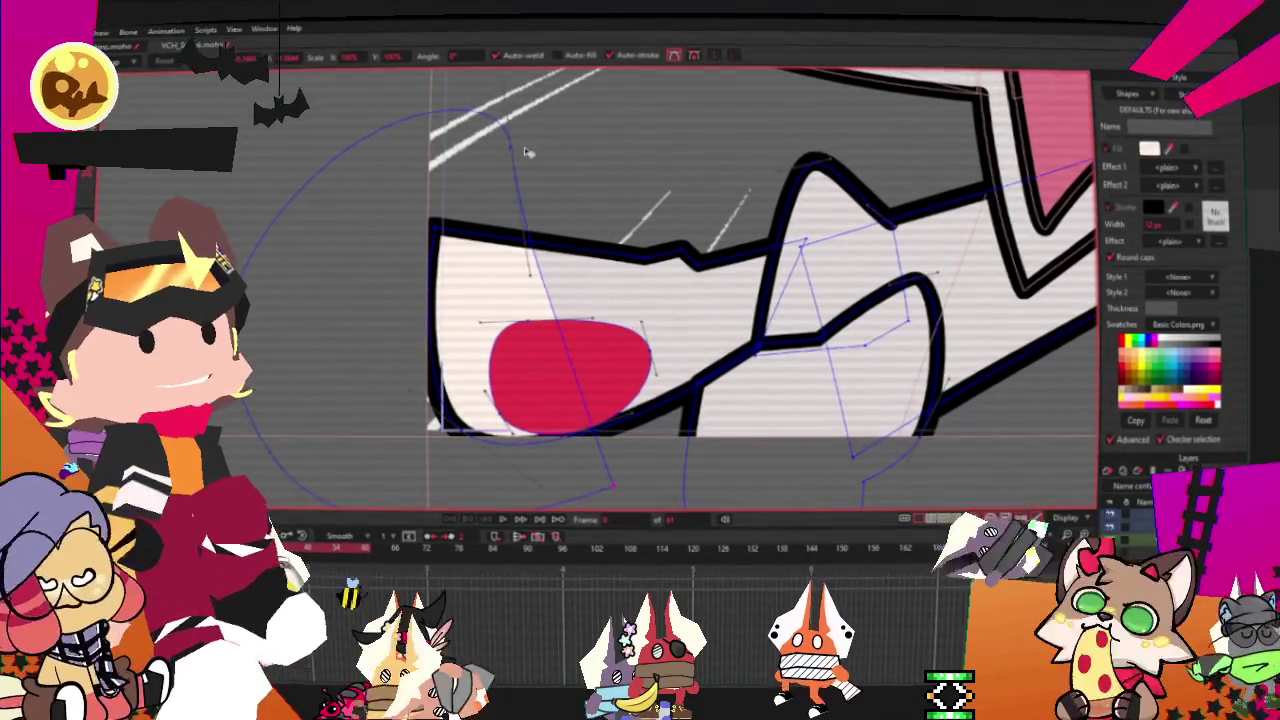
drag(529, 157, 568, 128)
scroll(537, 157, down, 2)
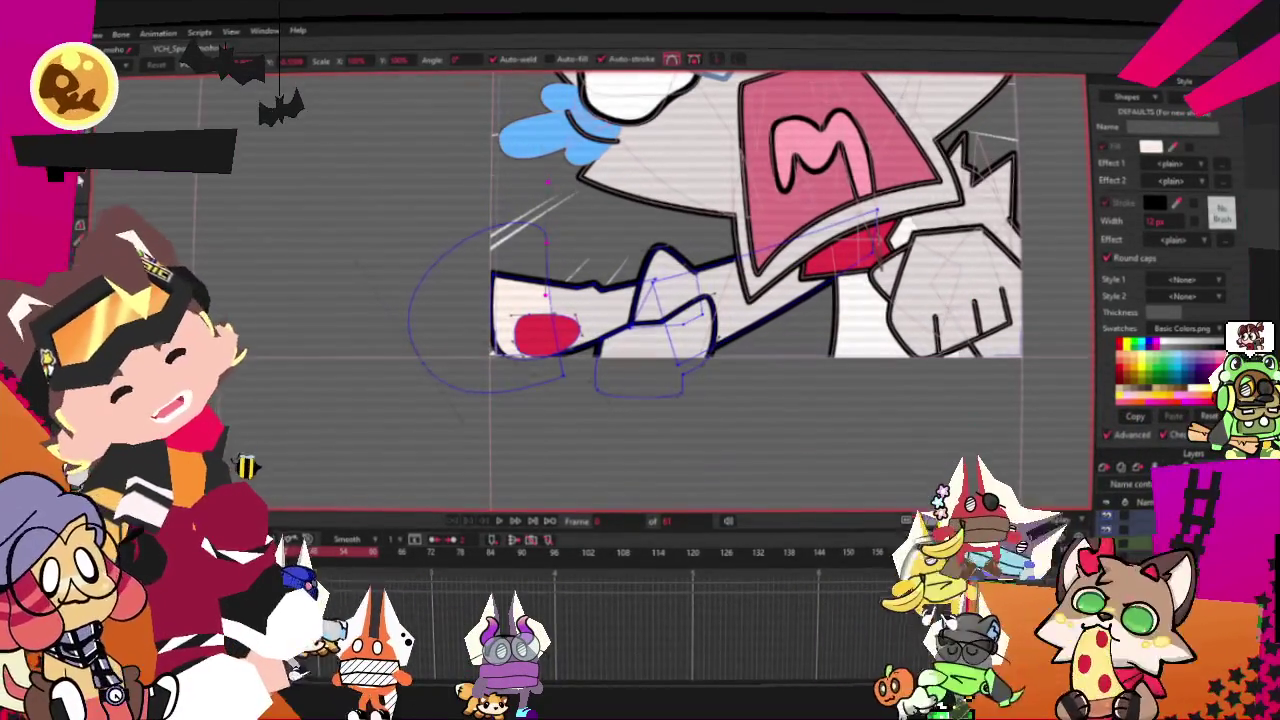
key(g)
scroll(650, 313, up, 2)
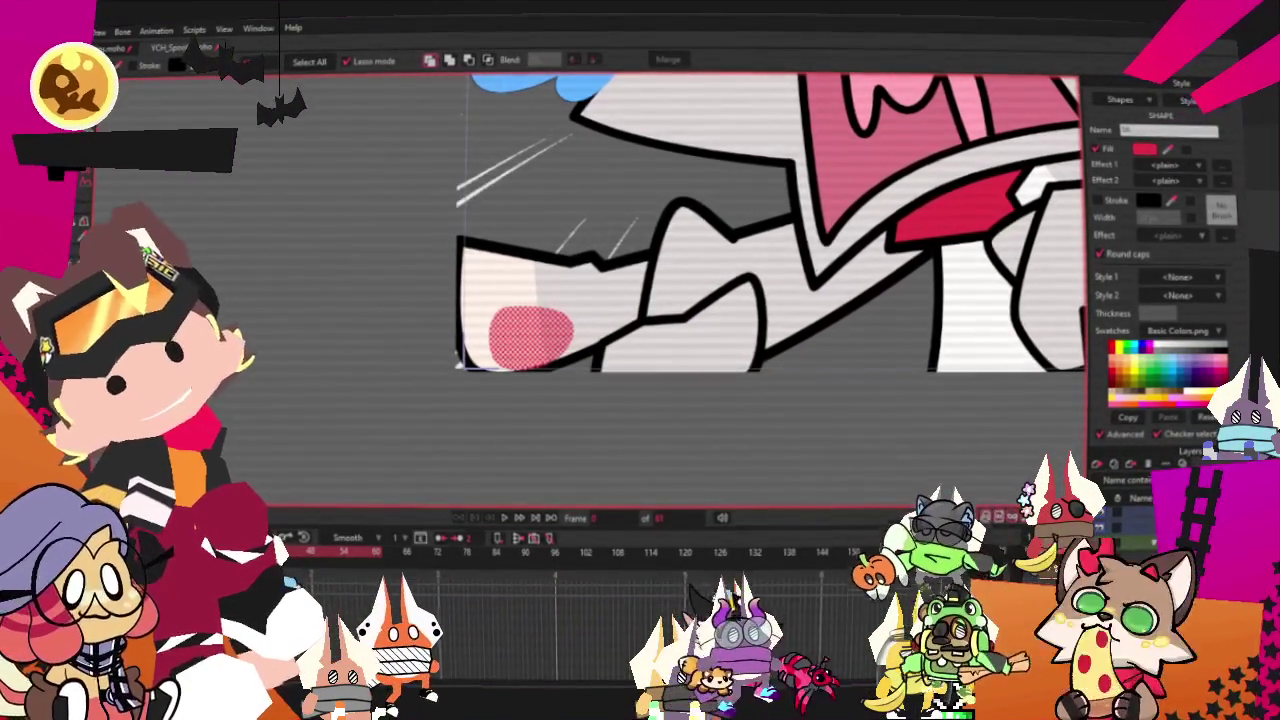
Fill the blush shape with the reference sheet's light blue via the eyedropper
drag(560, 200, 795, 262)
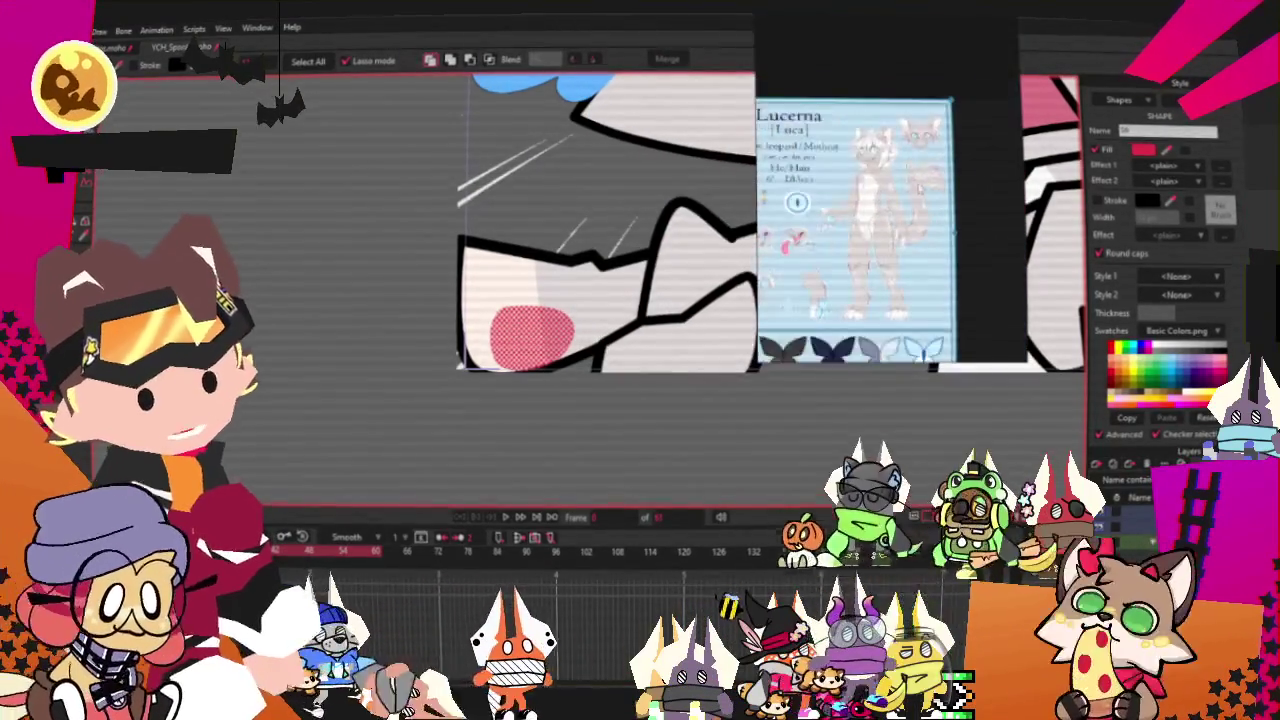
scroll(795, 262, up, 3)
scroll(795, 262, up, 3)
scroll(795, 262, up, 2)
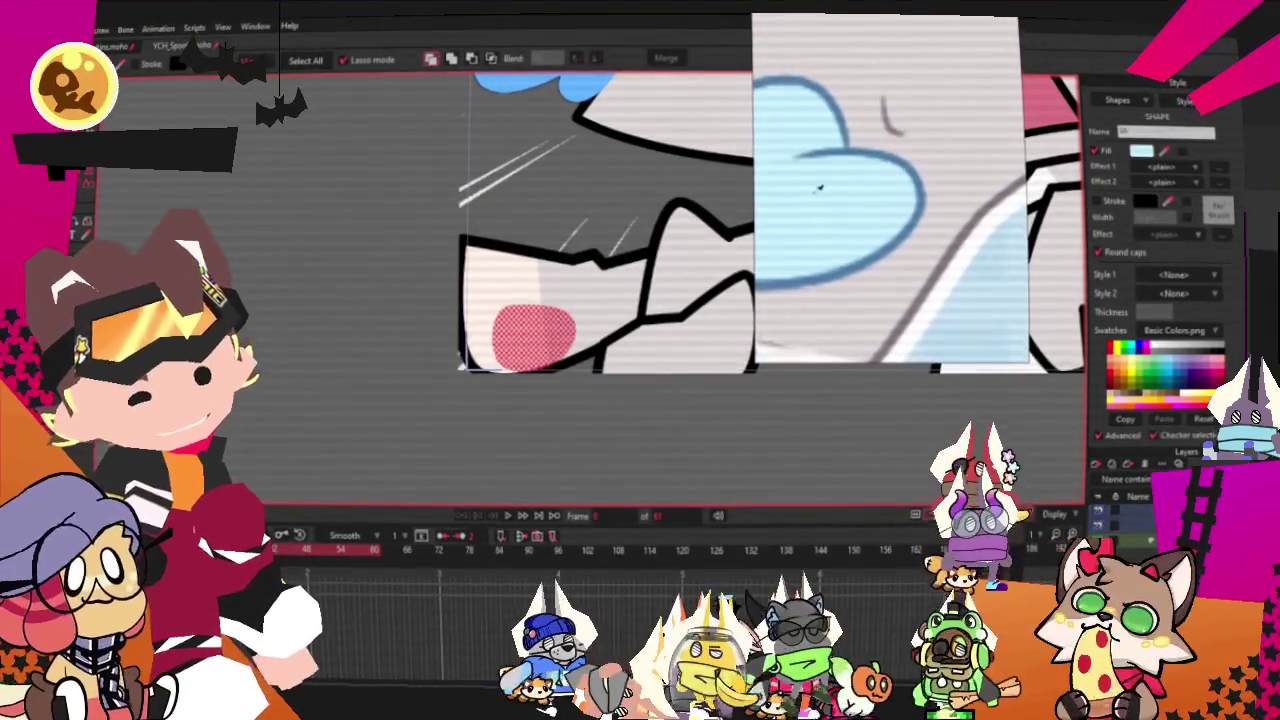
click(830, 230)
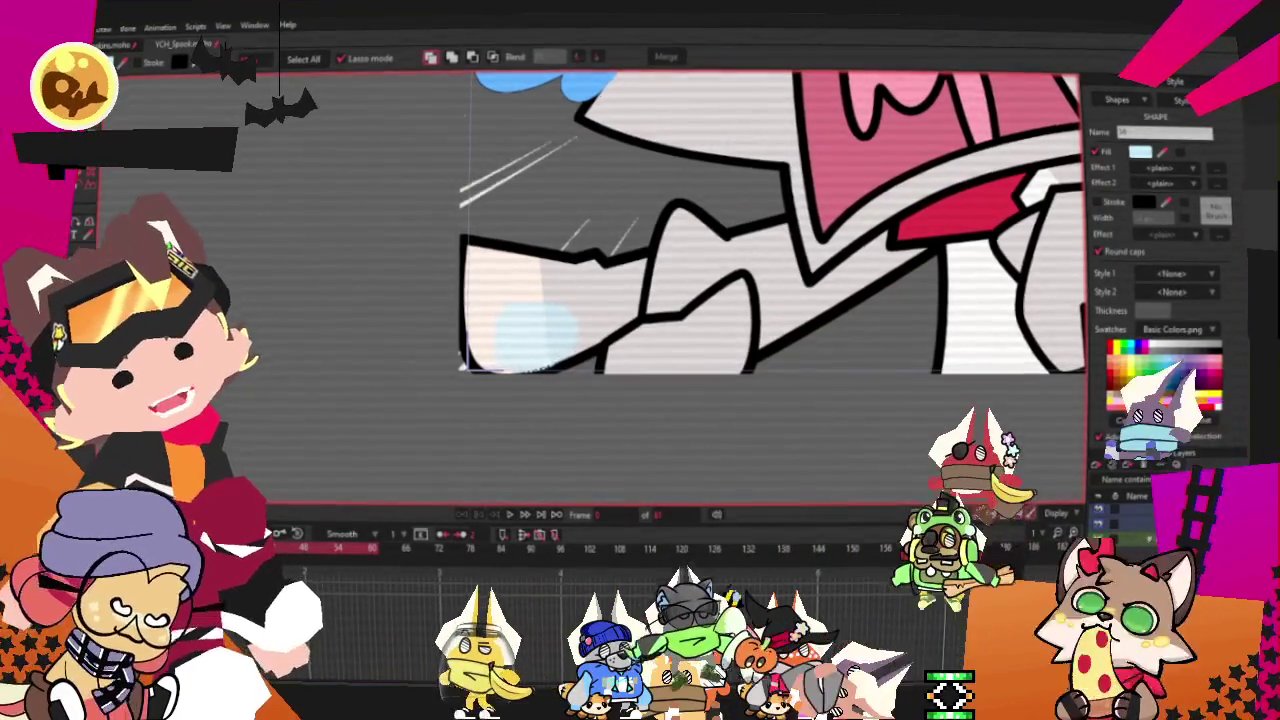
Delete the stray loop curve drawn below the paw
key(t)
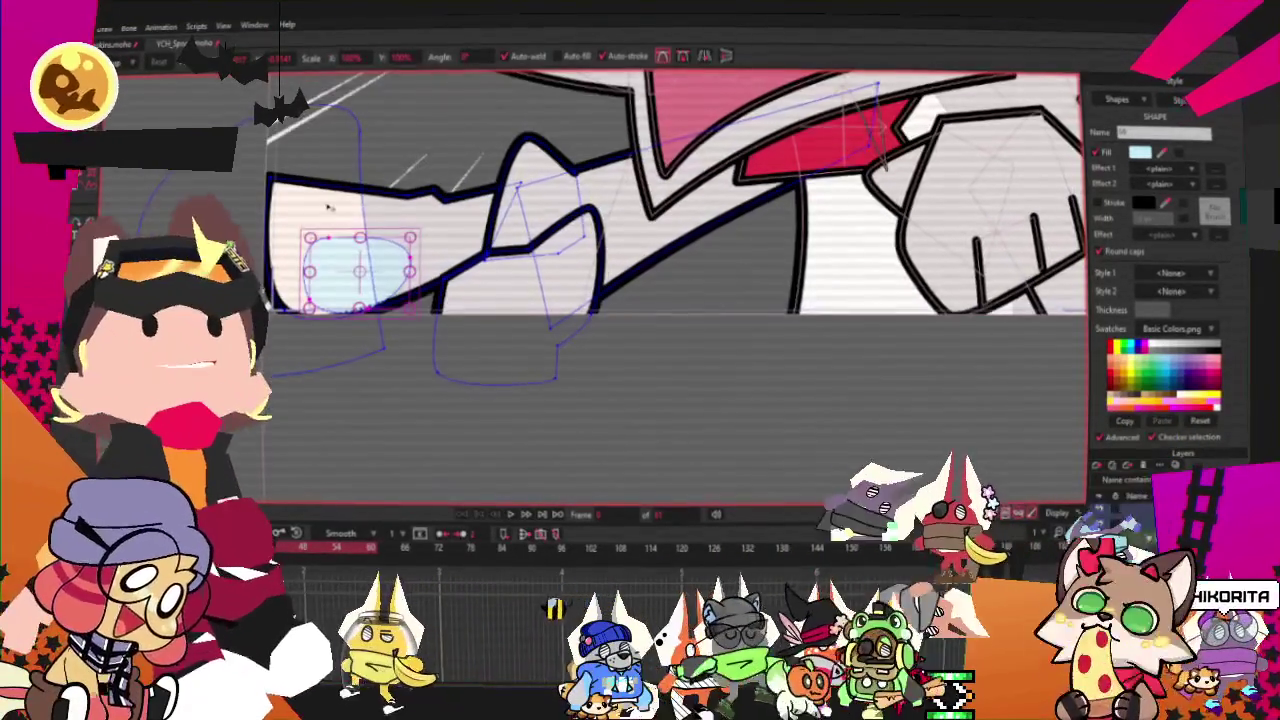
click(385, 233)
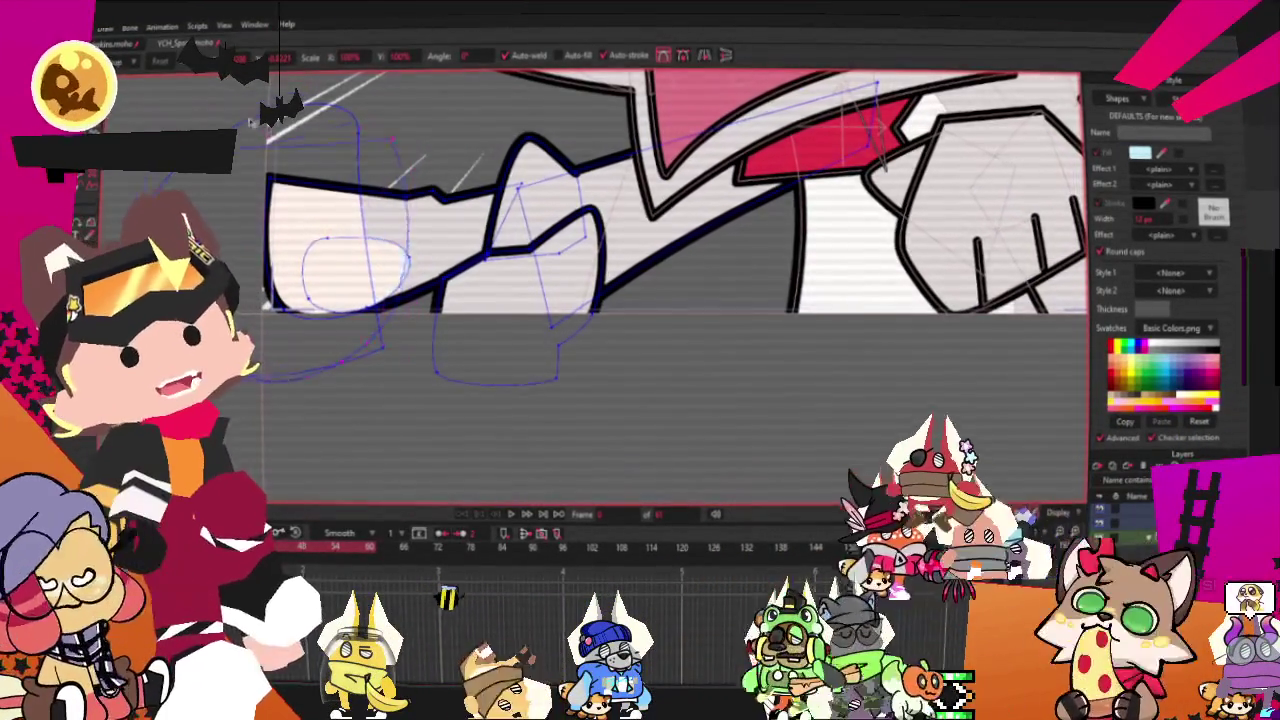
mouse_move(580, 400)
mouse_down()
mouse_move(680, 309)
mouse_move(785, 383)
mouse_up()
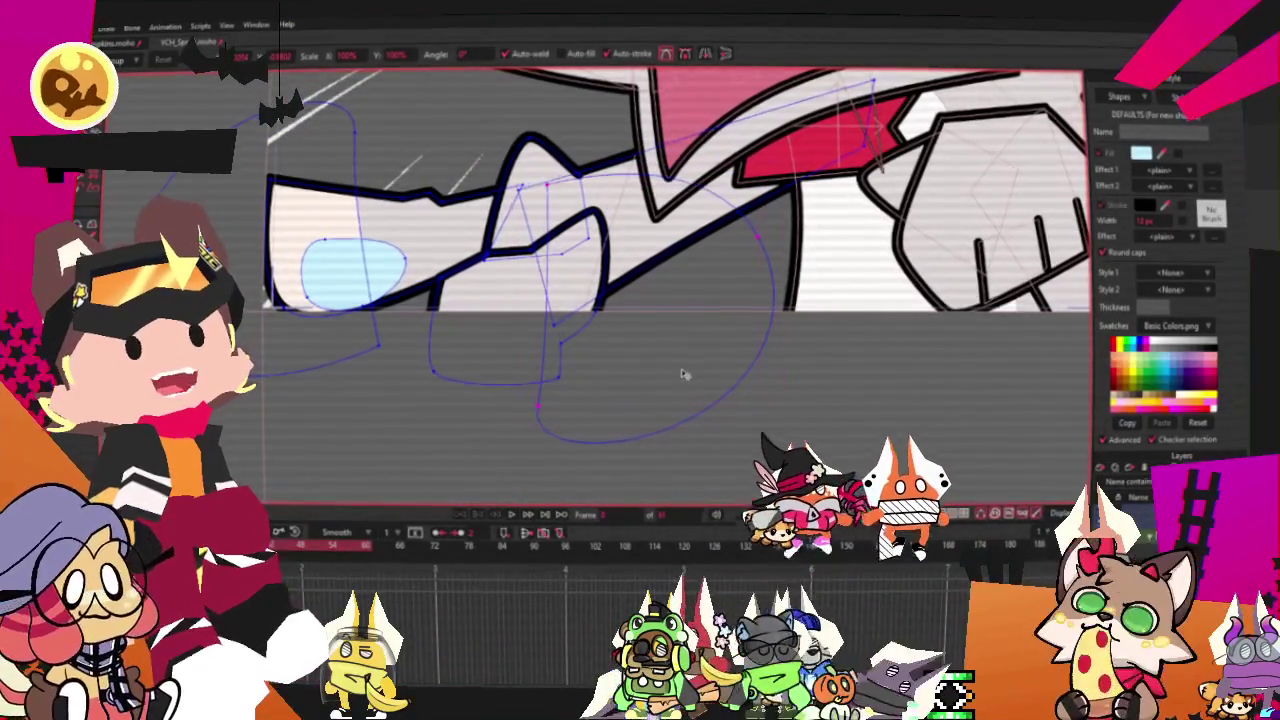
click(607, 347)
click(80, 182)
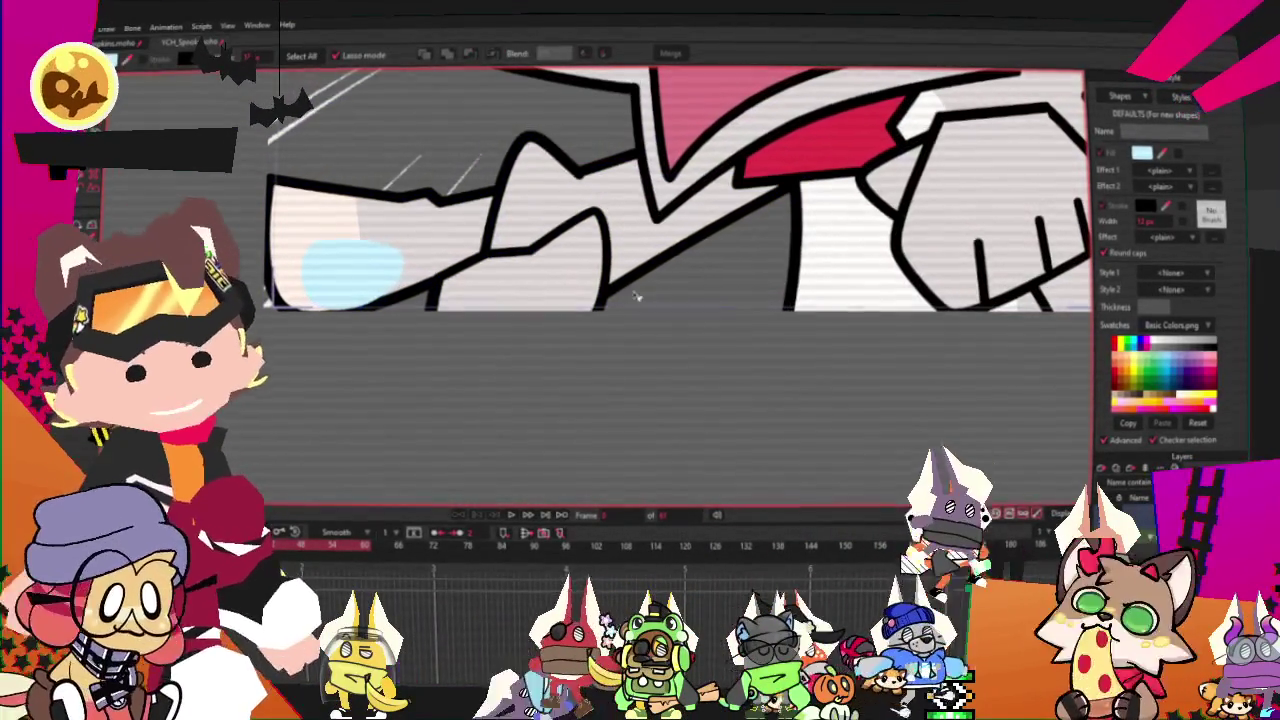
scroll(560, 320, down, 2)
scroll(532, 272, down, 1)
scroll(532, 274, up, 2)
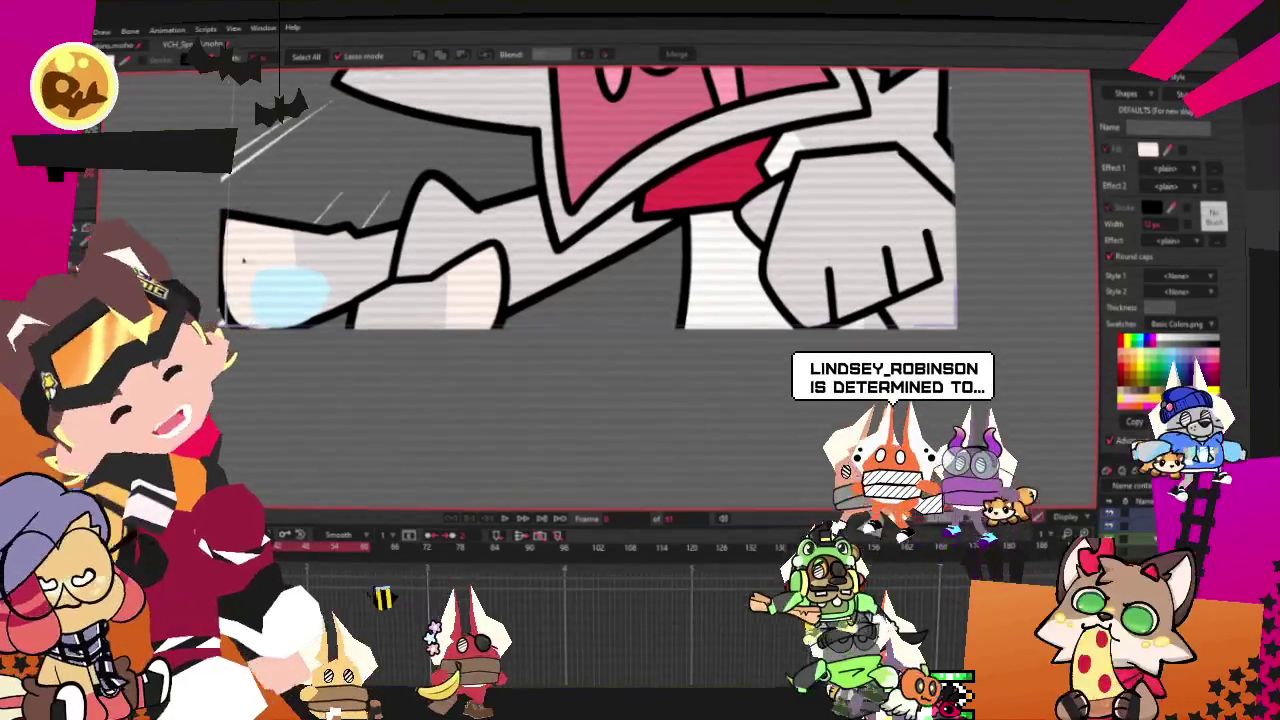
On the fist layer, turn a rectangle into a subtract-mode pad shape
click(725, 259)
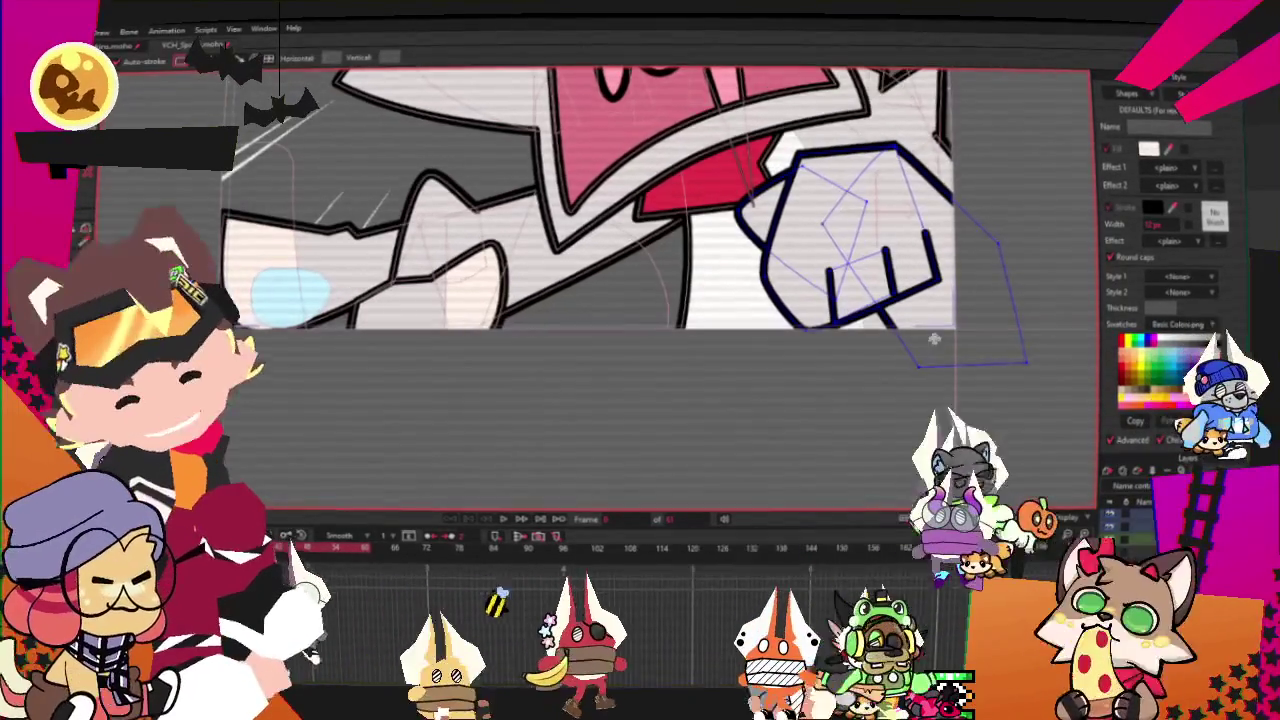
key(g)
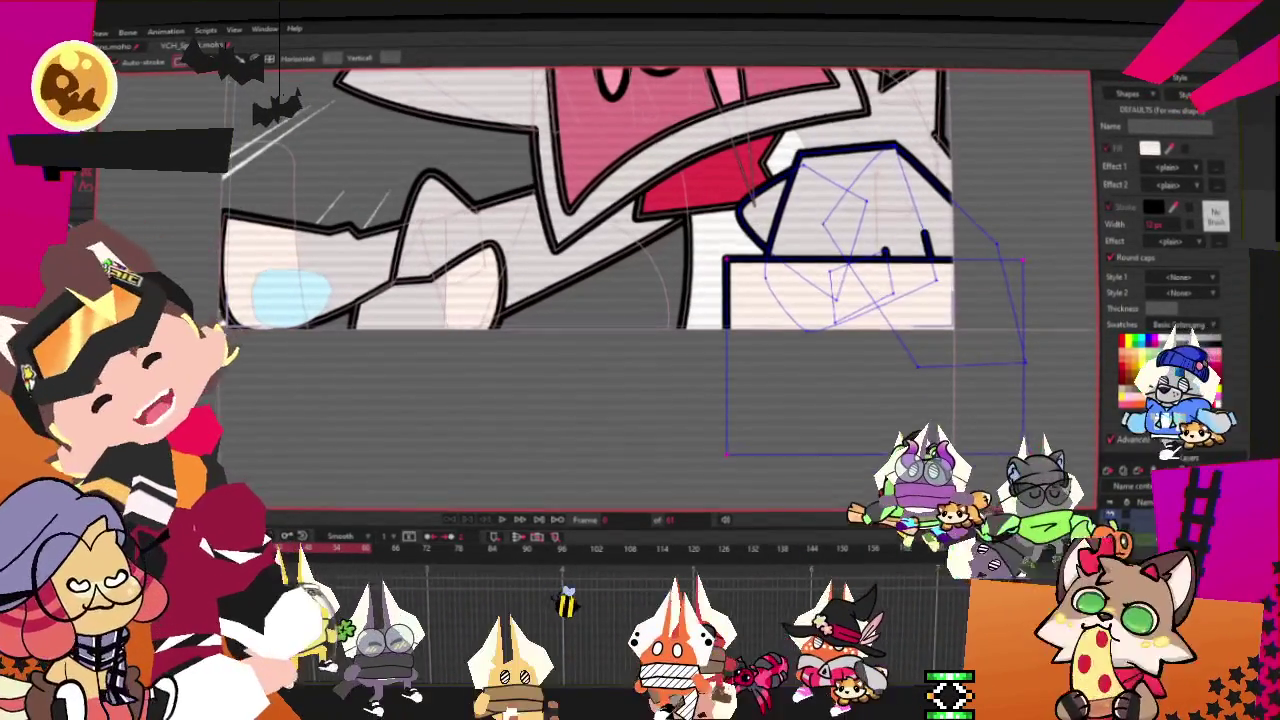
key(ctrl+a)
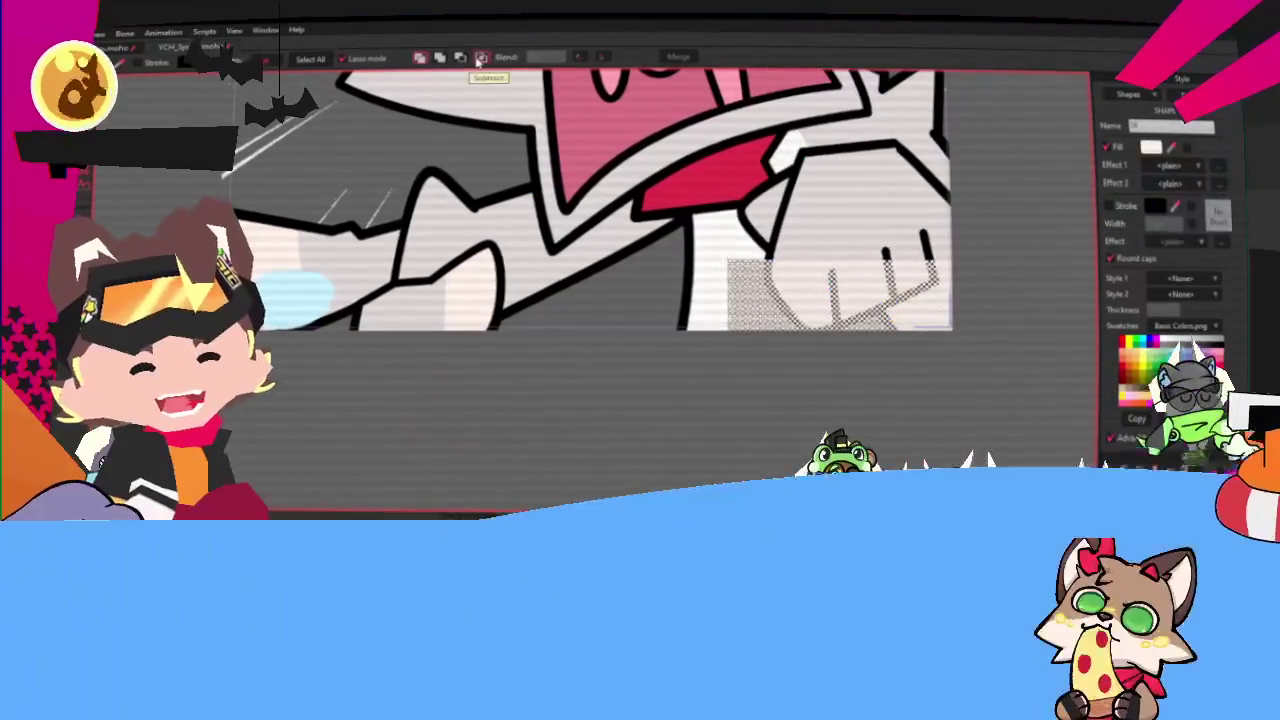
click(481, 60)
scroll(928, 294, down, 3)
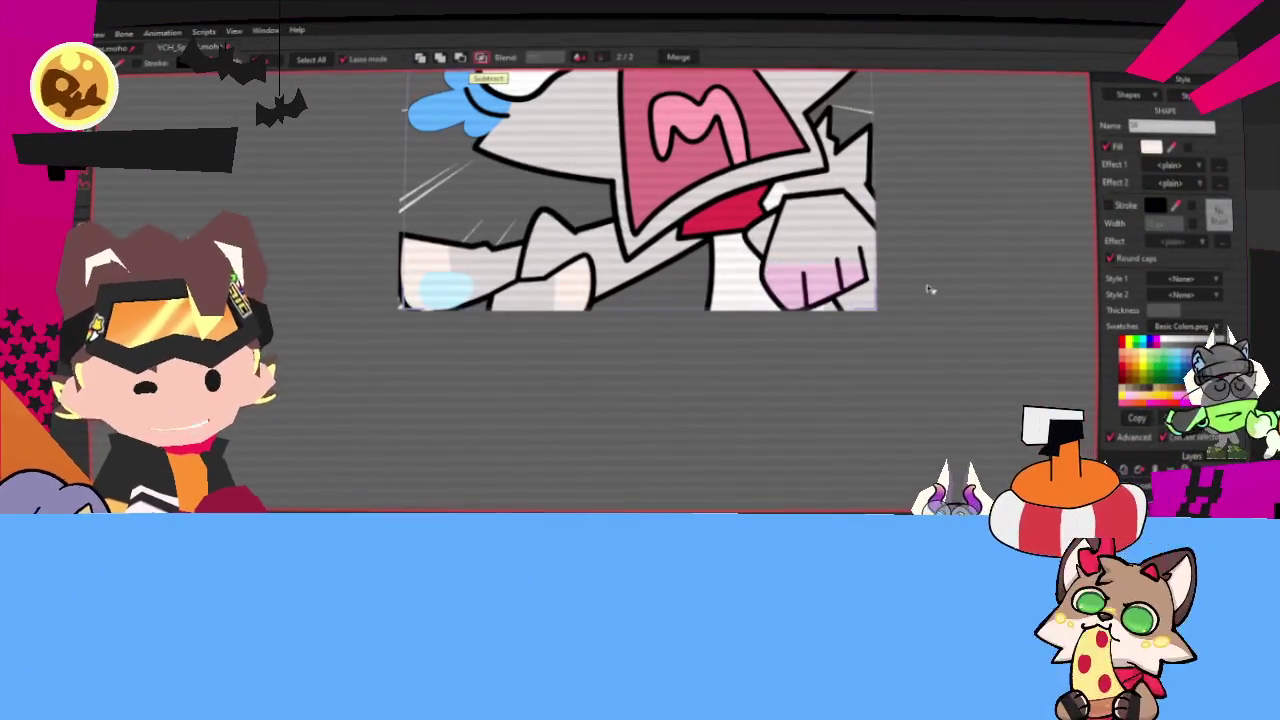
scroll(965, 216, up, 3)
Pull the pad shape's corner point inward beneath the finger lines
key(t)
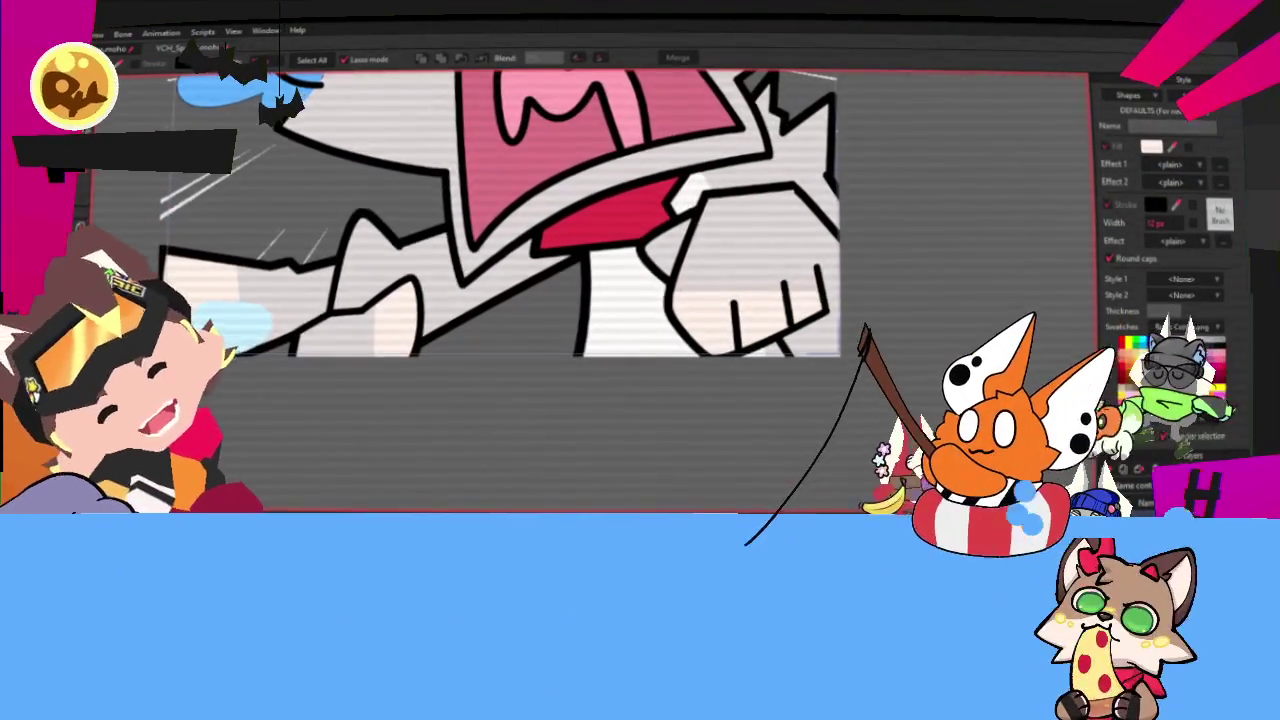
drag(905, 308, 635, 248)
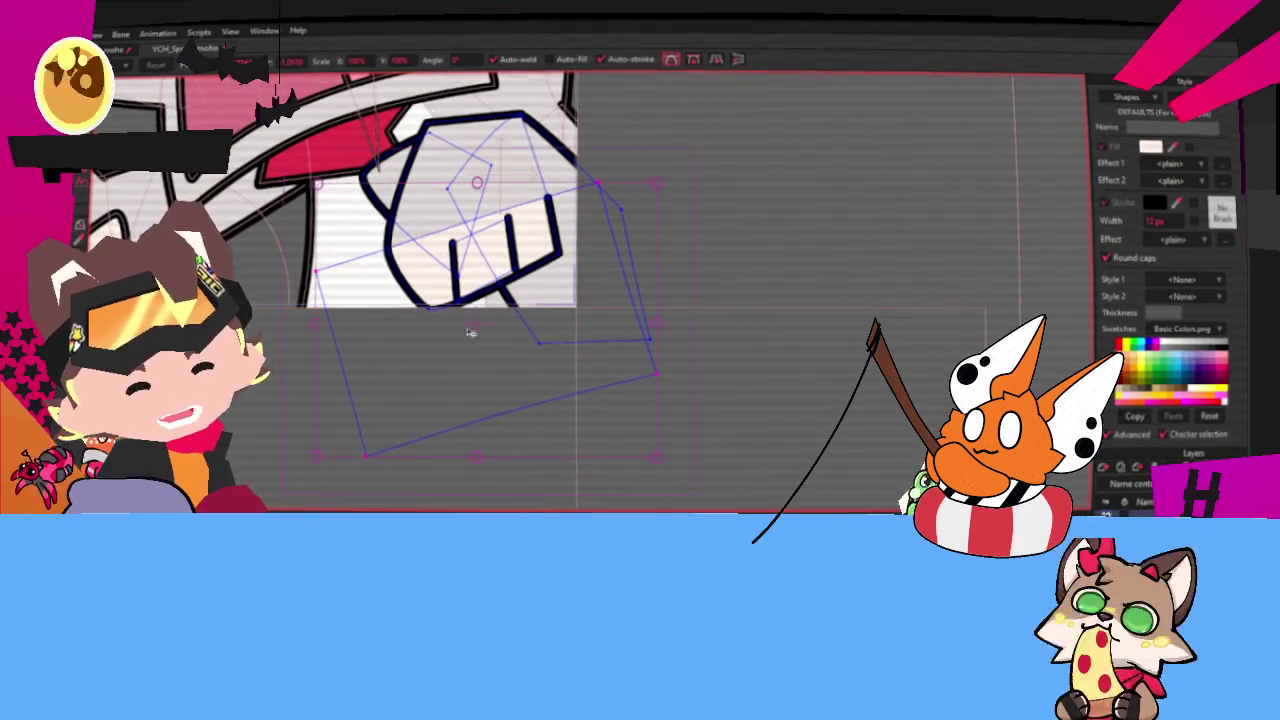
scroll(280, 245, up, 2)
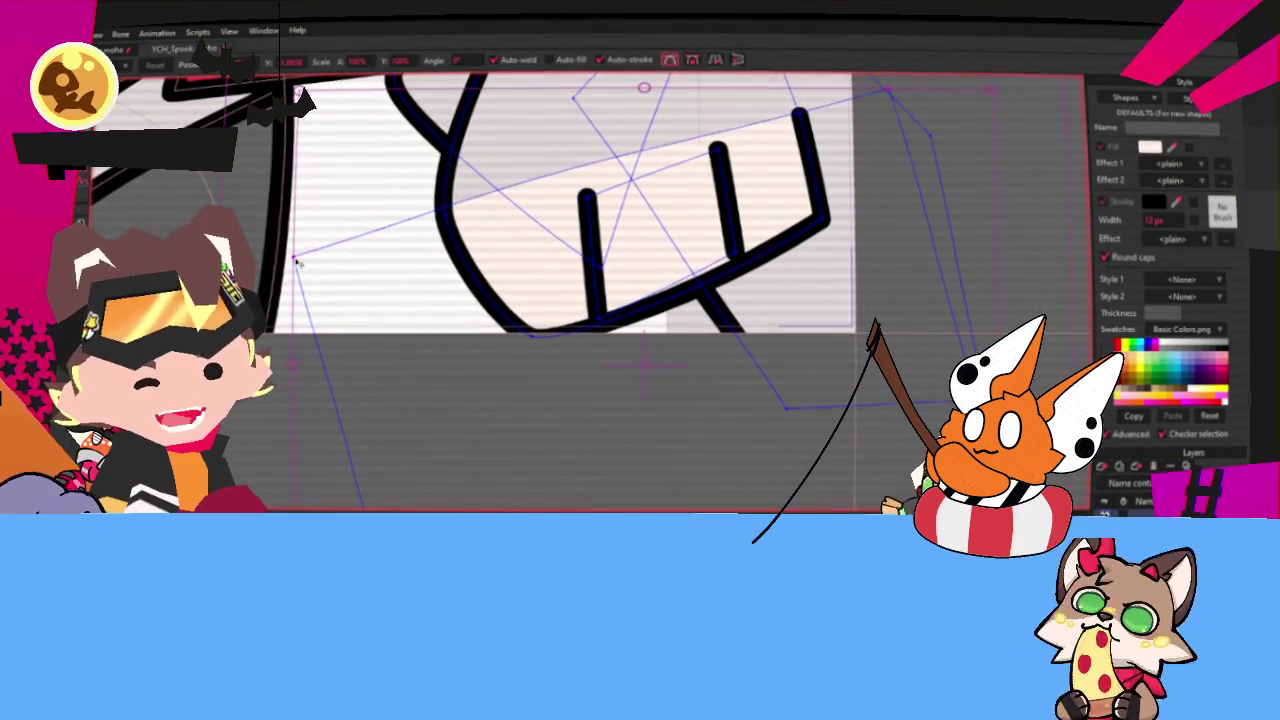
drag(294, 257, 423, 261)
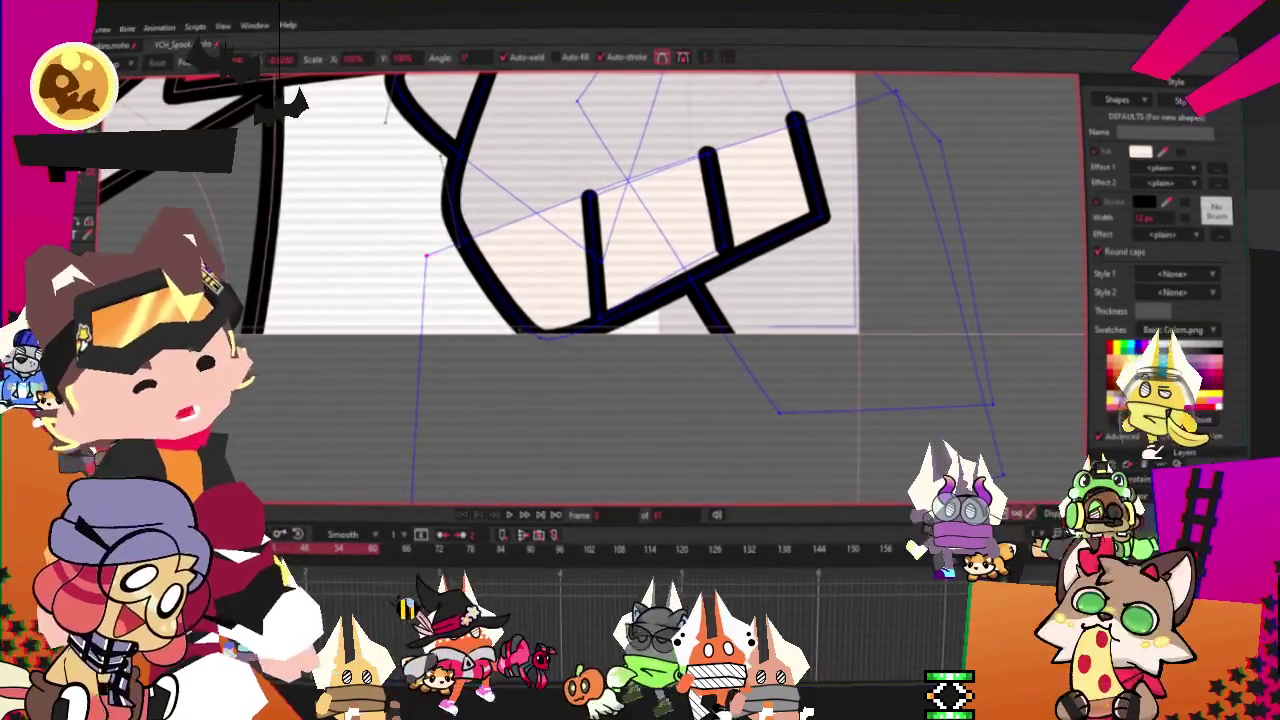
scroll(623, 380, down, 1)
scroll(674, 374, down, 2)
scroll(660, 374, down, 1)
scroll(448, 308, down, 1)
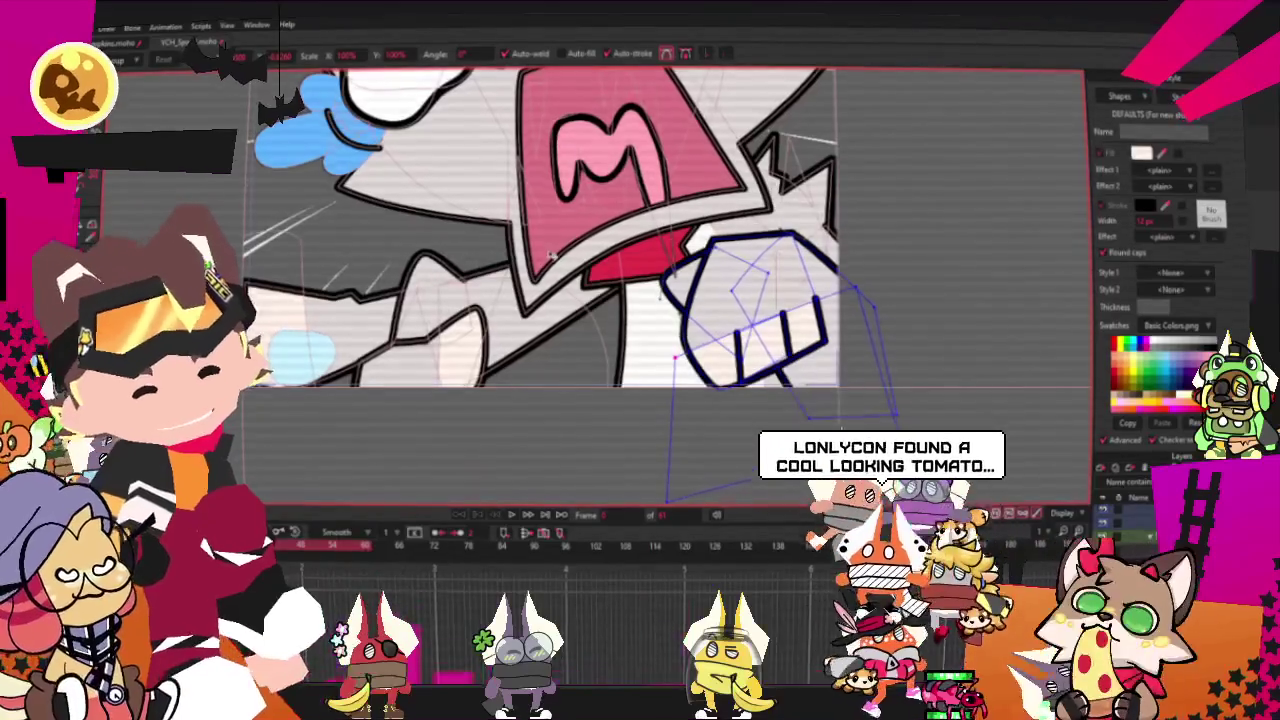
scroll(790, 320, up, 1)
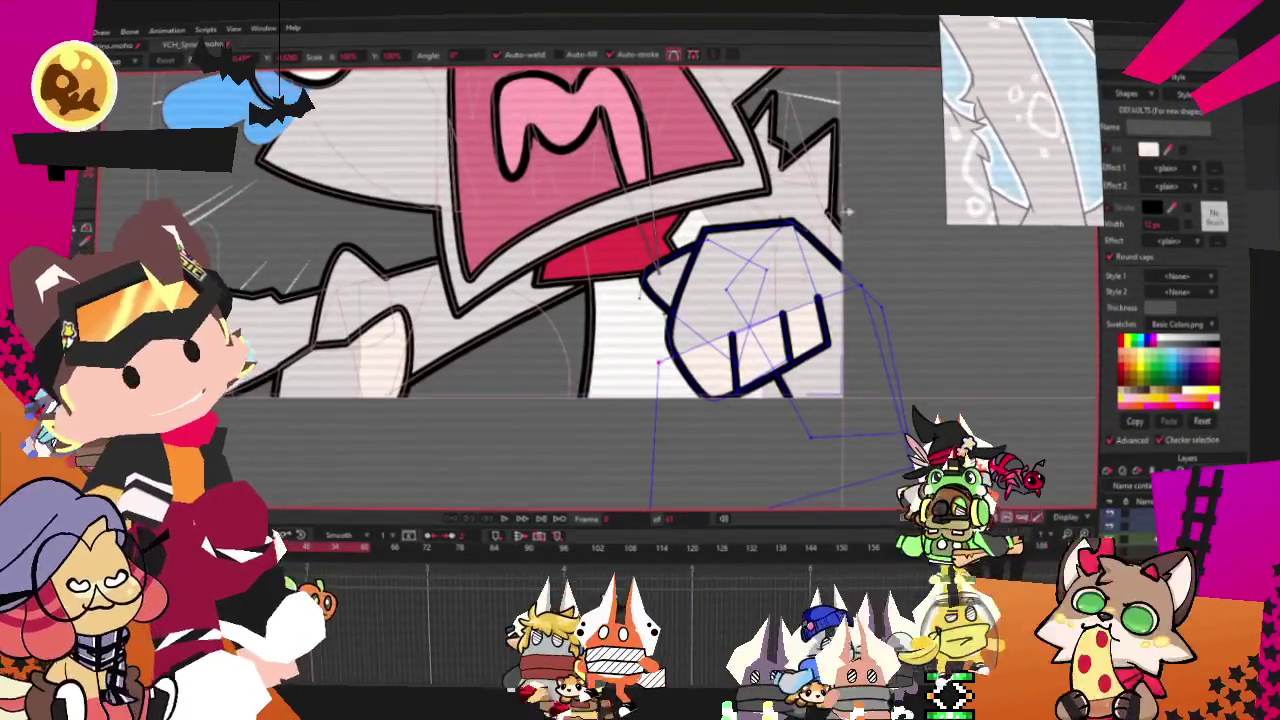
Draw a rectangle on the fist and fill it as a pale shape
scroll(808, 287, up, 5)
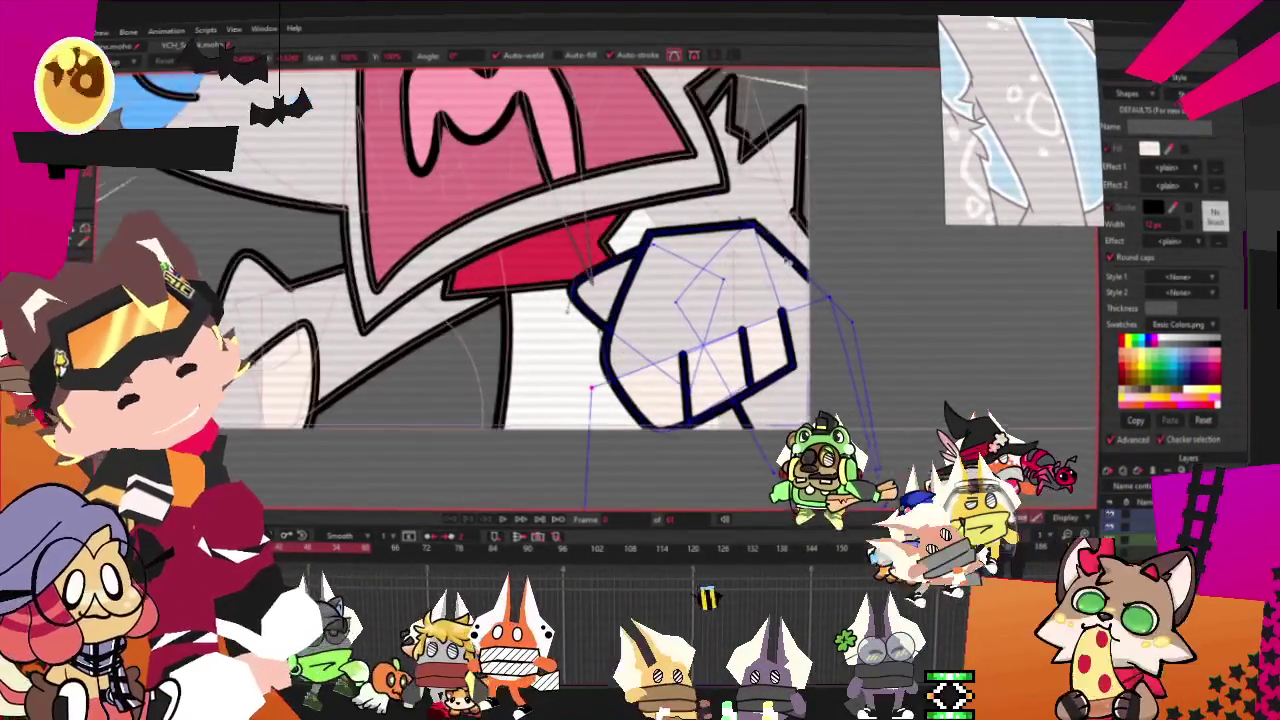
scroll(808, 287, up, 2)
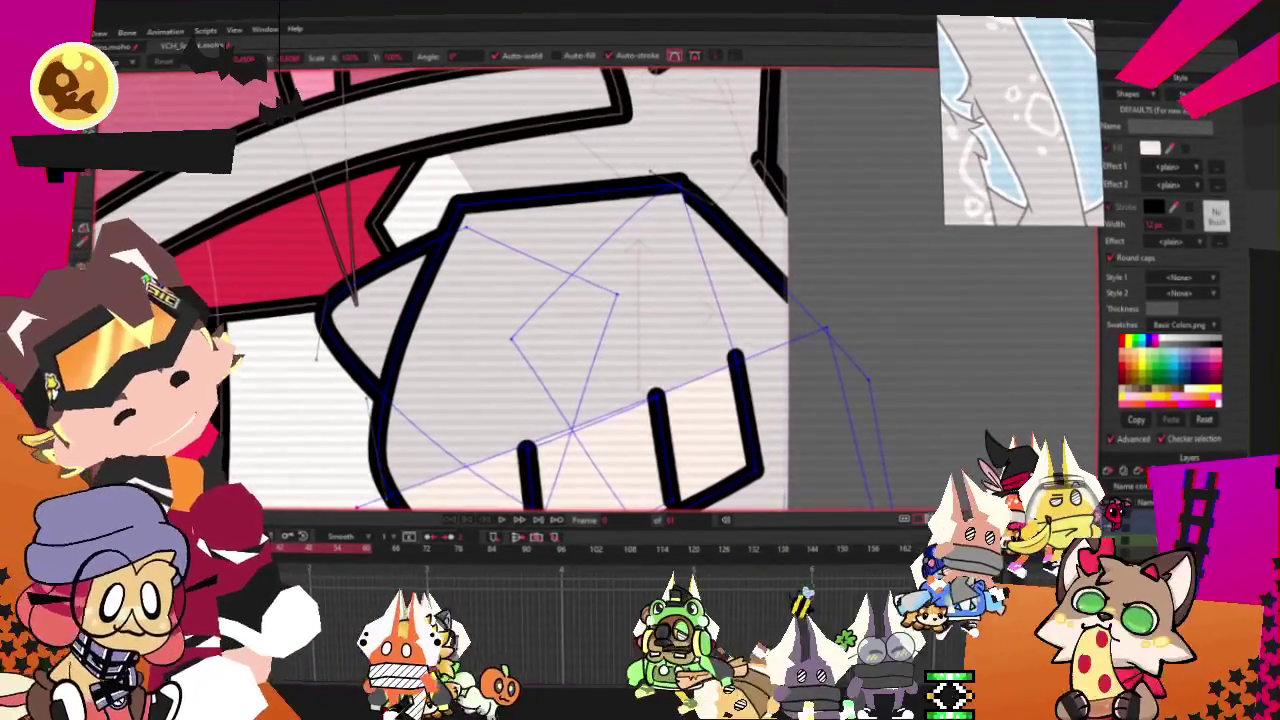
key(t)
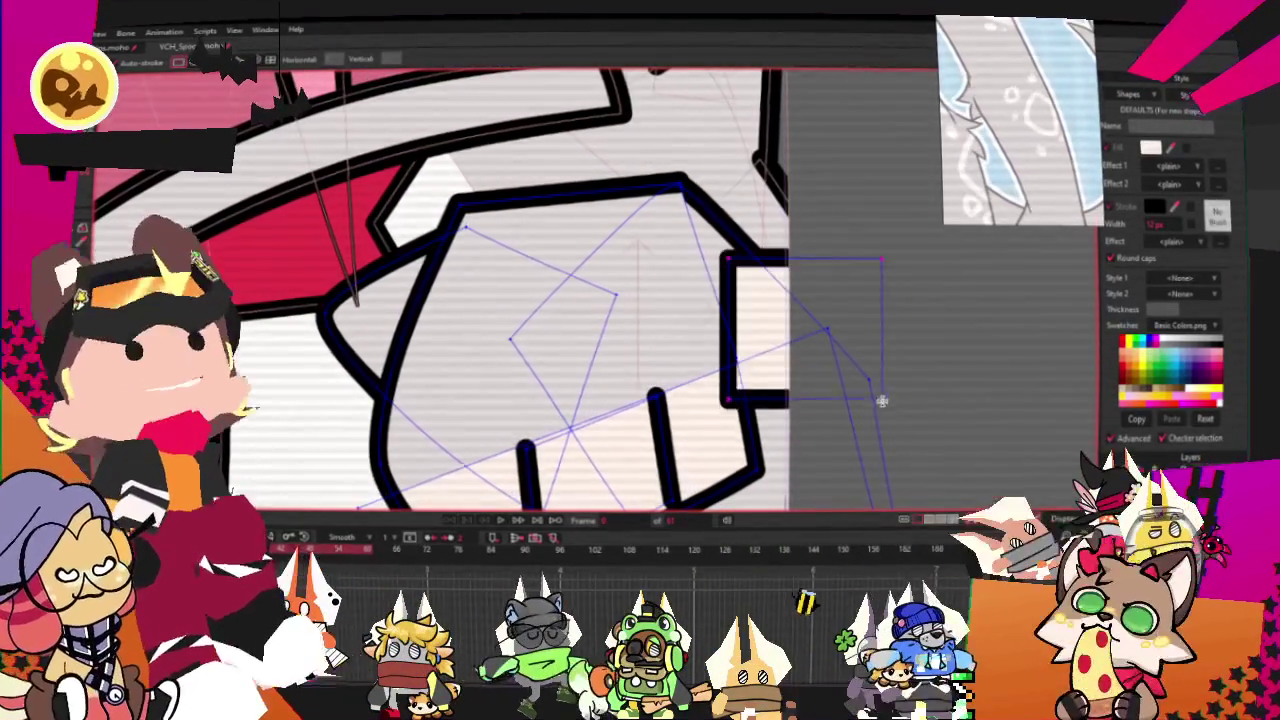
key(g)
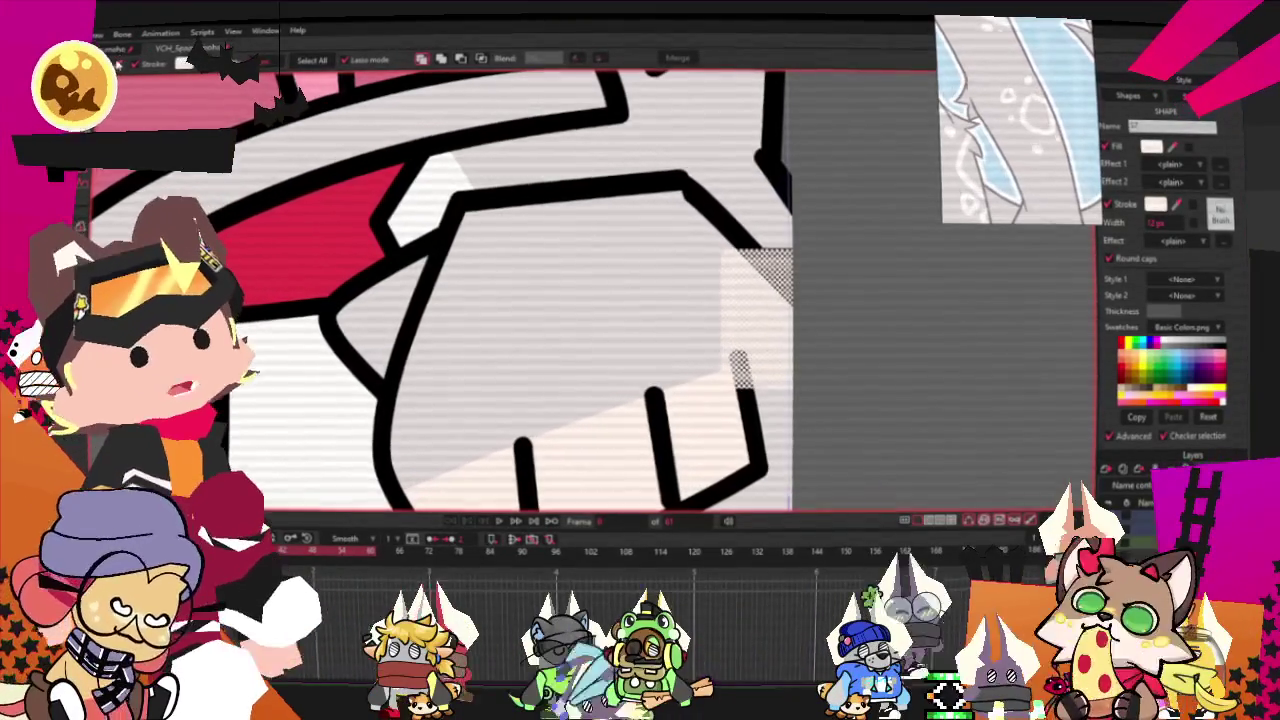
click(481, 59)
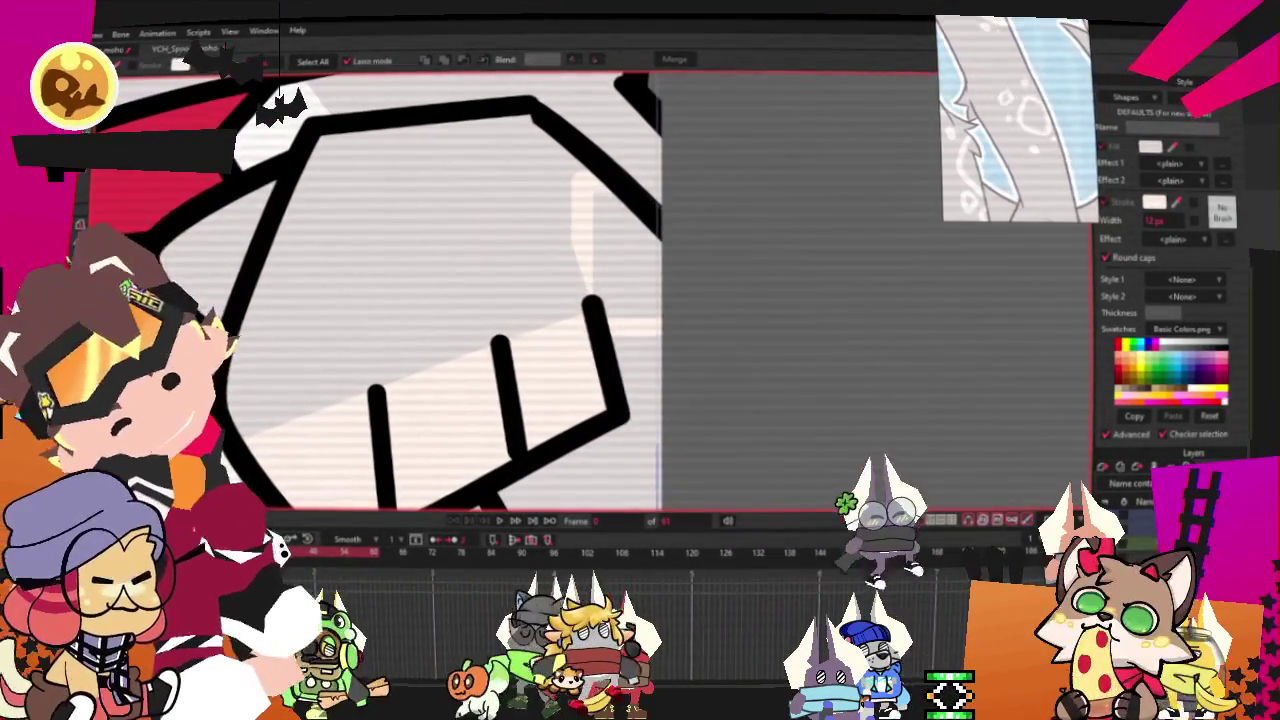
Round the rectangle's corners with Curvature and move the pad into place
key(t)
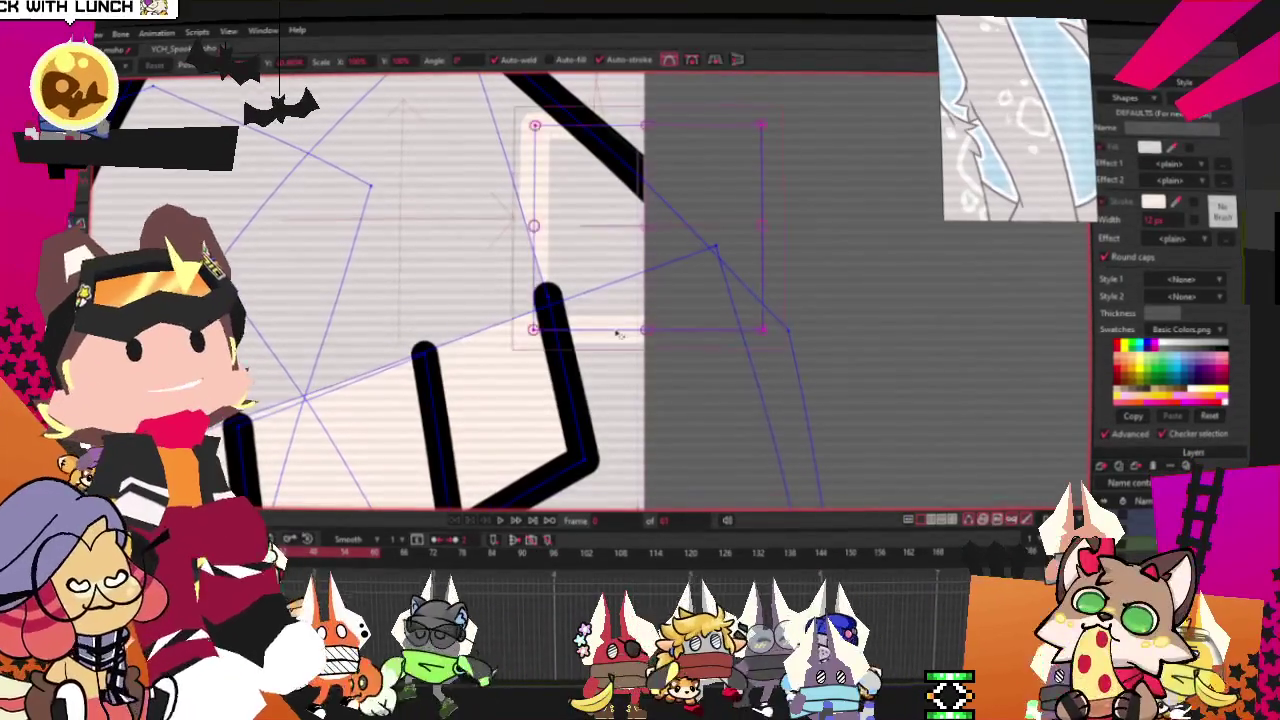
key(c)
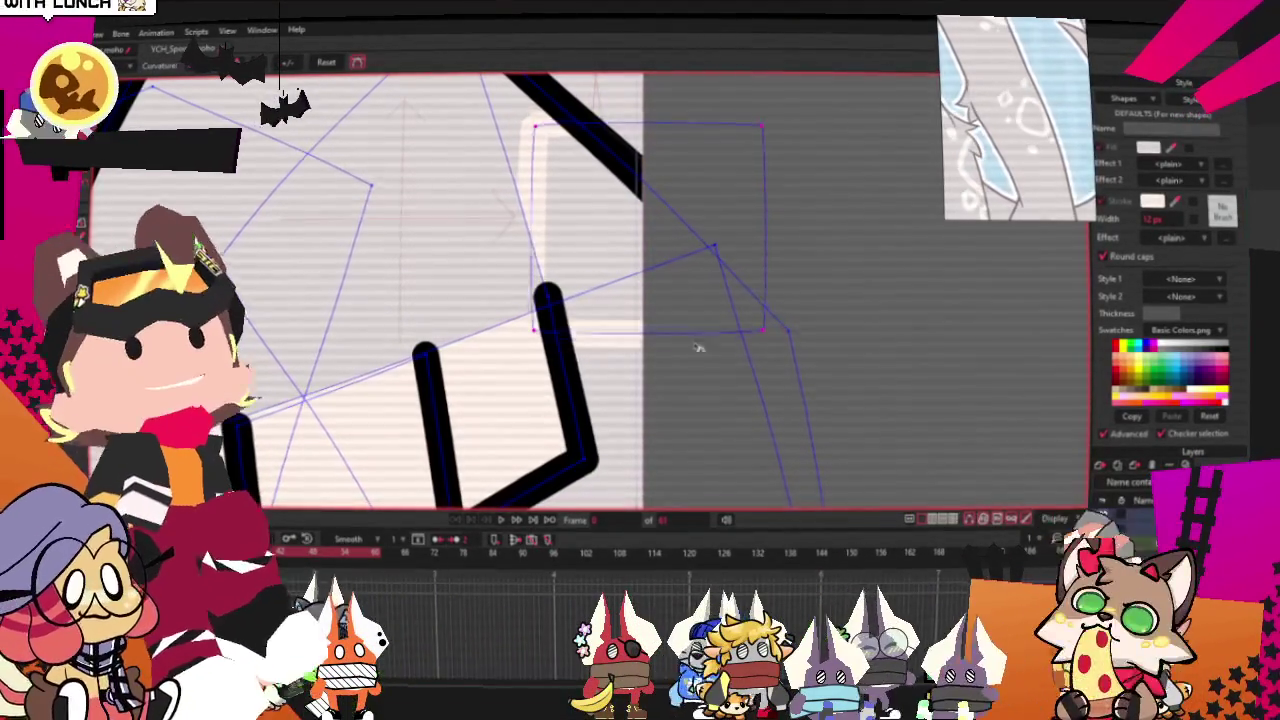
mouse_move(766, 343)
mouse_down()
mouse_move(800, 343)
mouse_move(640, 197)
mouse_up()
key(r)
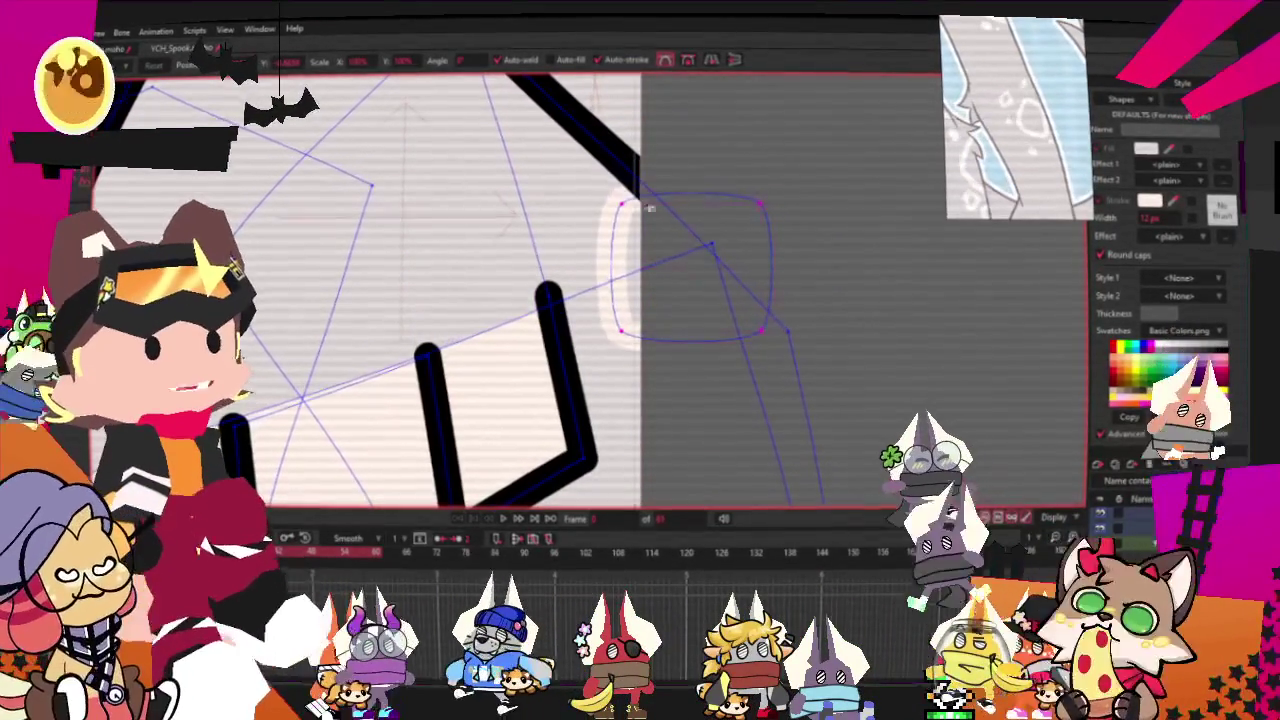
drag(697, 285, 680, 255)
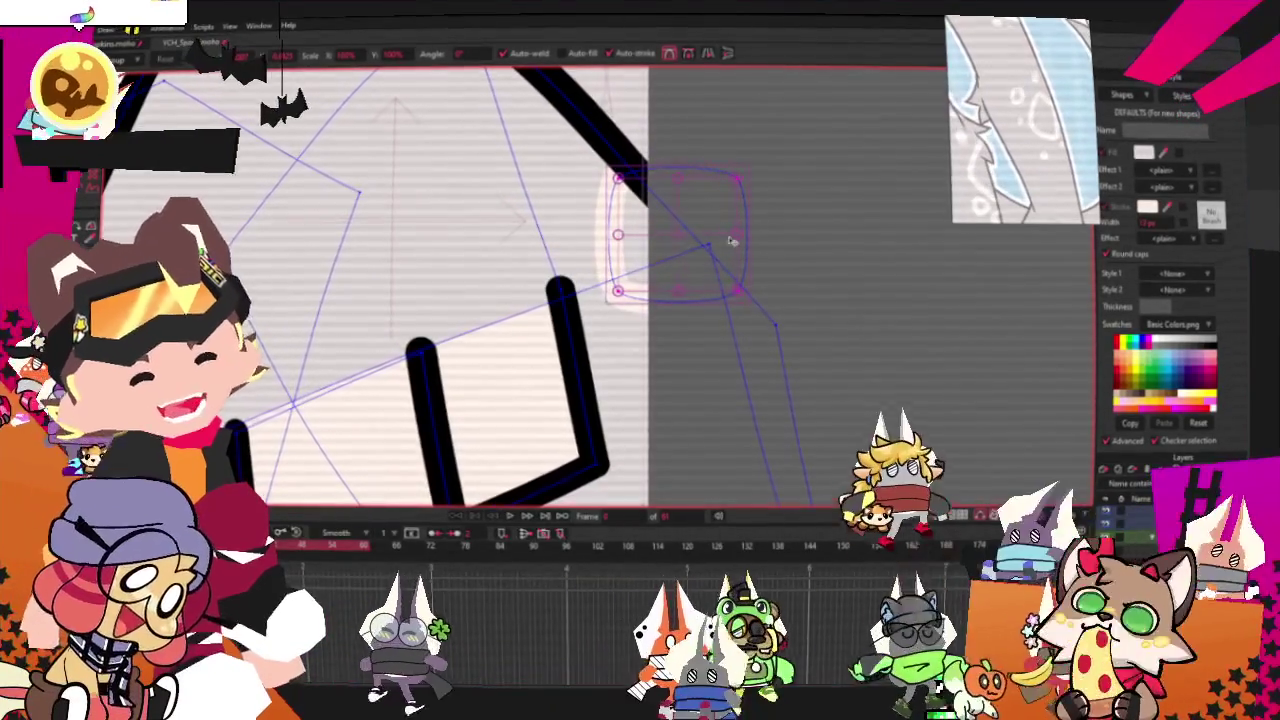
drag(652, 245, 778, 360)
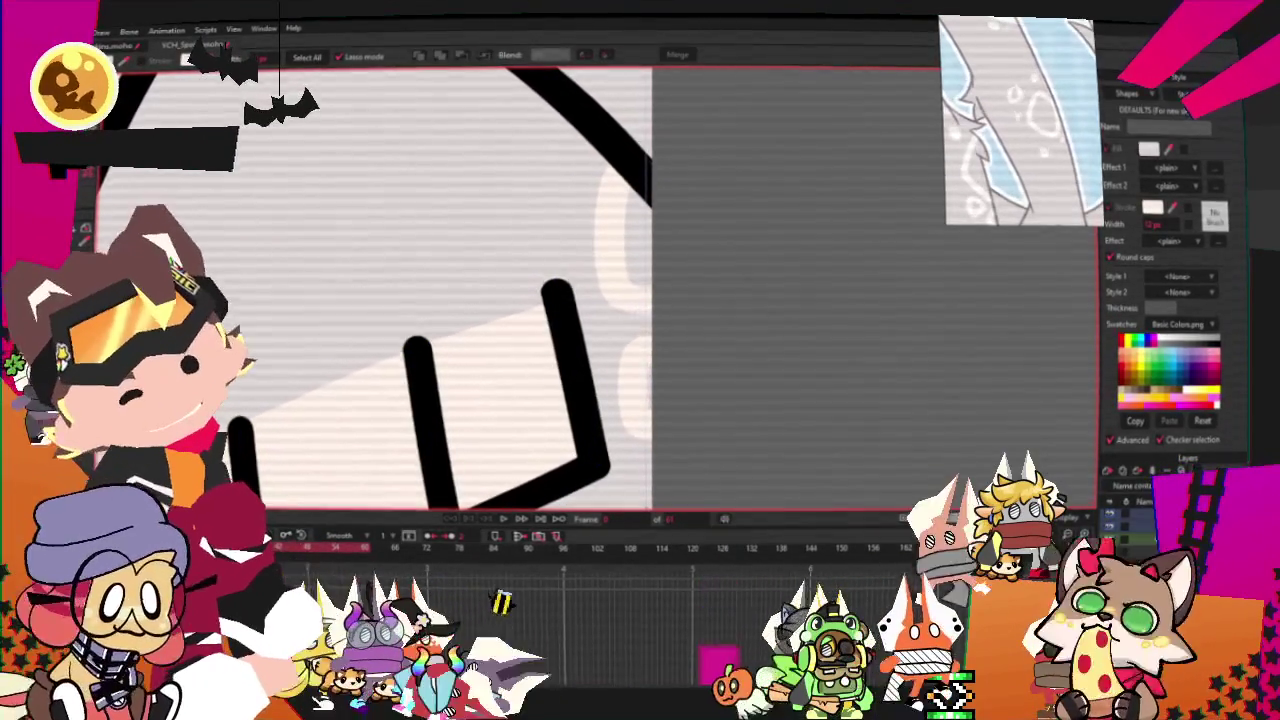
Fill the small outline on the fist as a pale toe-bean pad
key(t)
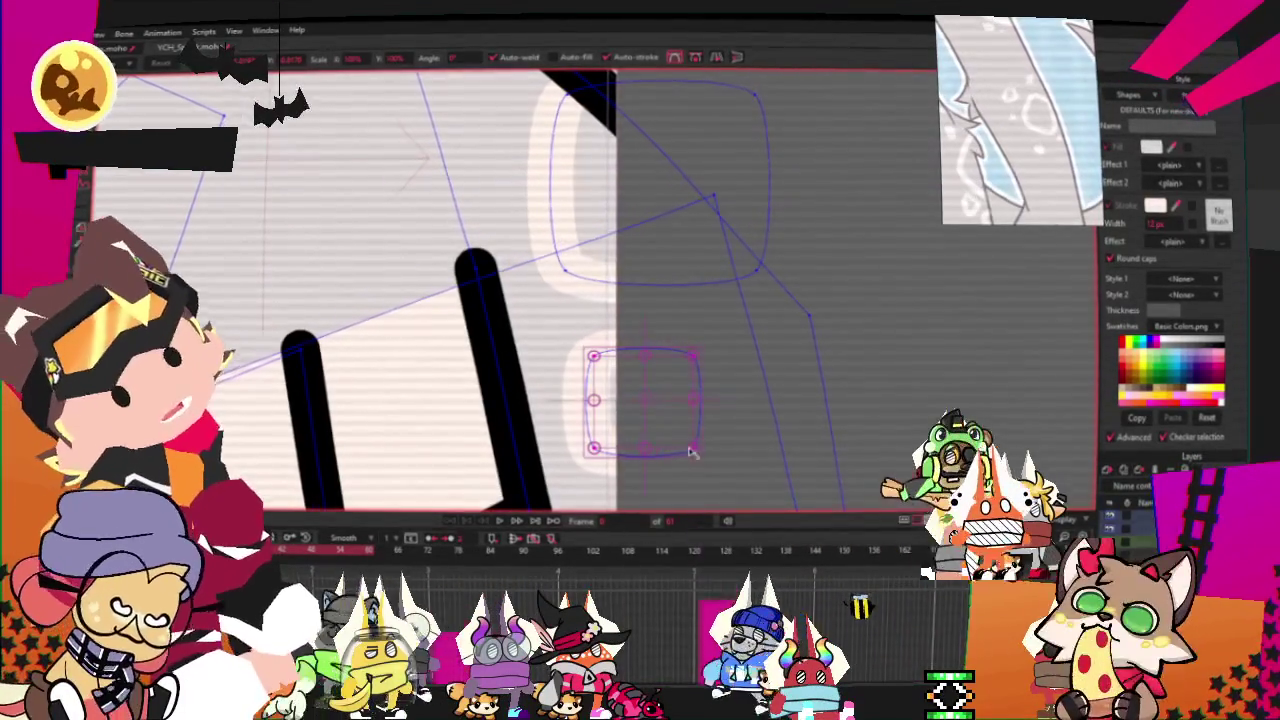
scroll(640, 390, up, 2)
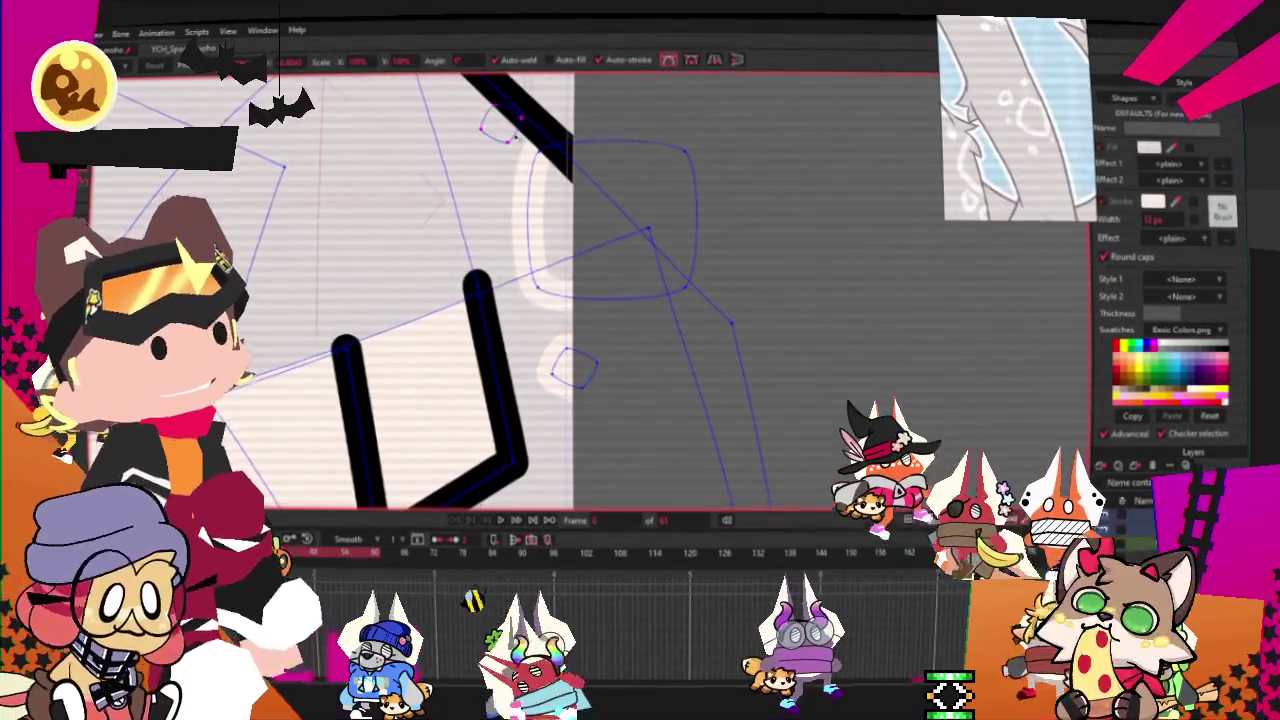
click(500, 128)
key(space)
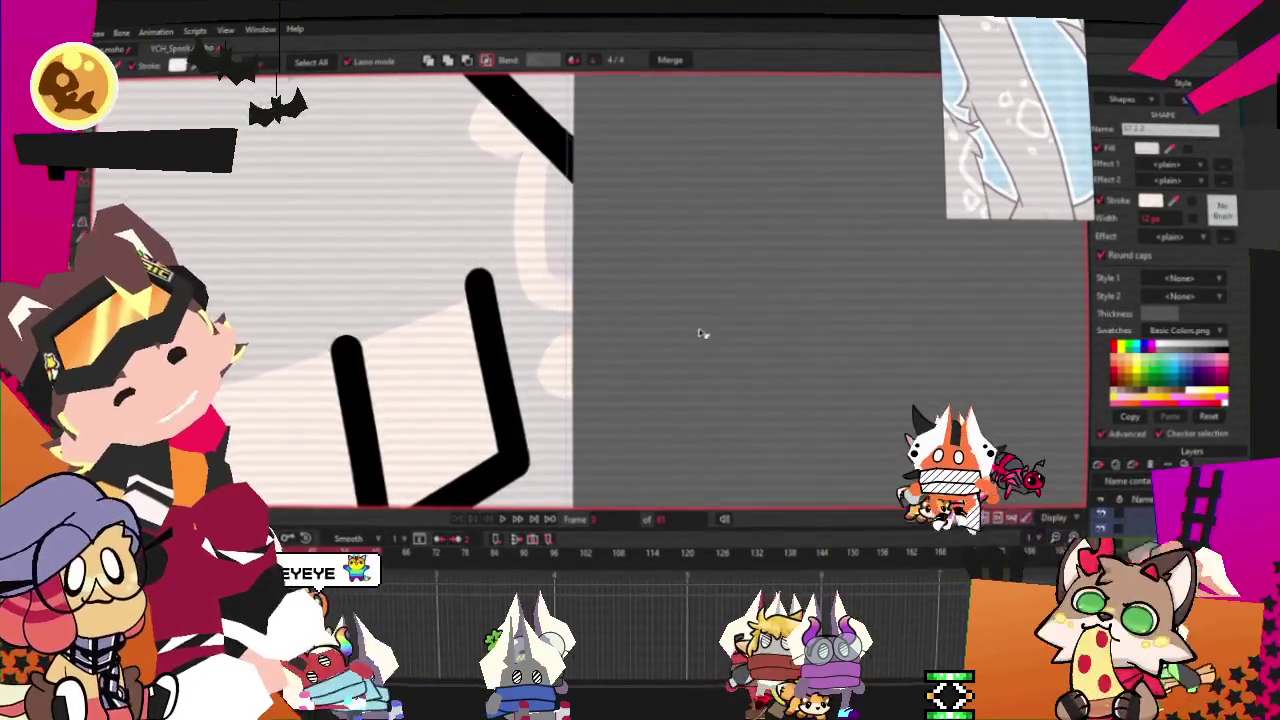
scroll(780, 400, down, 3)
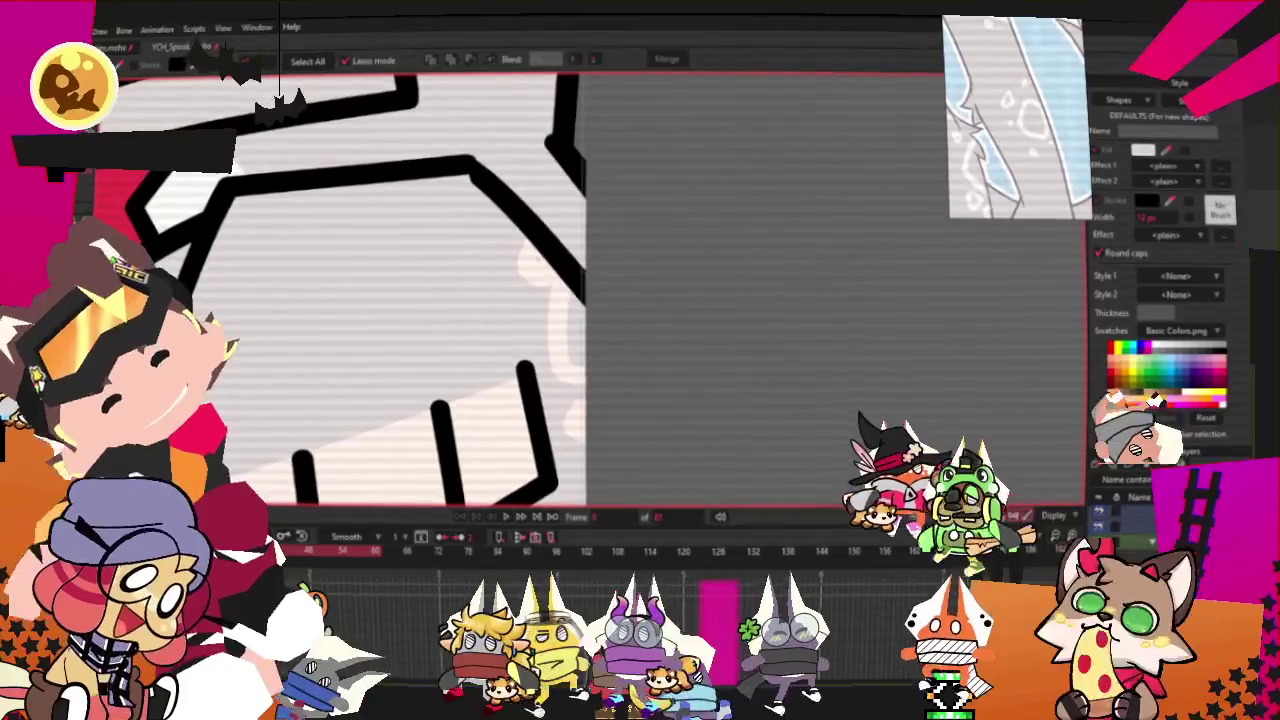
Move the small pad up-left and reshape it into a tilted oval
key(t)
scroll(597, 366, up, 3)
scroll(597, 366, up, 2)
drag(597, 366, 532, 298)
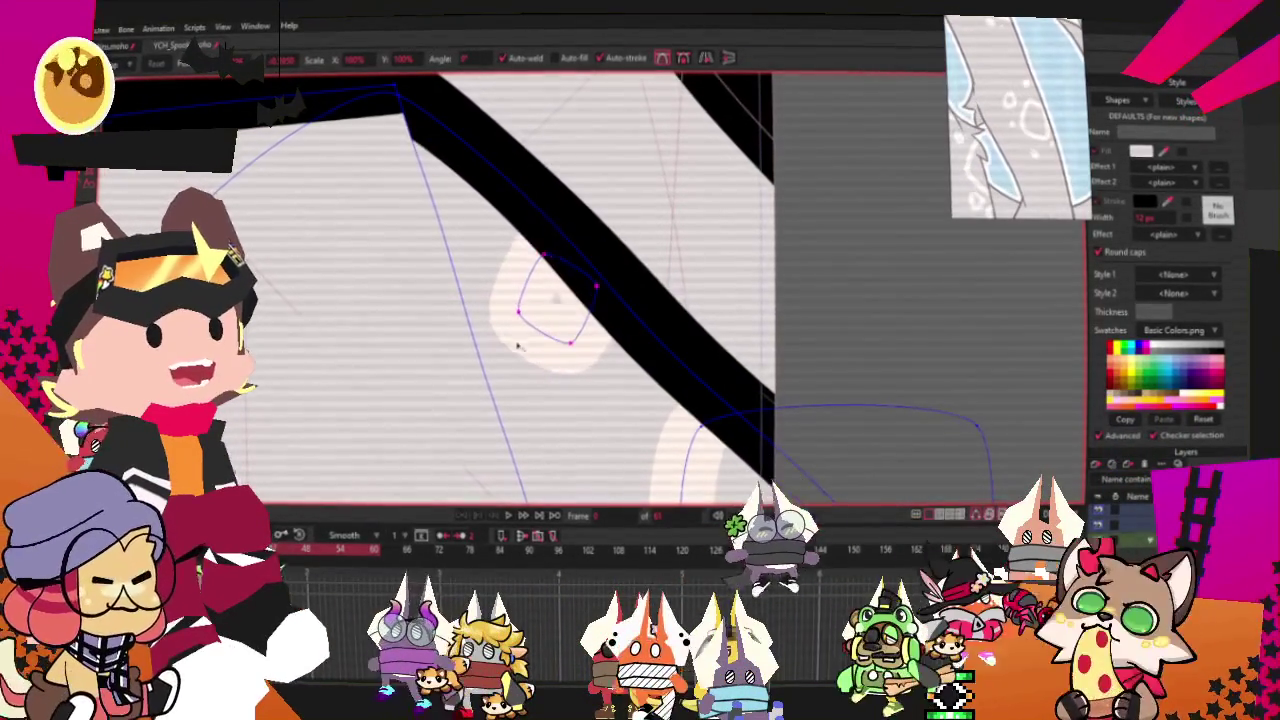
drag(532, 298, 588, 313)
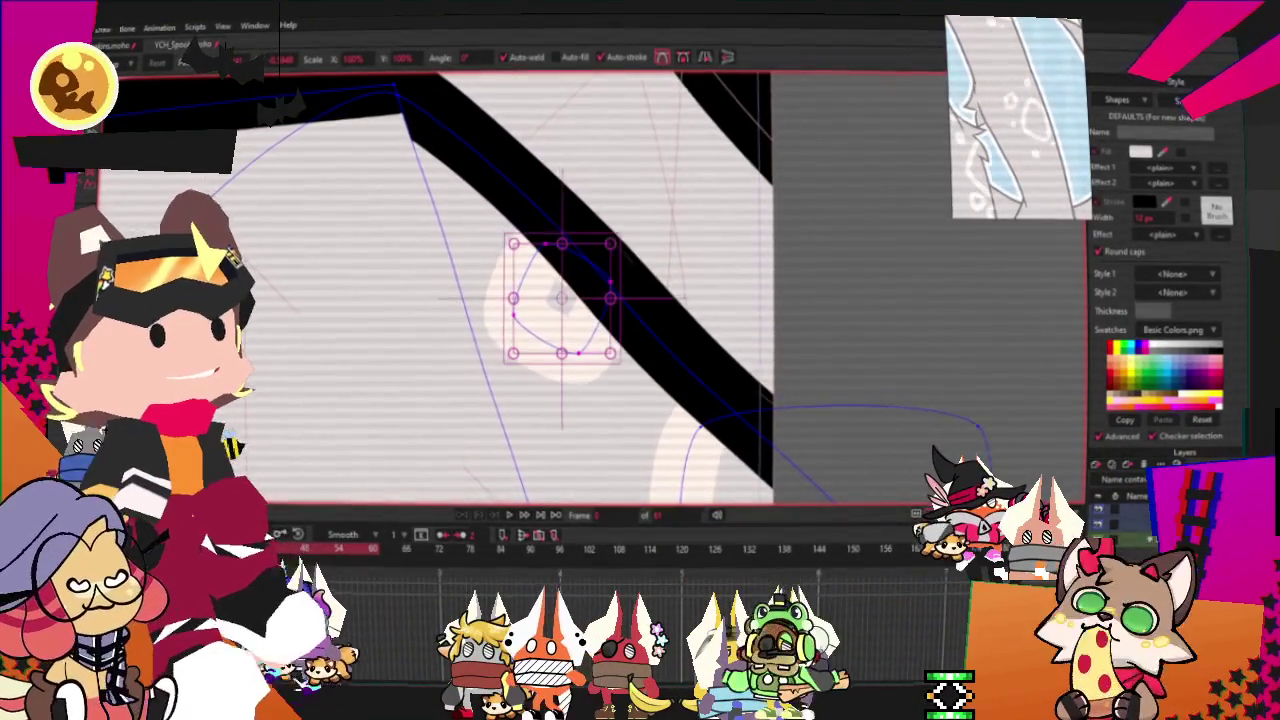
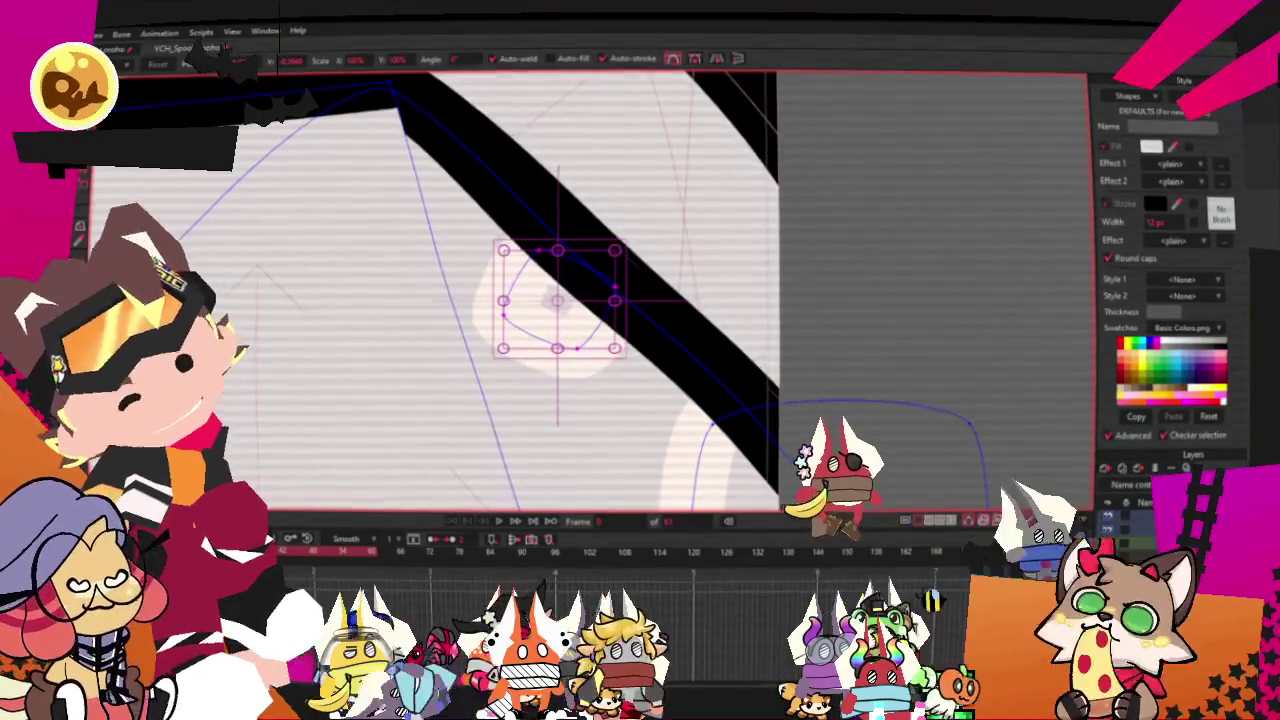
Zoom in and out around the mouth and fist, then switch to the Select Shape tool
scroll(688, 325, up, 3)
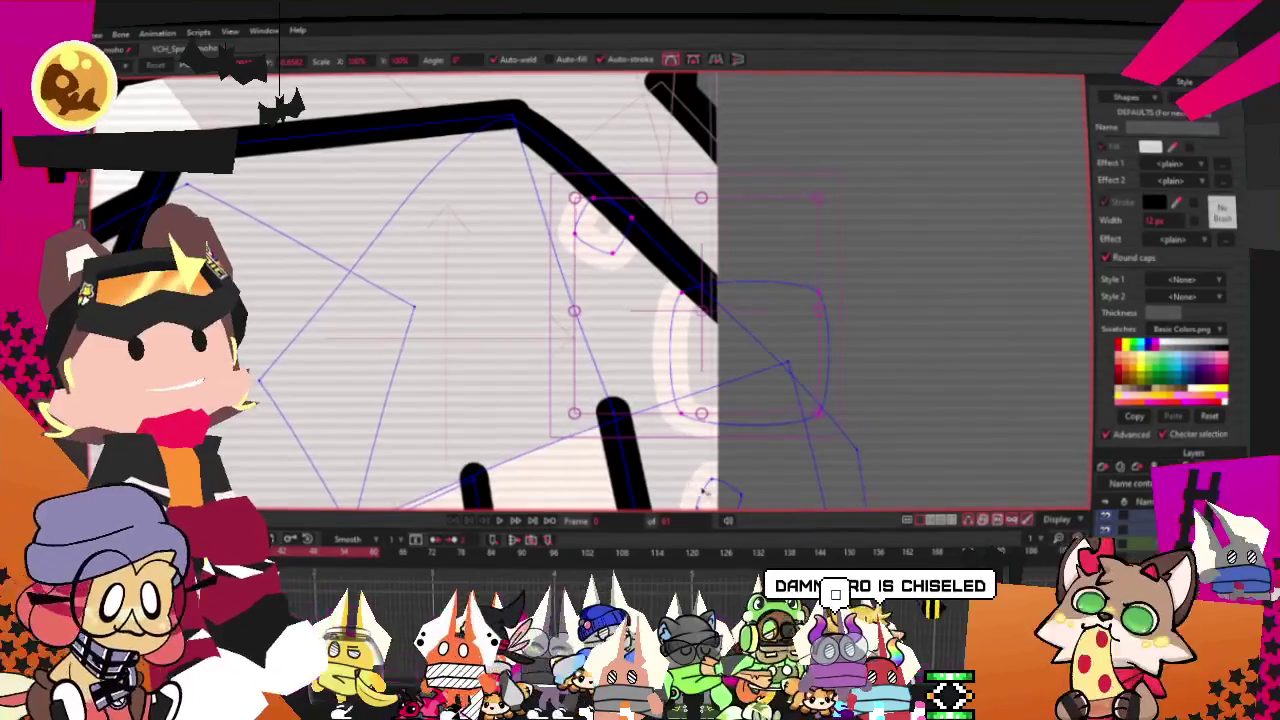
scroll(812, 377, down, 2)
scroll(812, 380, down, 2)
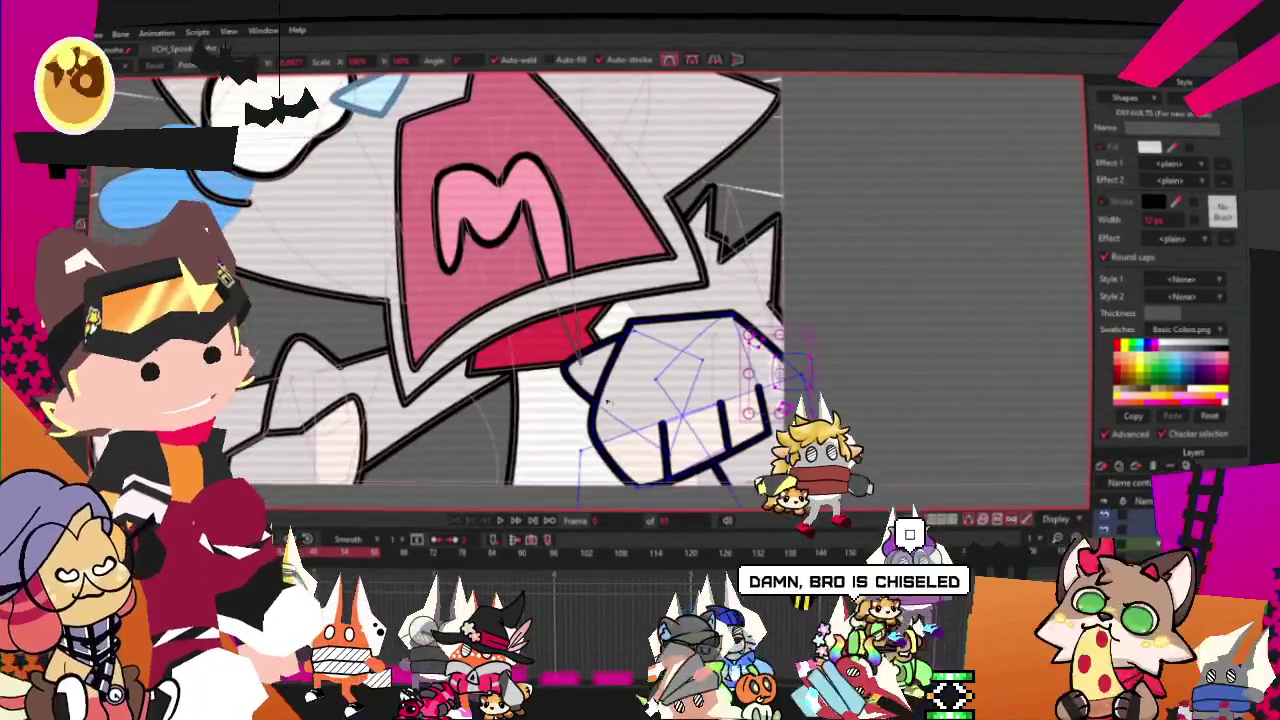
scroll(750, 302, down, 2)
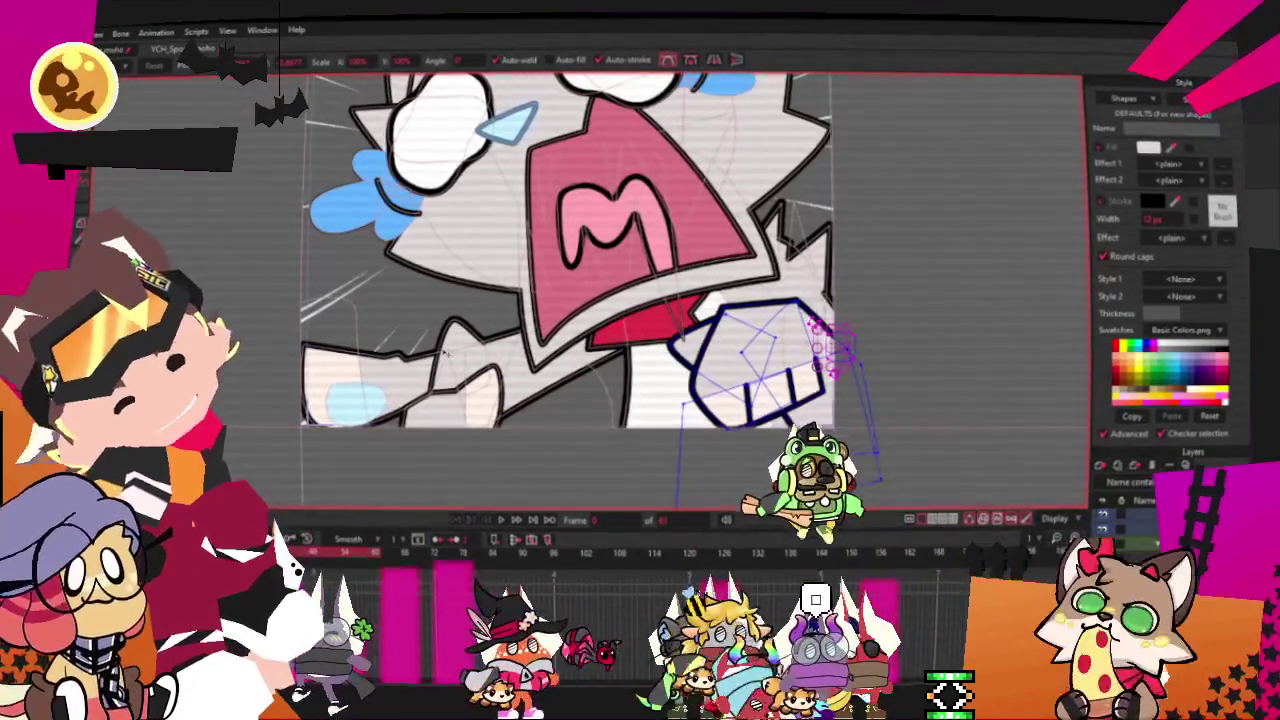
scroll(452, 260, up, 2)
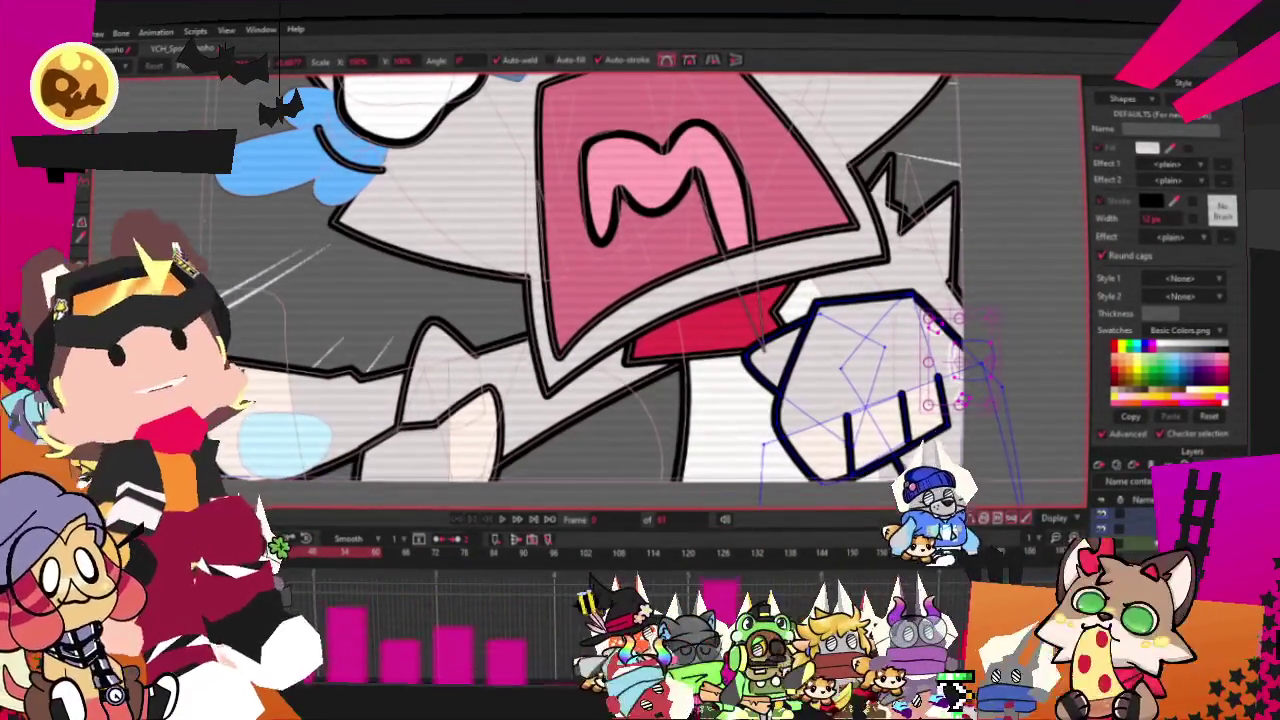
scroll(664, 368, down, 3)
scroll(664, 368, up, 3)
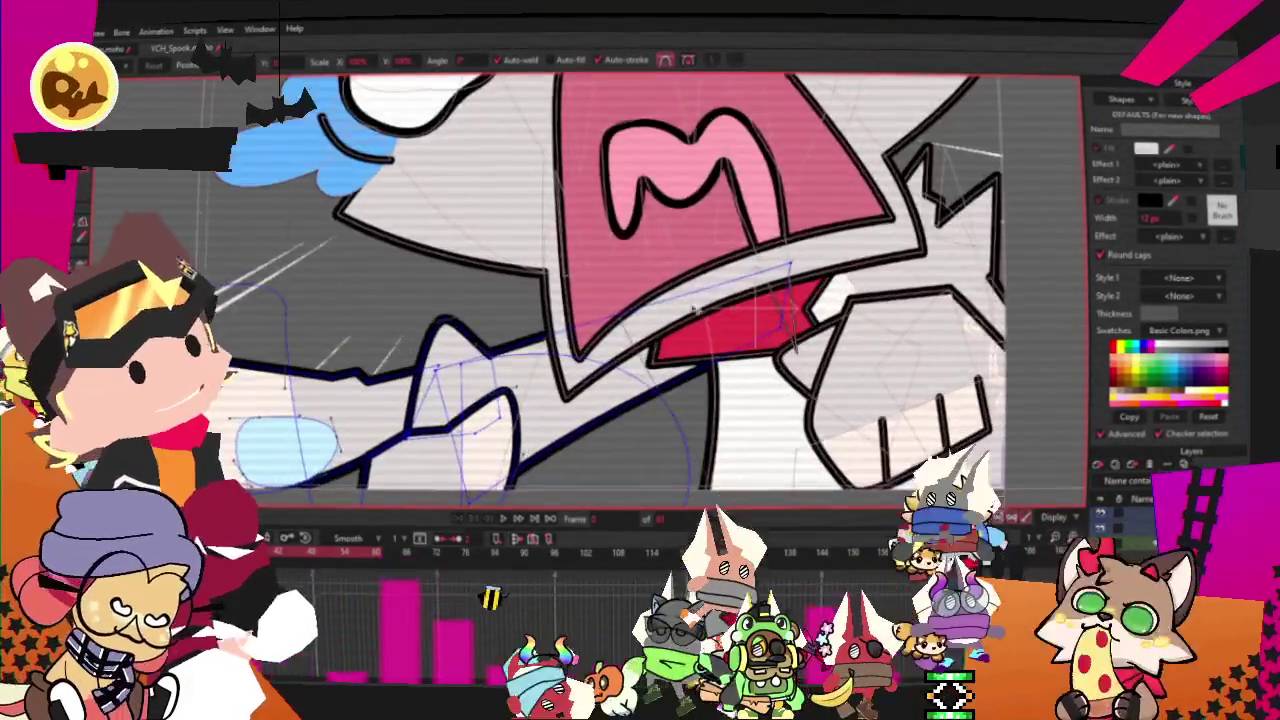
scroll(664, 368, down, 1)
scroll(664, 368, up, 2)
scroll(373, 327, down, 2)
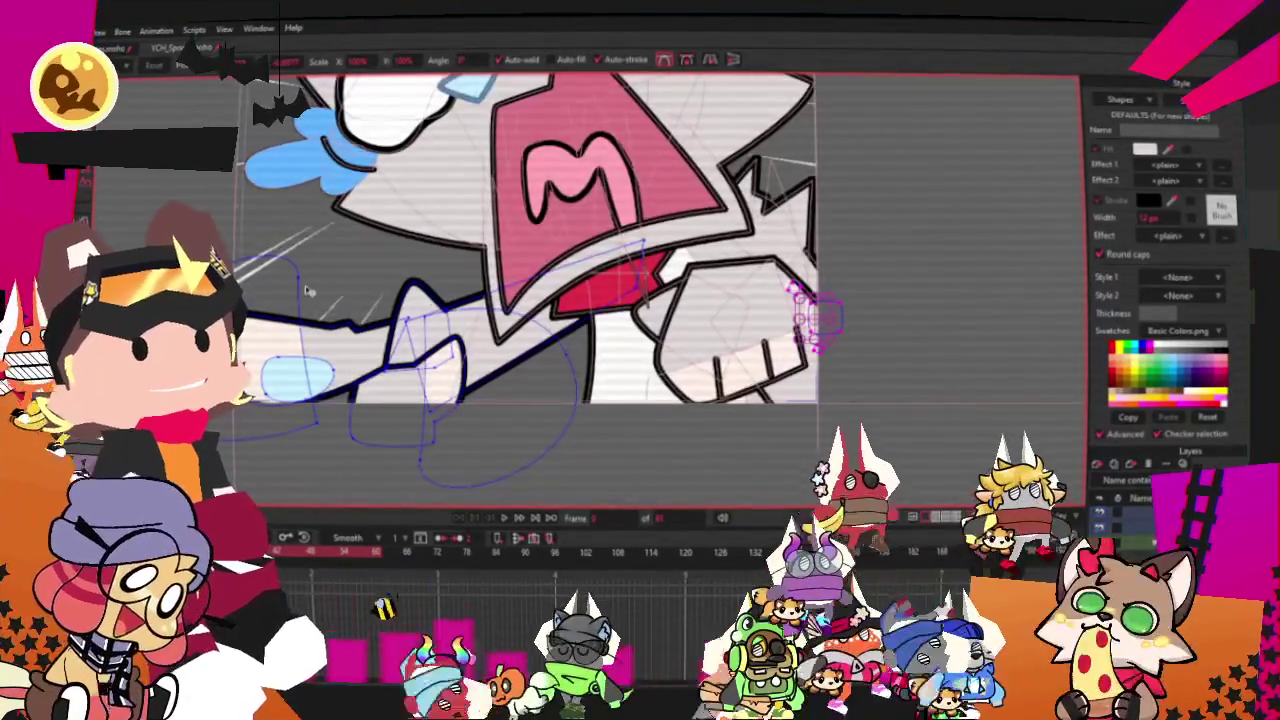
scroll(373, 327, down, 1)
scroll(373, 327, up, 2)
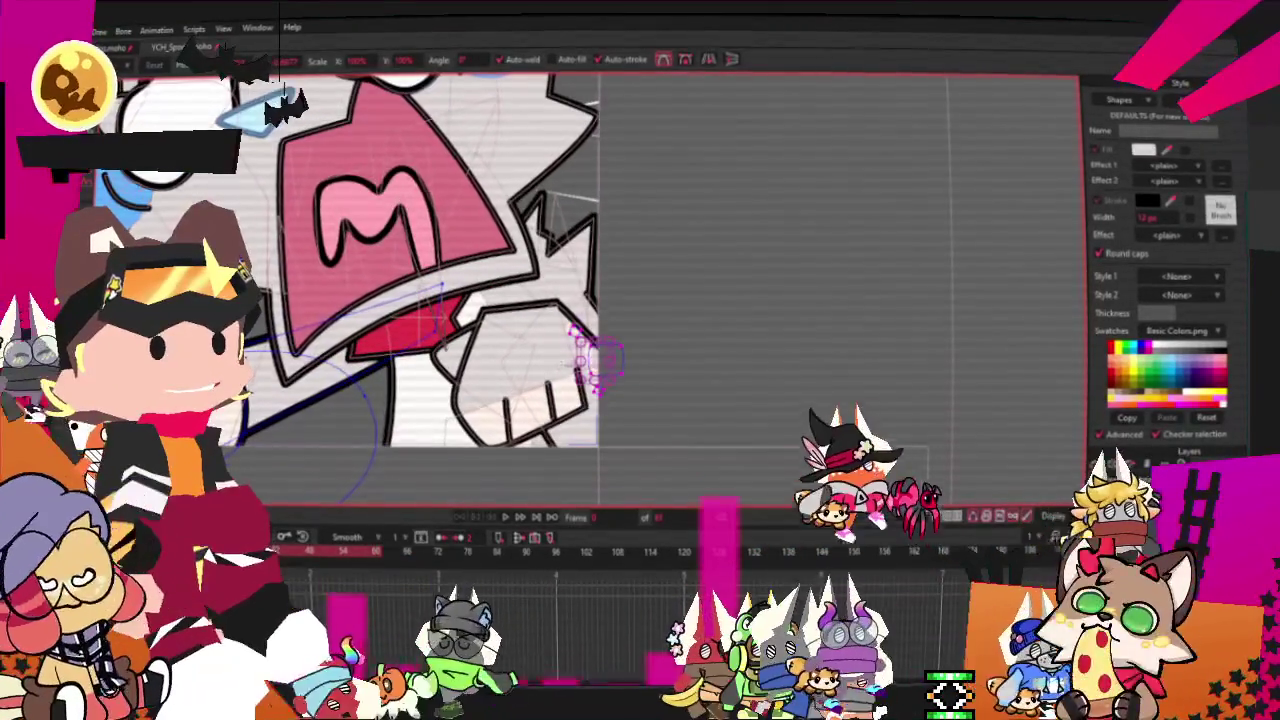
scroll(335, 348, up, 2)
scroll(335, 348, up, 2)
scroll(300, 462, down, 2)
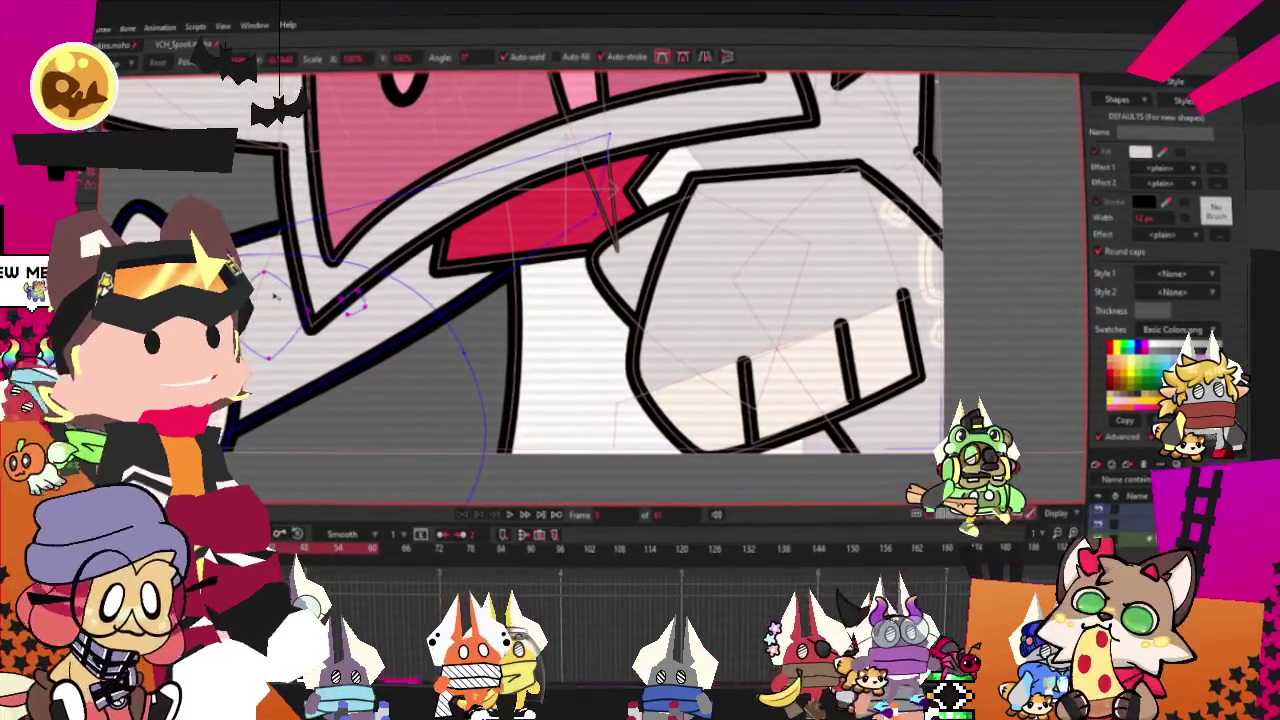
scroll(272, 295, up, 2)
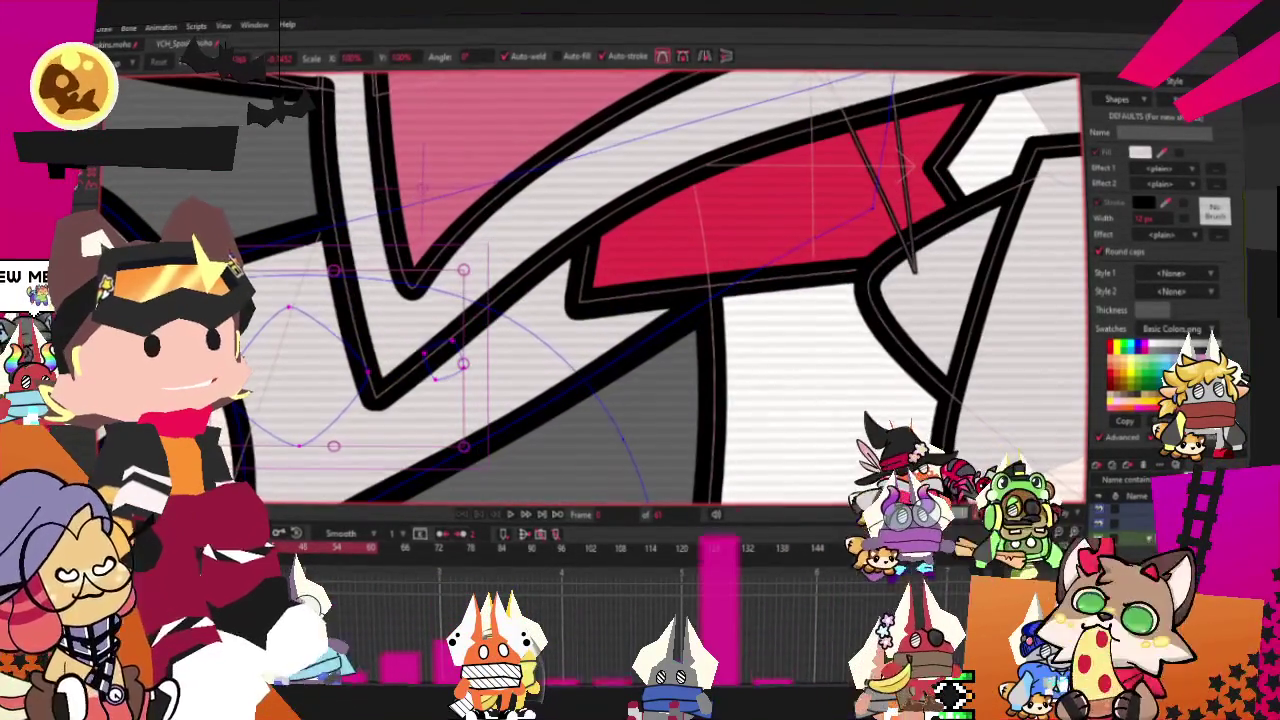
key(q)
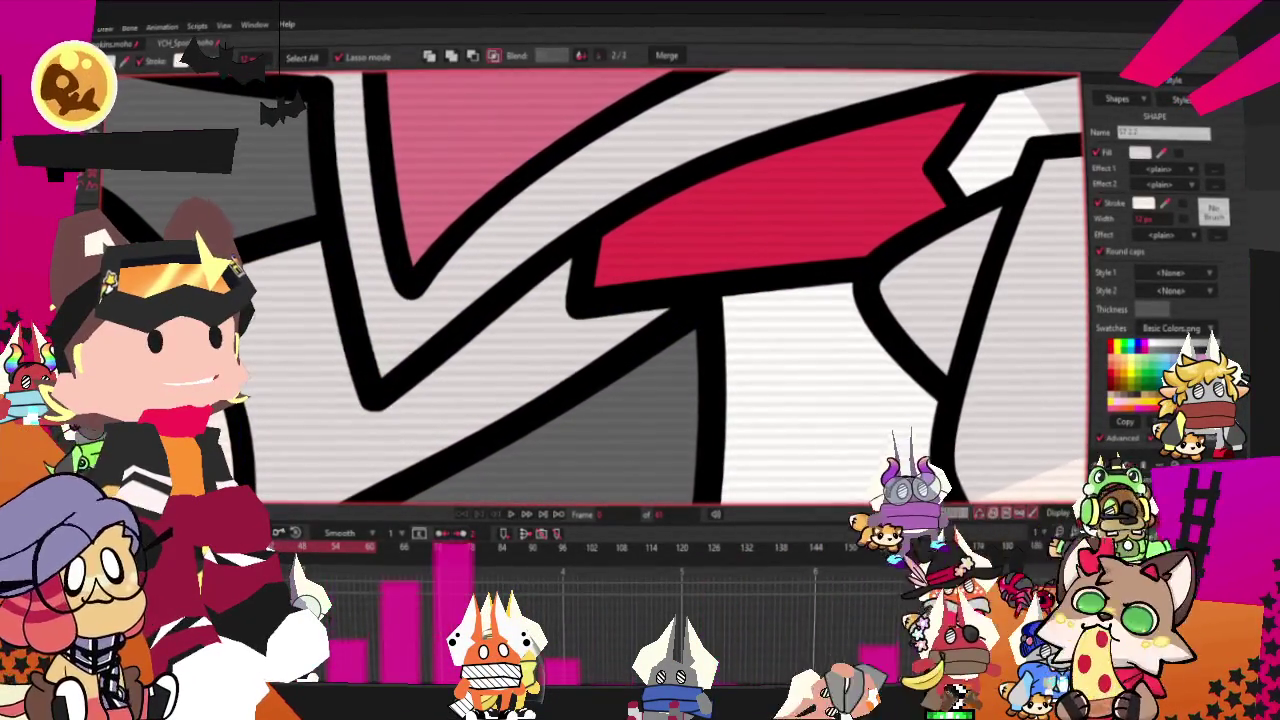
Select a shape near the mouth and zoom out to bring up the reference image
click(320, 385)
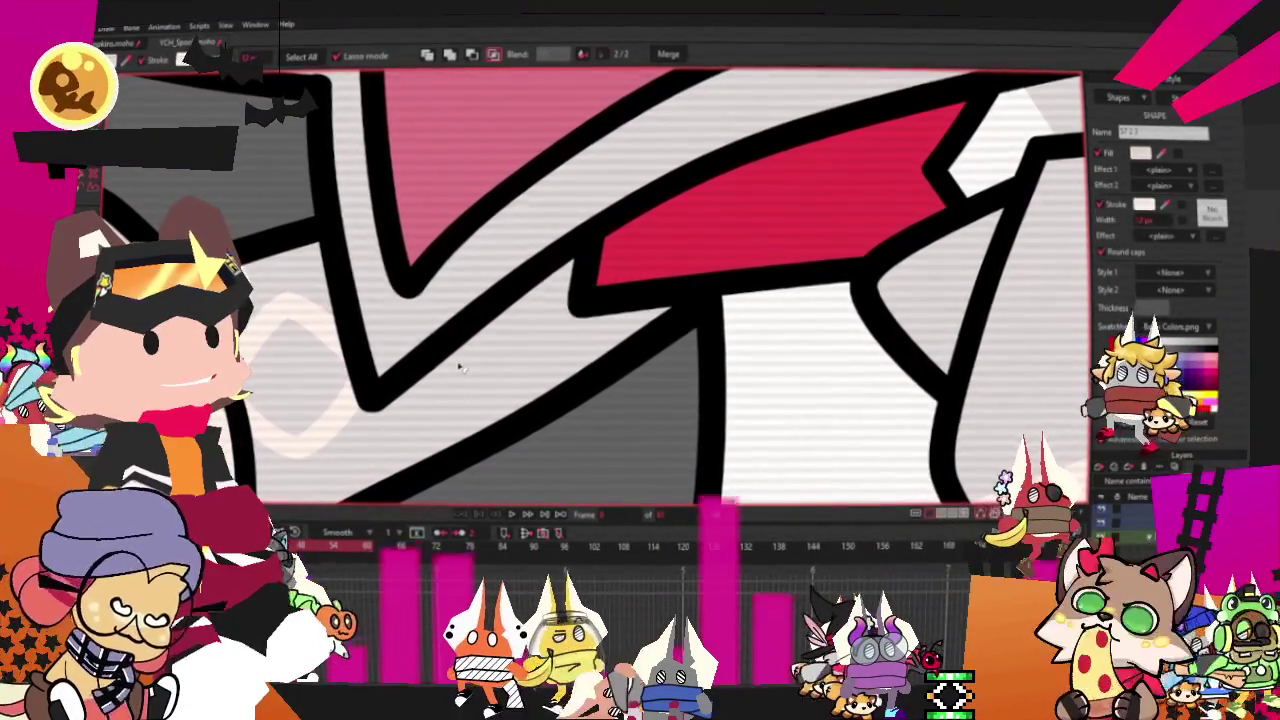
scroll(488, 368, down, 2)
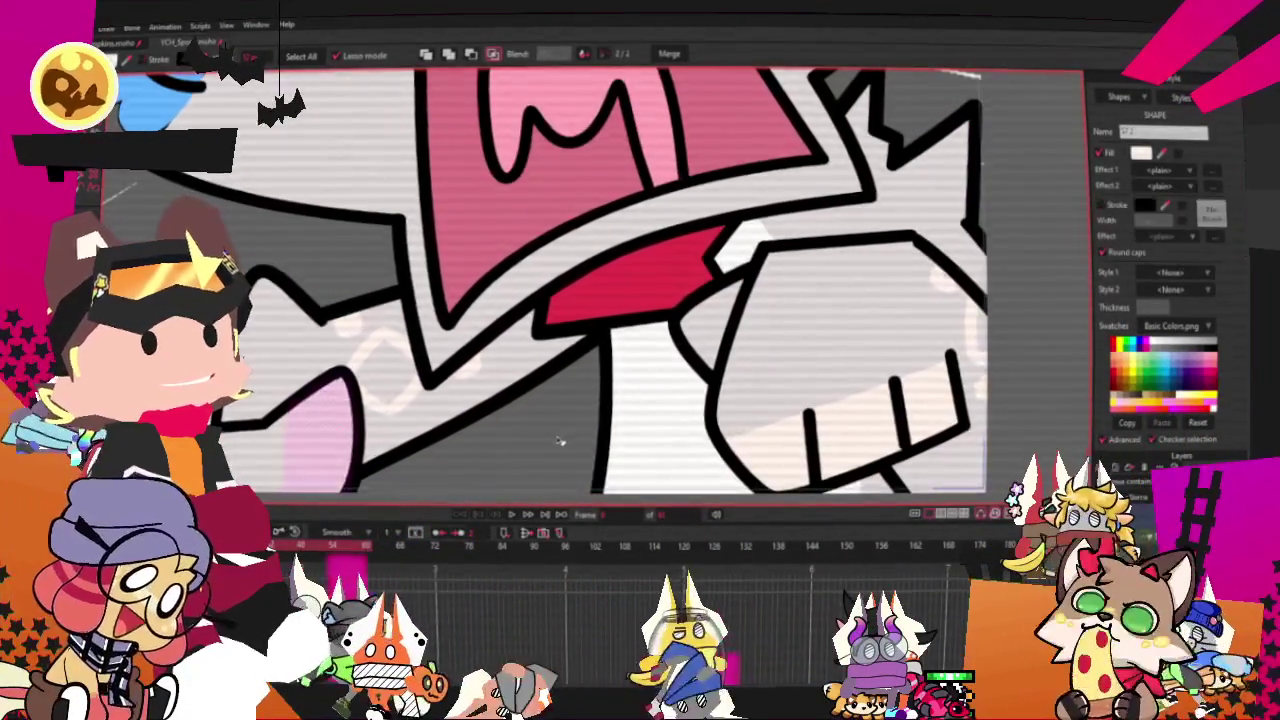
scroll(250, 268, down, 2)
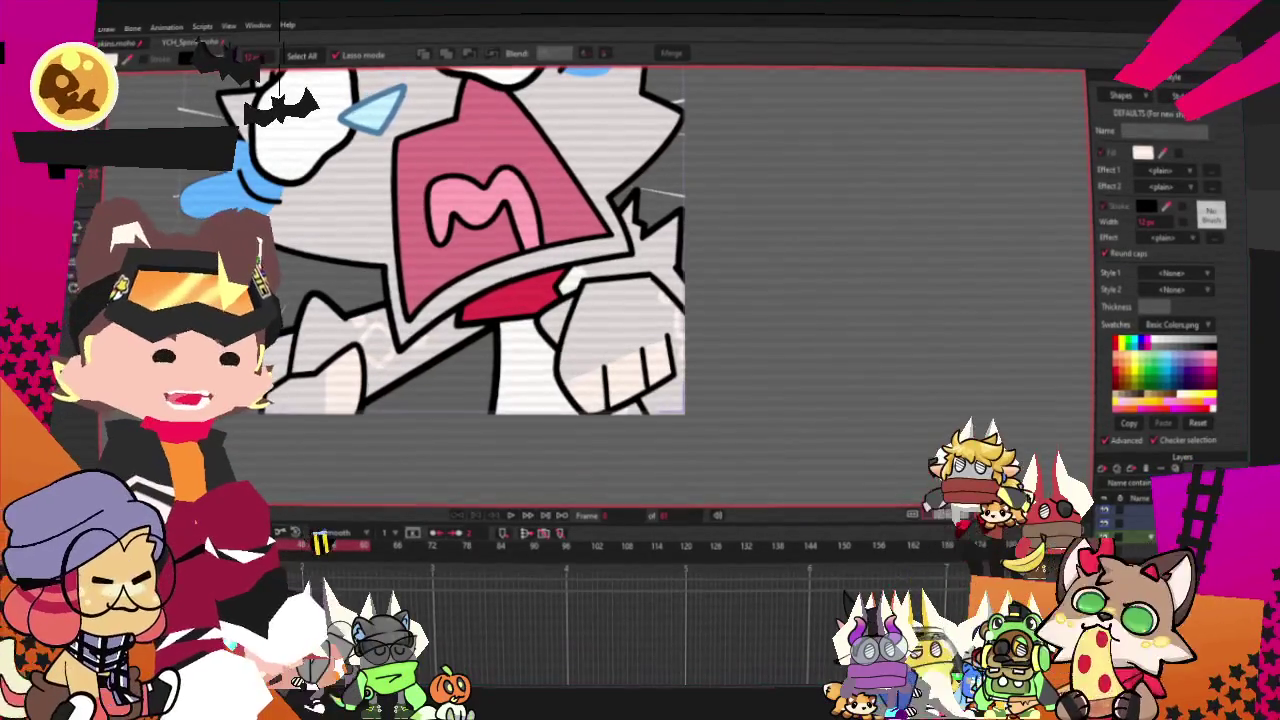
scroll(572, 391, down, 1)
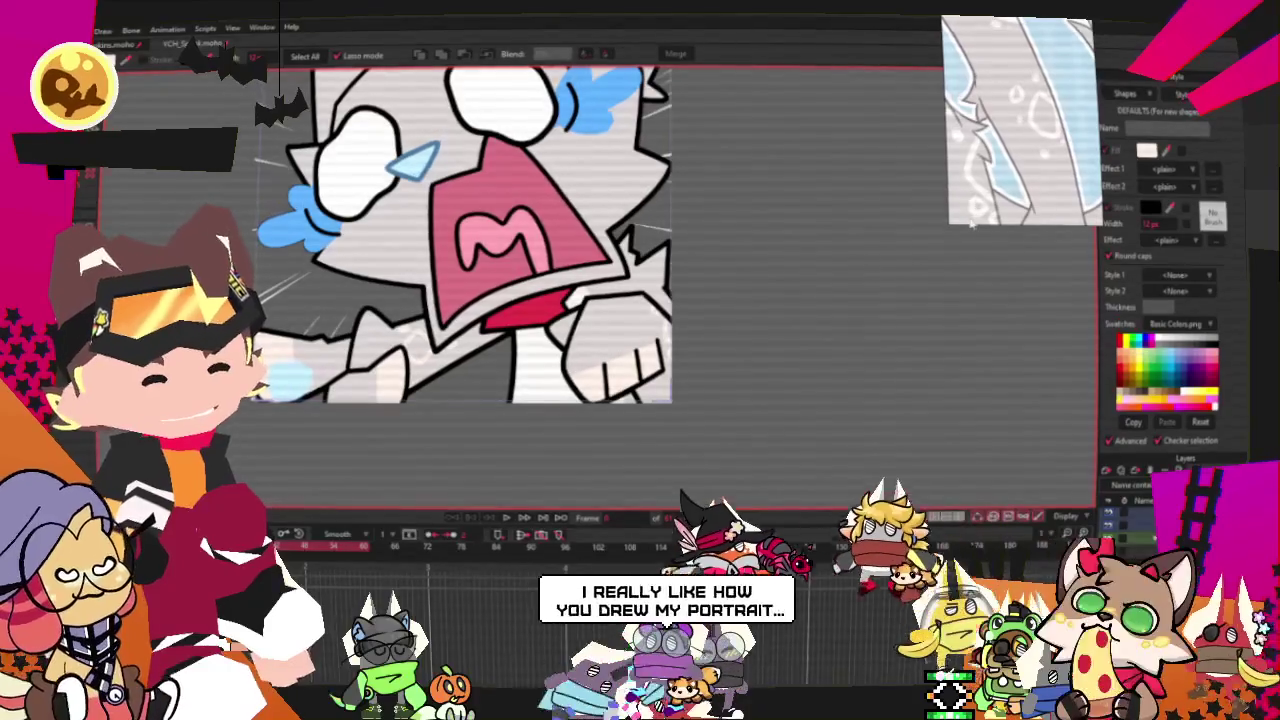
Enlarge the reference image to view the full sheet, then shrink it to frame the cat's face
drag(969, 225, 767, 352)
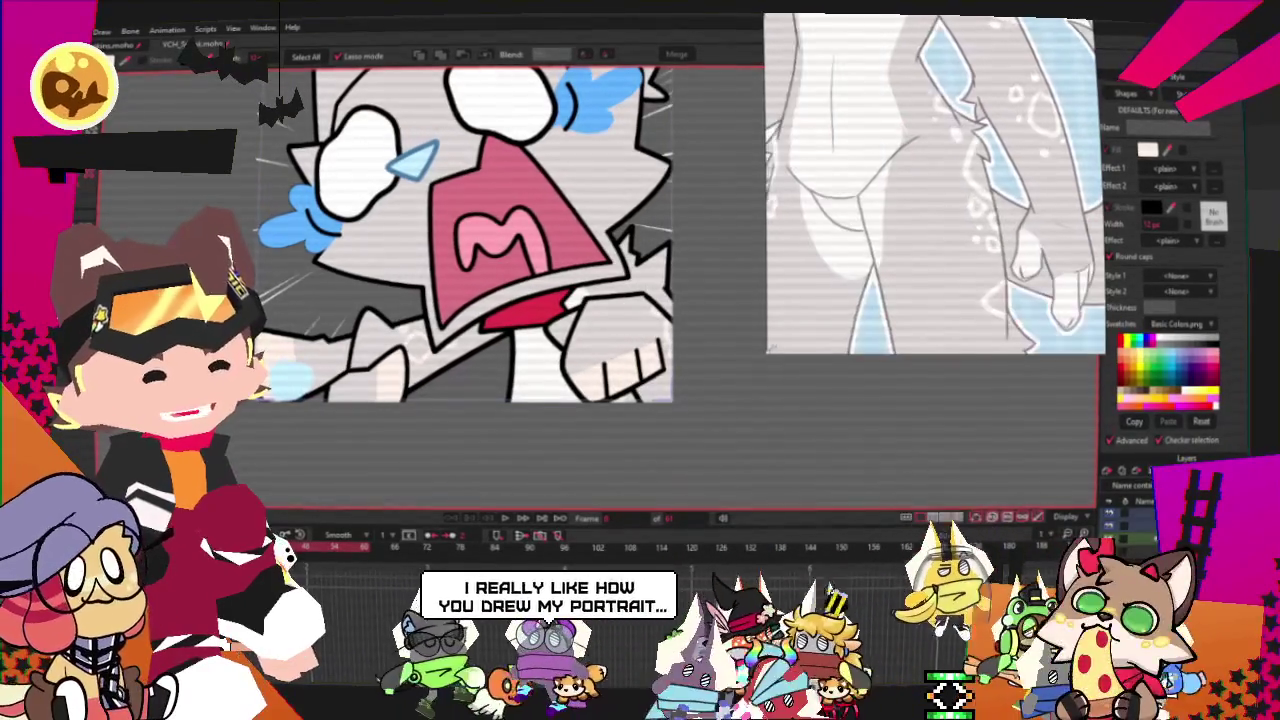
scroll(935, 185, down, 5)
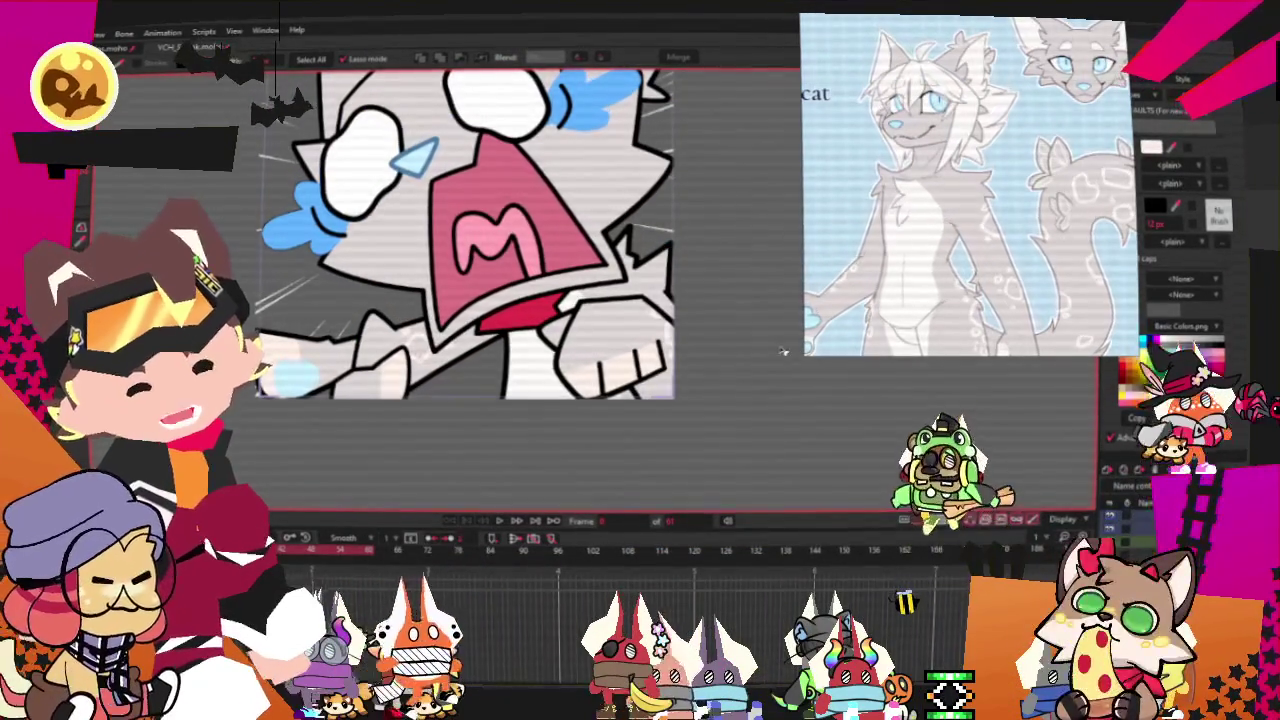
drag(810, 350, 928, 218)
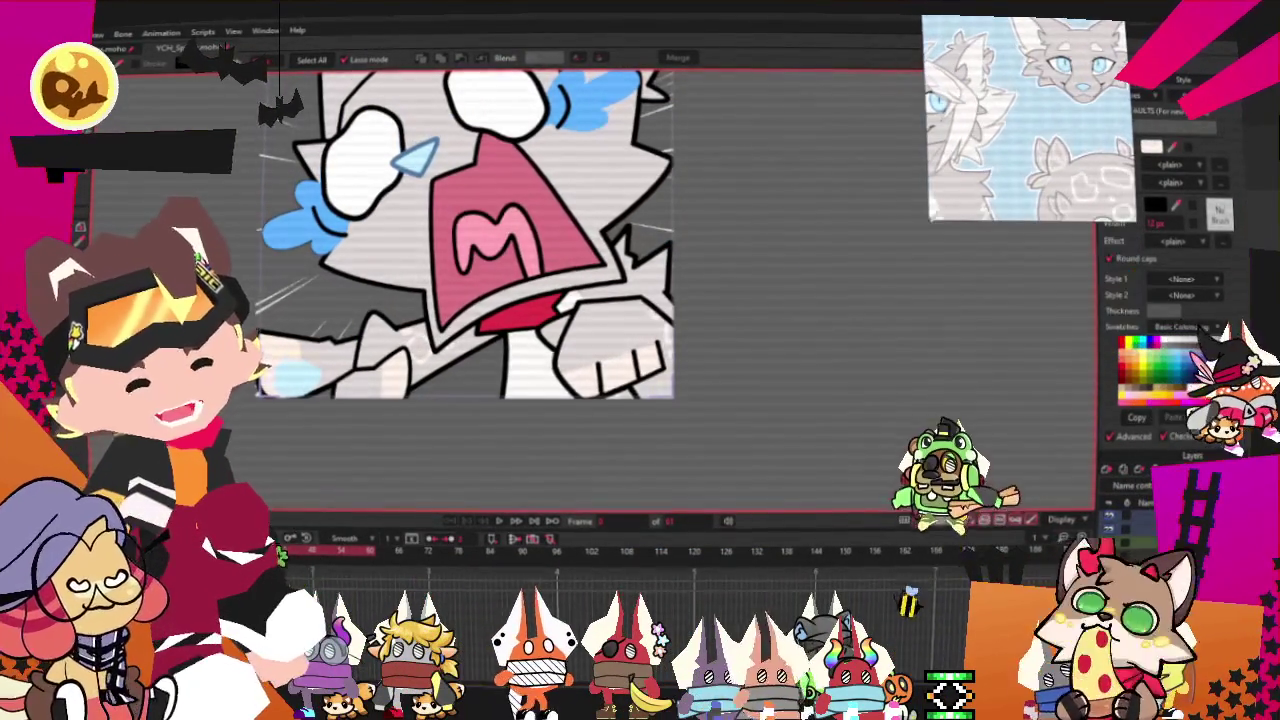
scroll(663, 363, down, 3)
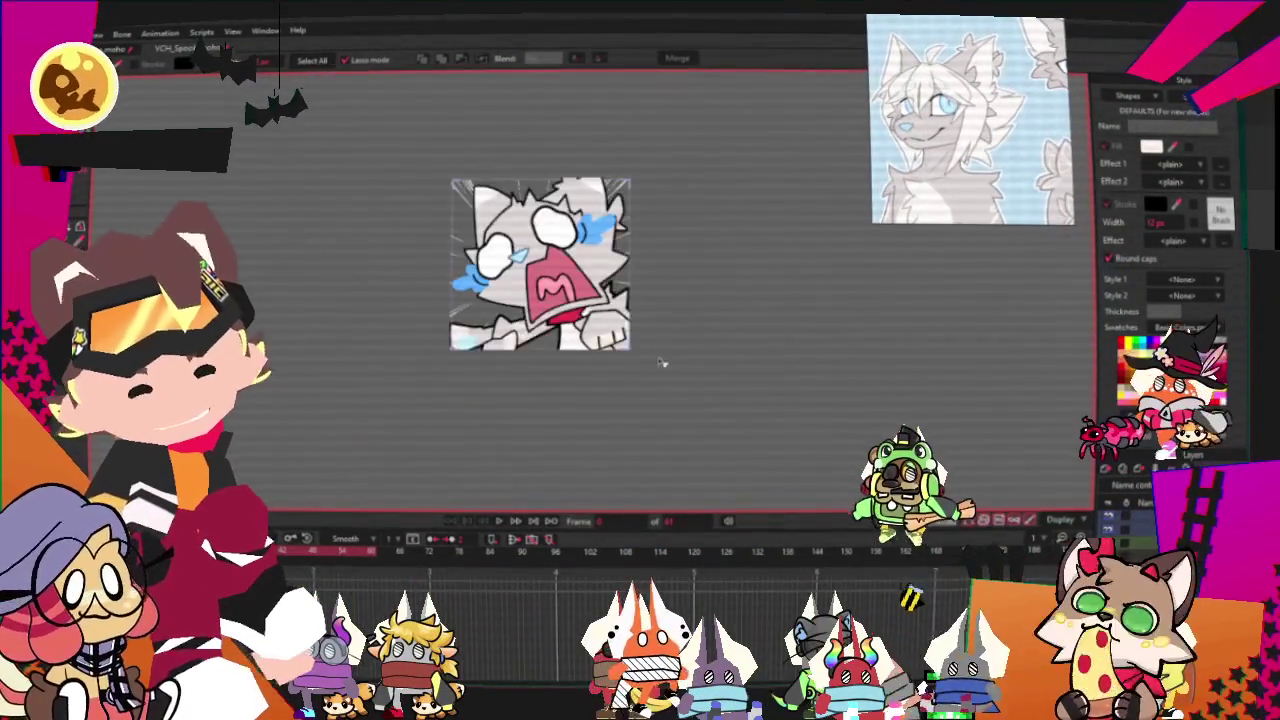
scroll(663, 363, up, 2)
scroll(606, 305, up, 1)
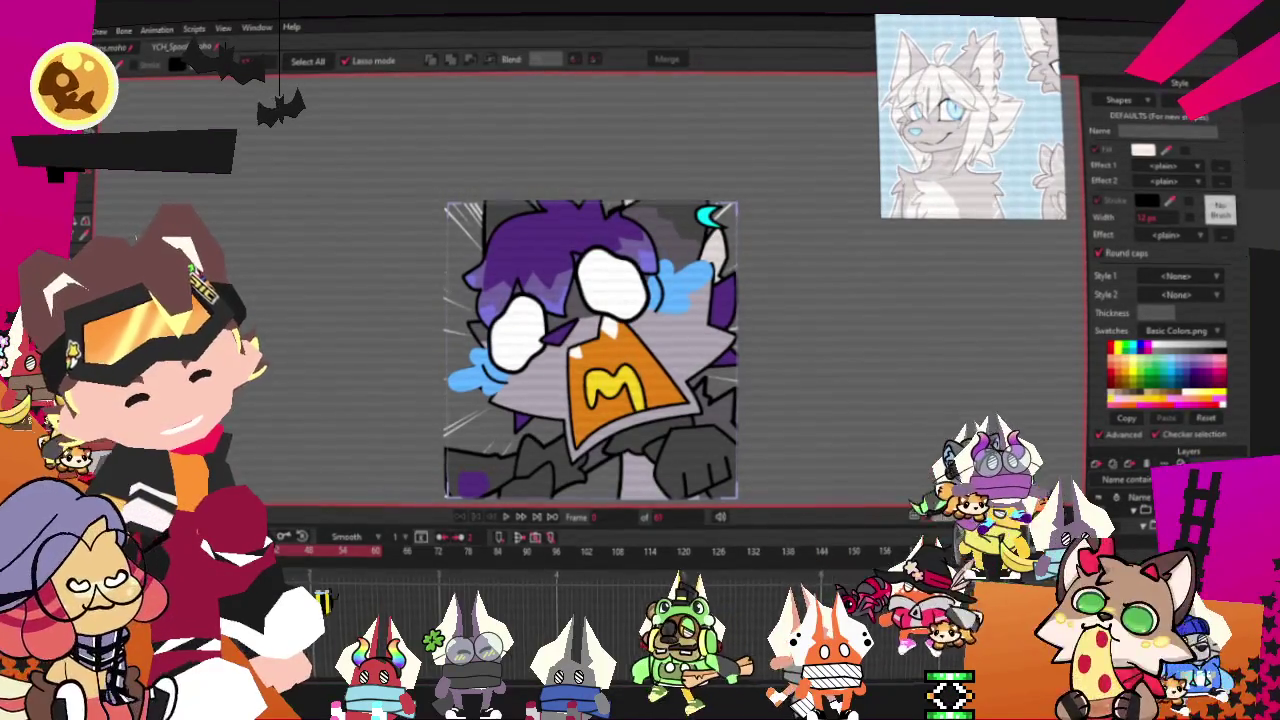
Switch to Transform Layer and select all of the hair's points
key(m)
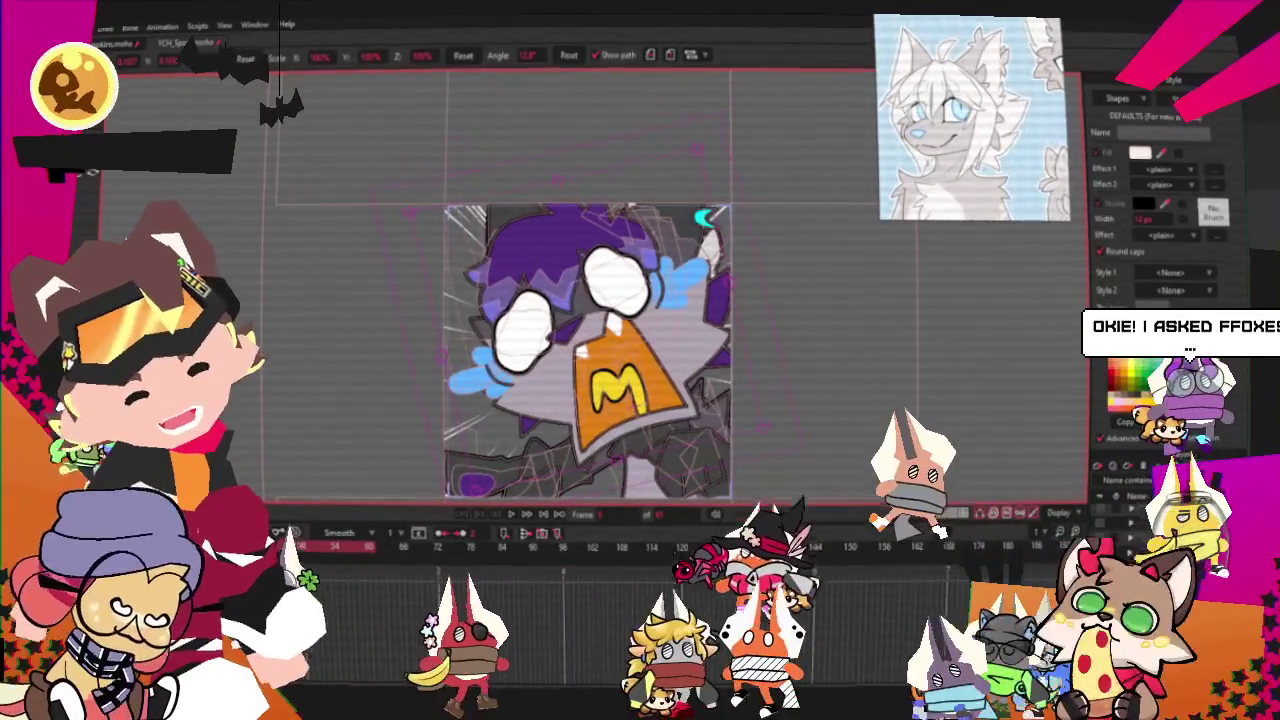
key(ctrl+a)
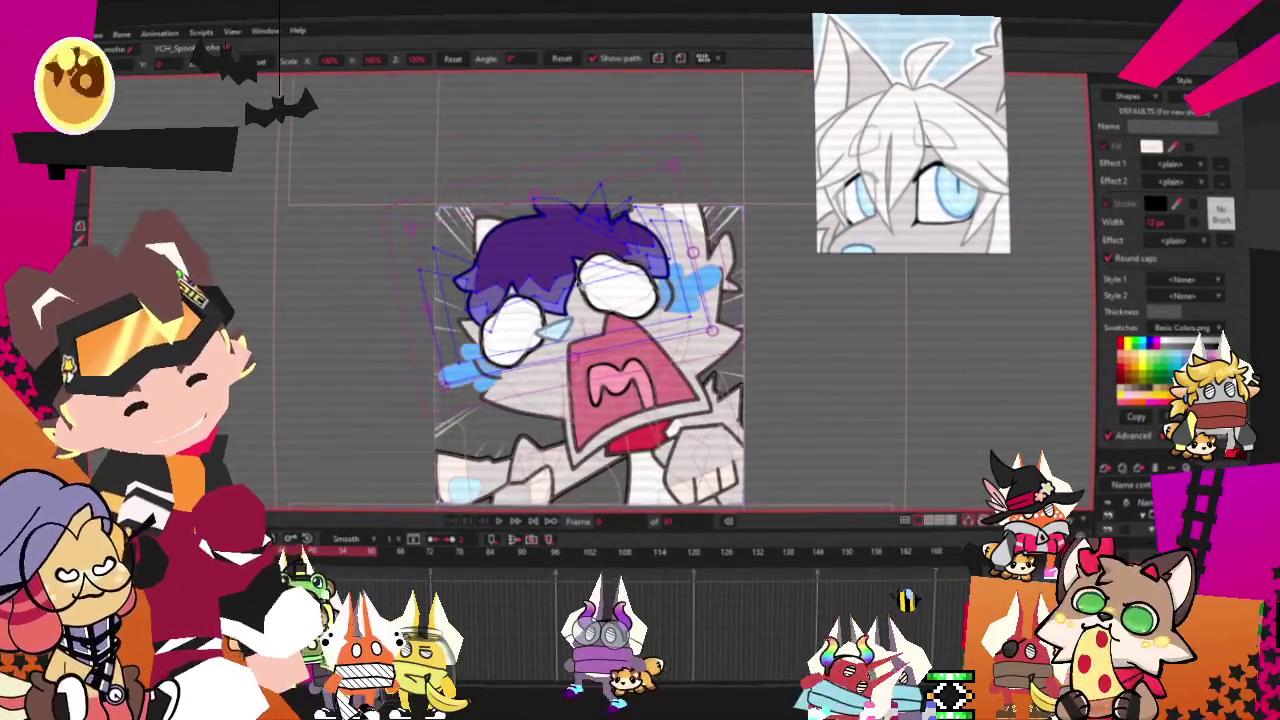
Clear the point selection and select the purple hair shape to recolor it white
scroll(575, 280, up, 3)
key(g)
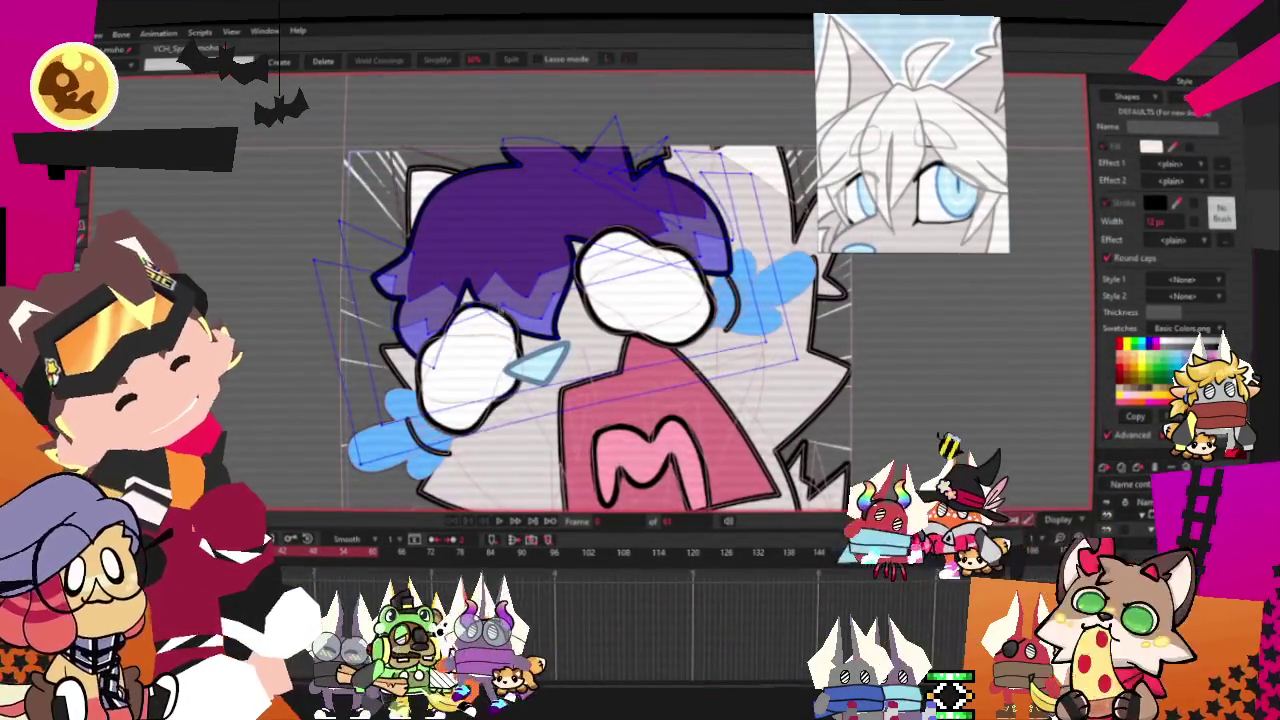
scroll(497, 313, up, 2)
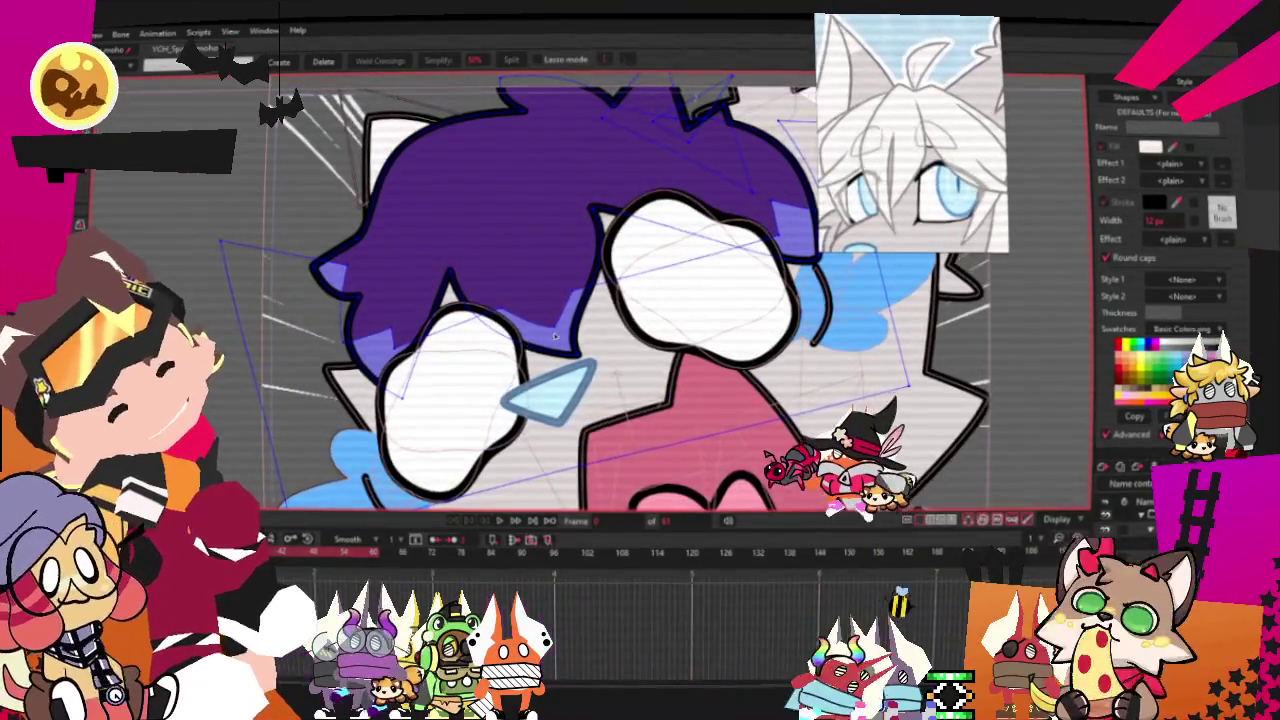
click(388, 312)
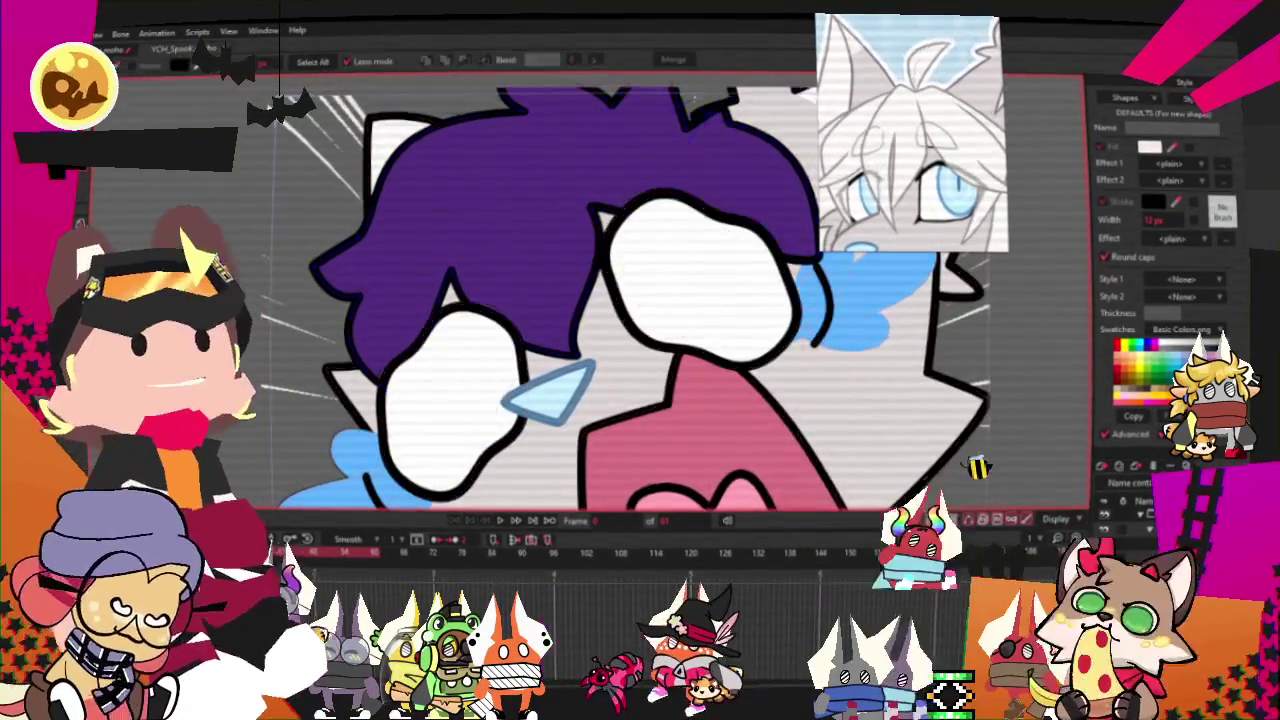
key(q)
click(557, 186)
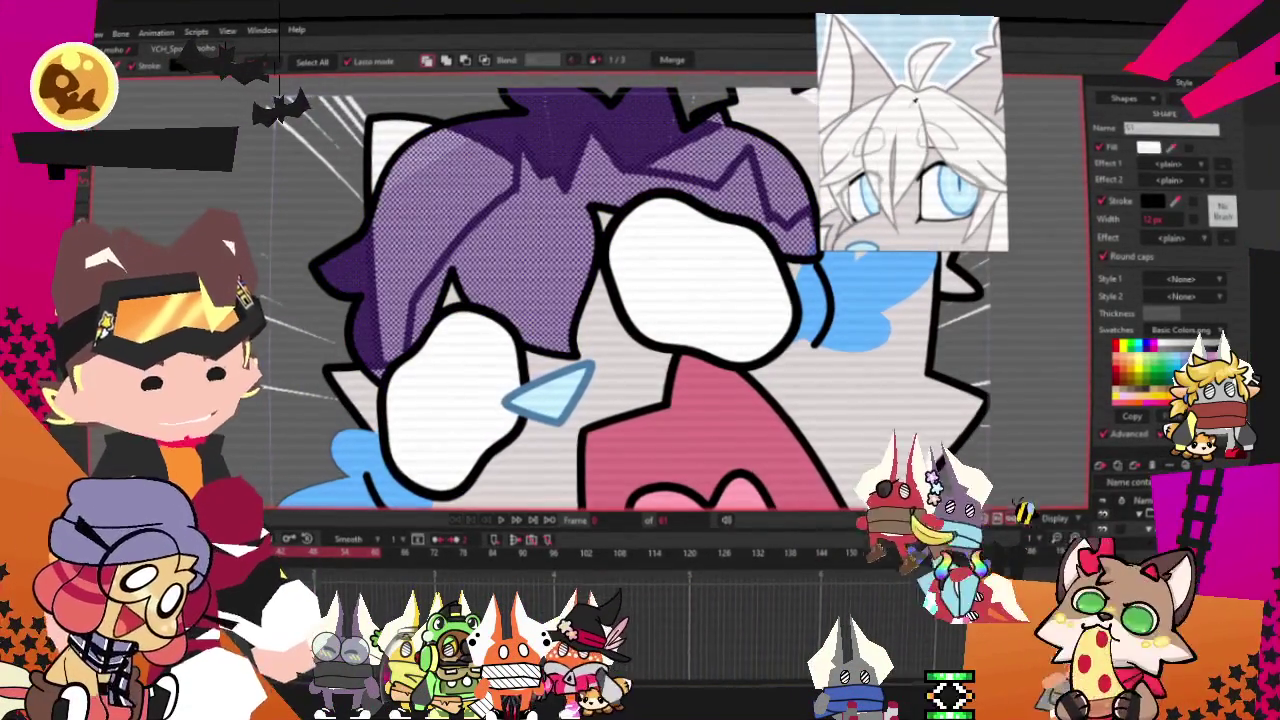
scroll(630, 320, down, 2)
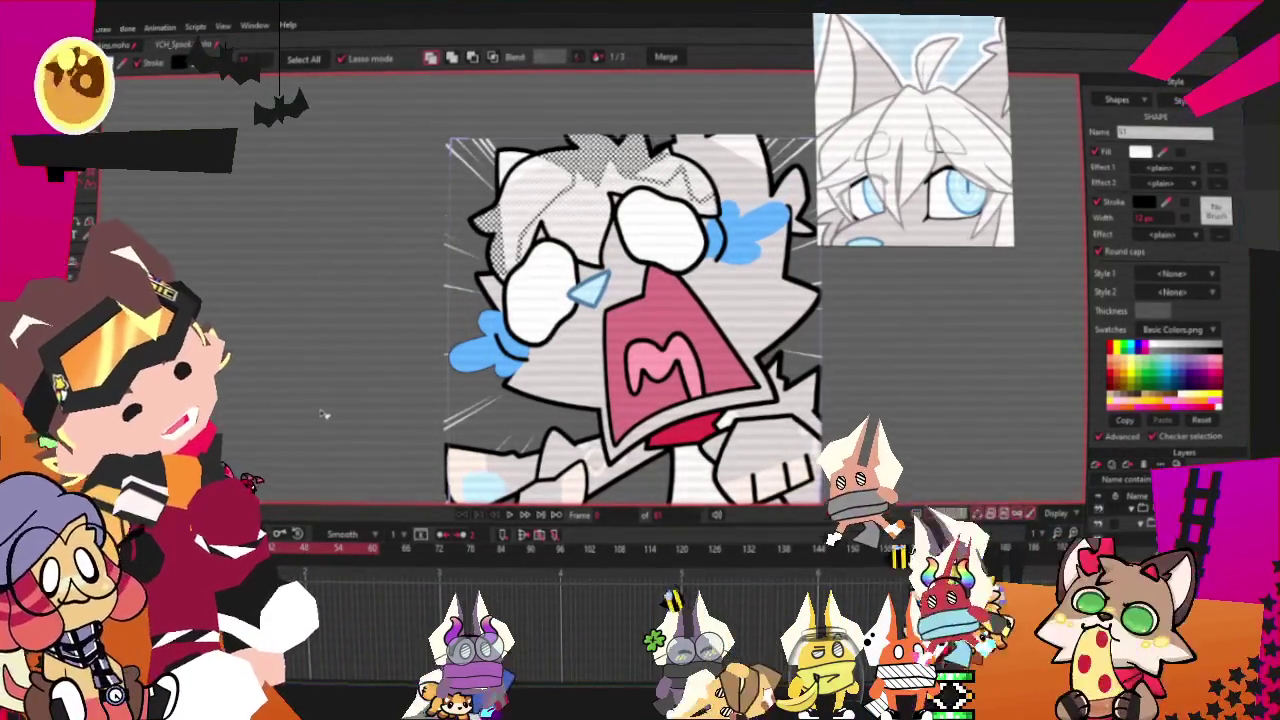
key(ctrl+a)
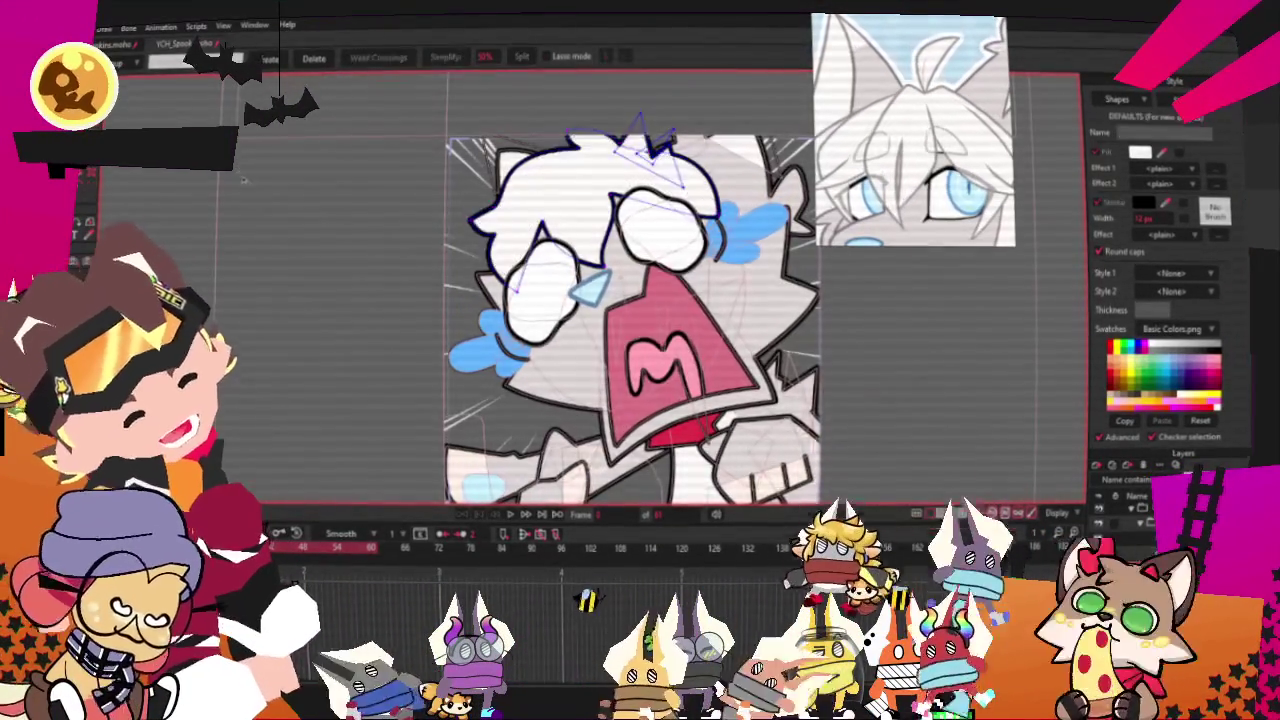
scroll(325, 362, down, 2)
scroll(325, 362, up, 2)
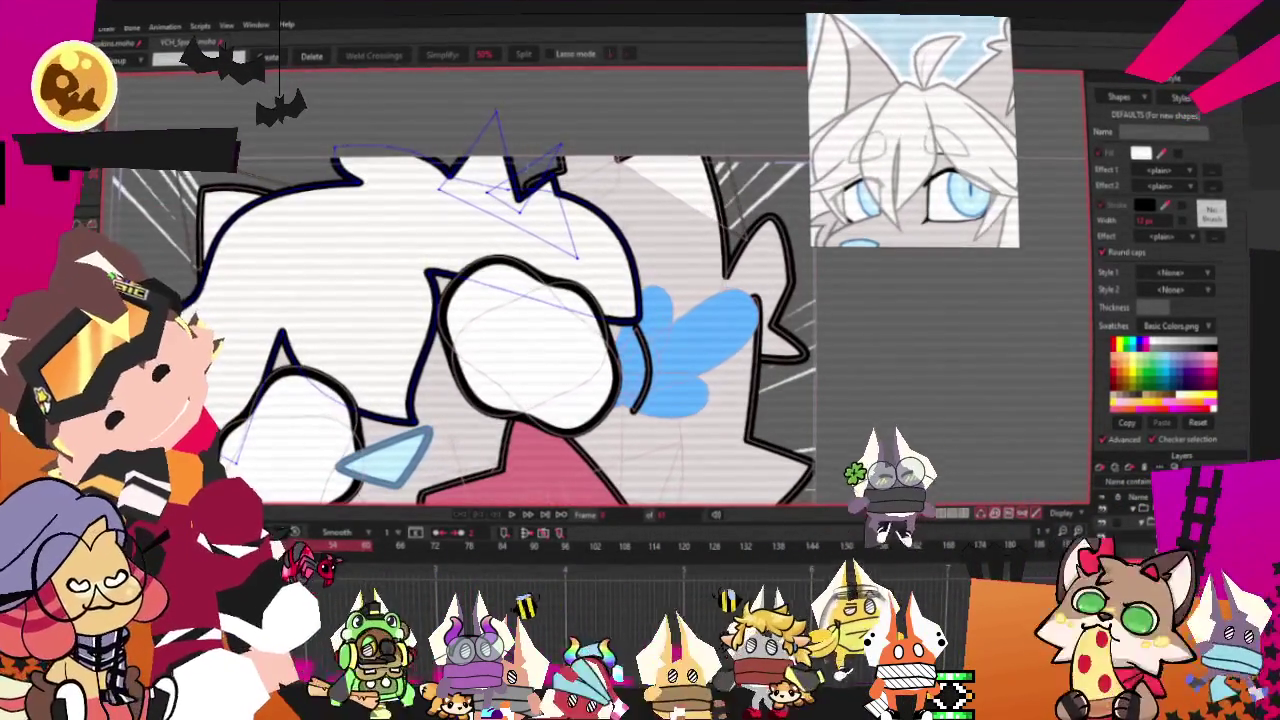
key(t)
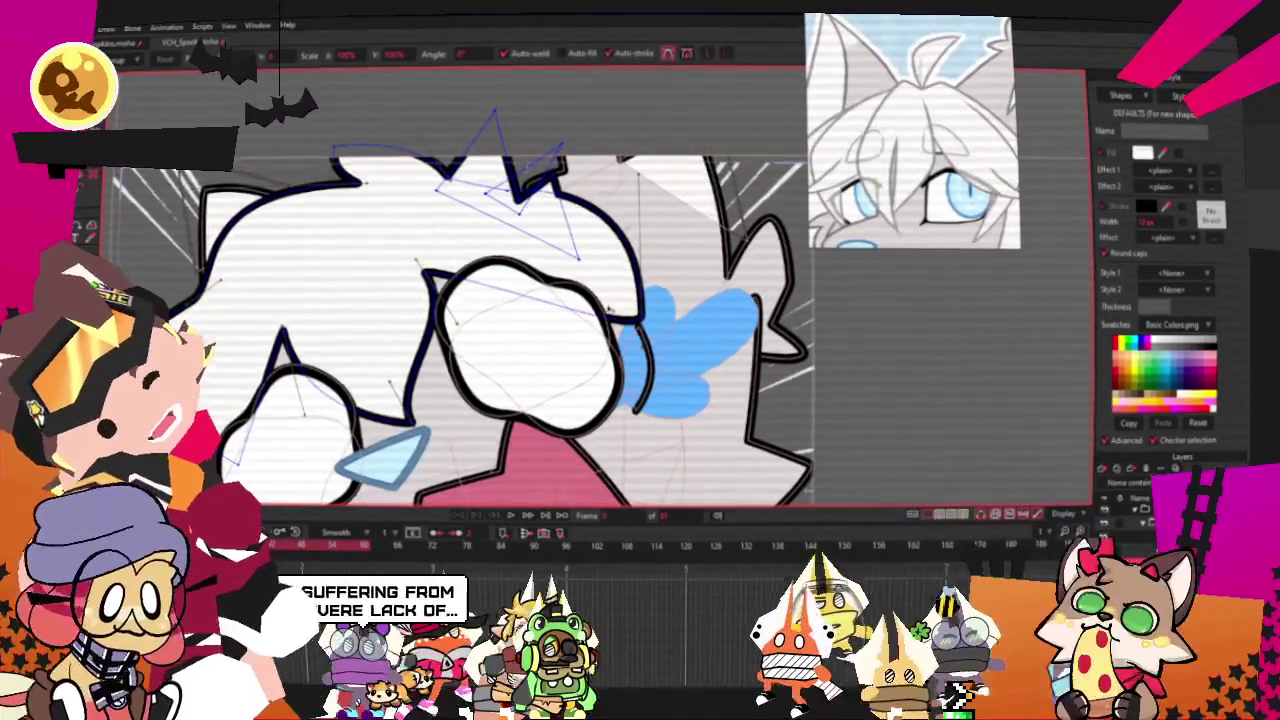
scroll(415, 261, up, 2)
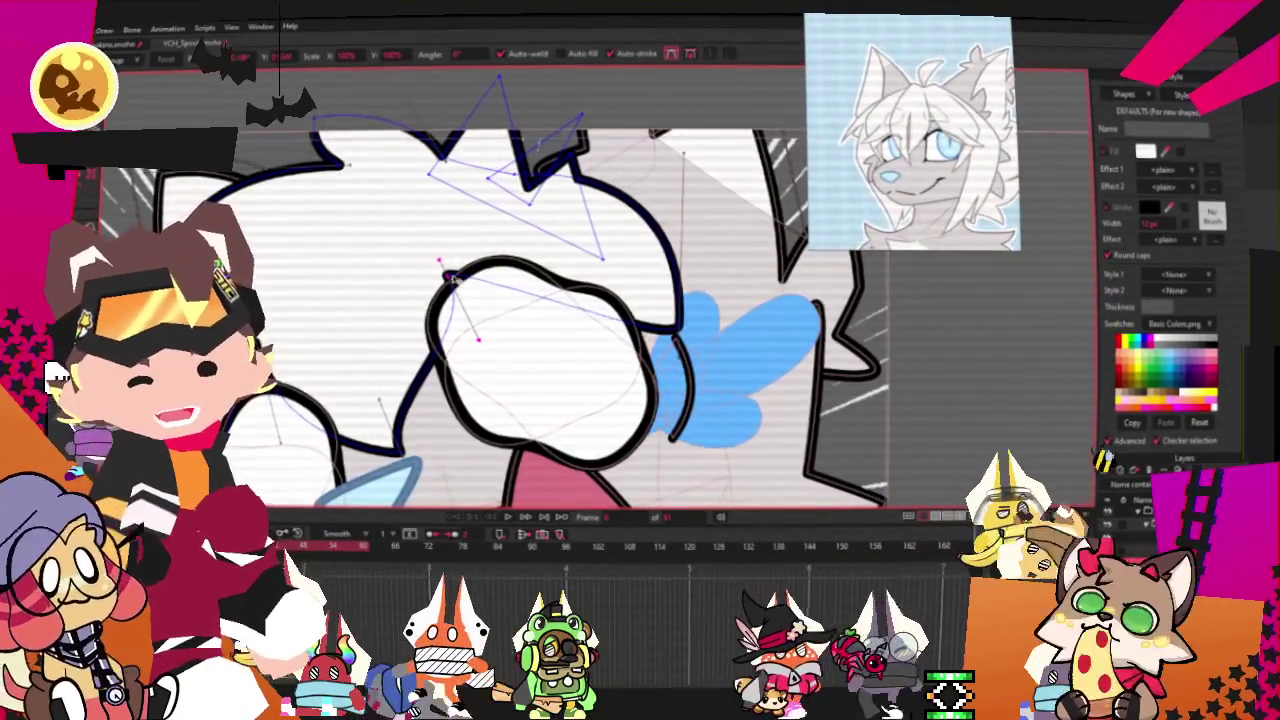
scroll(452, 278, down, 2)
scroll(355, 300, up, 2)
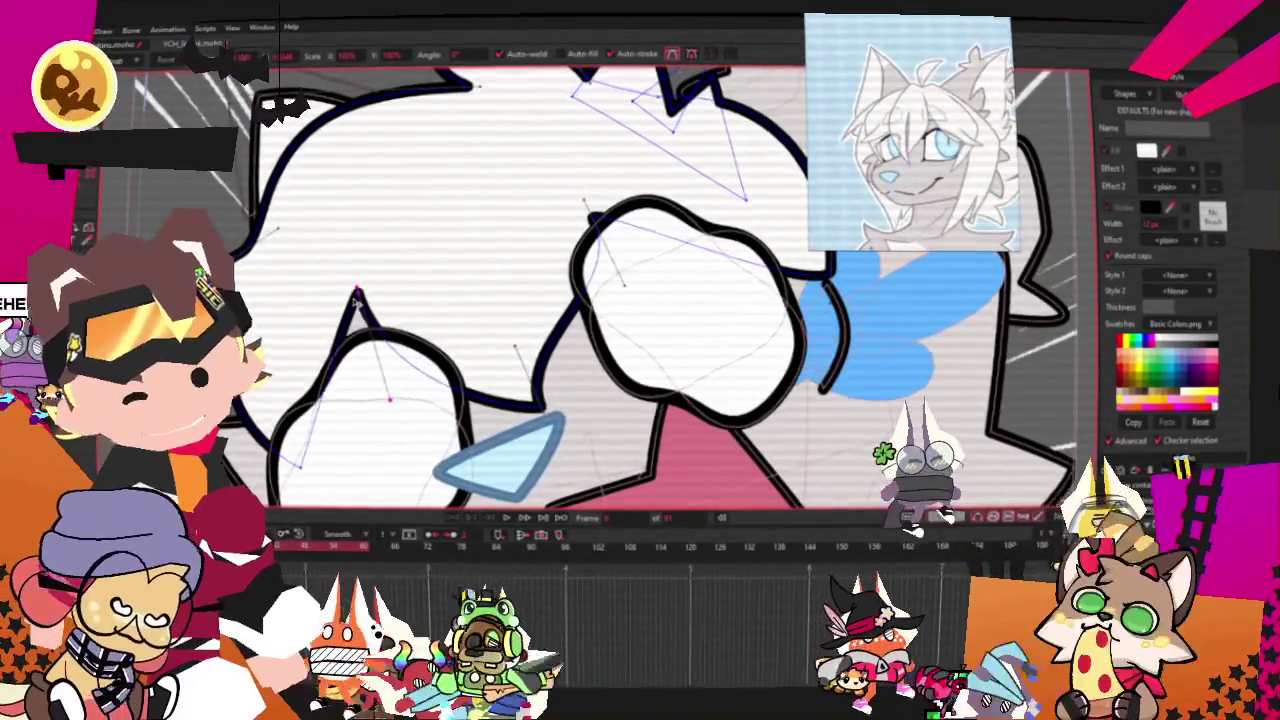
scroll(500, 320, down, 2)
scroll(664, 311, up, 2)
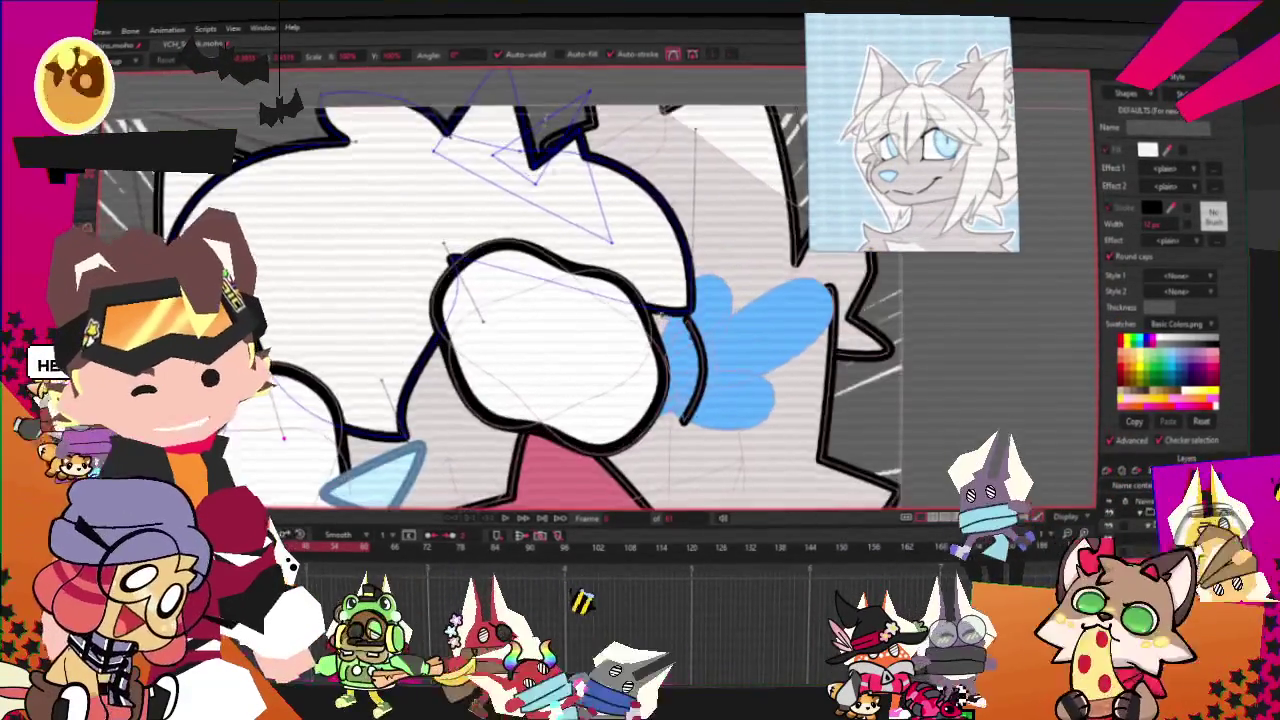
scroll(663, 312, down, 2)
scroll(660, 314, up, 2)
scroll(618, 267, down, 3)
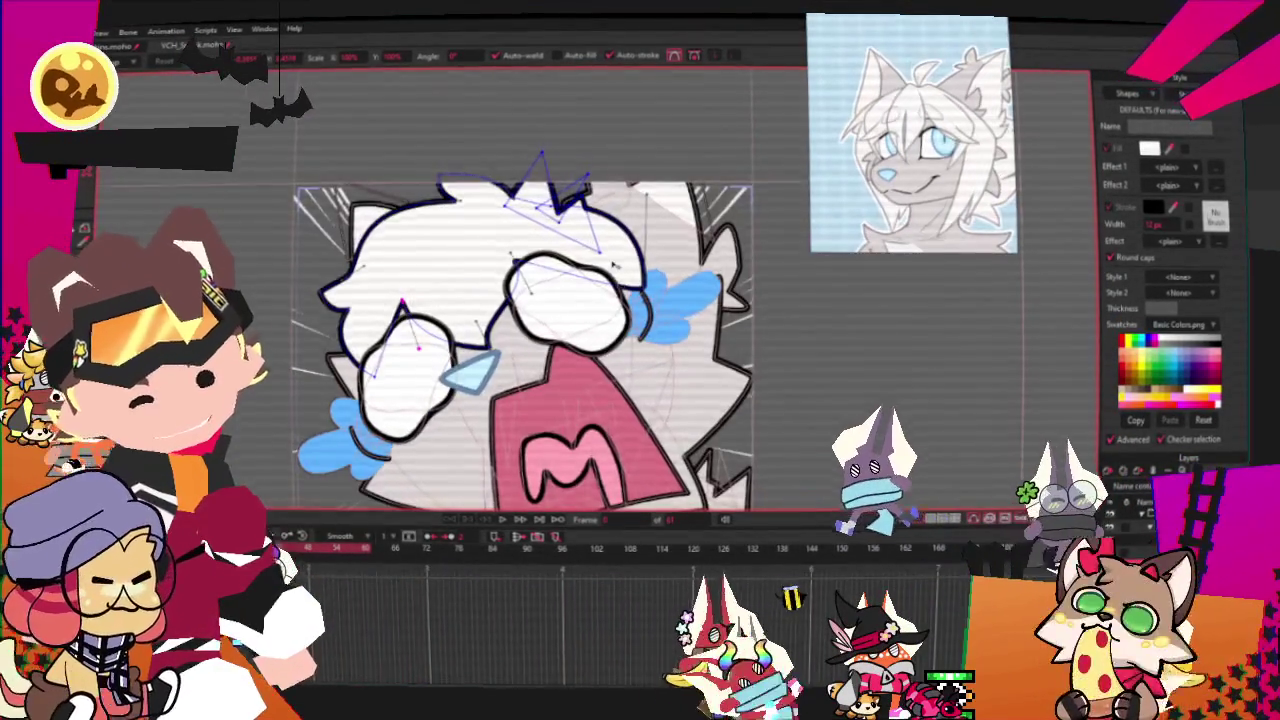
scroll(614, 265, down, 1)
scroll(560, 300, up, 2)
scroll(500, 330, up, 1)
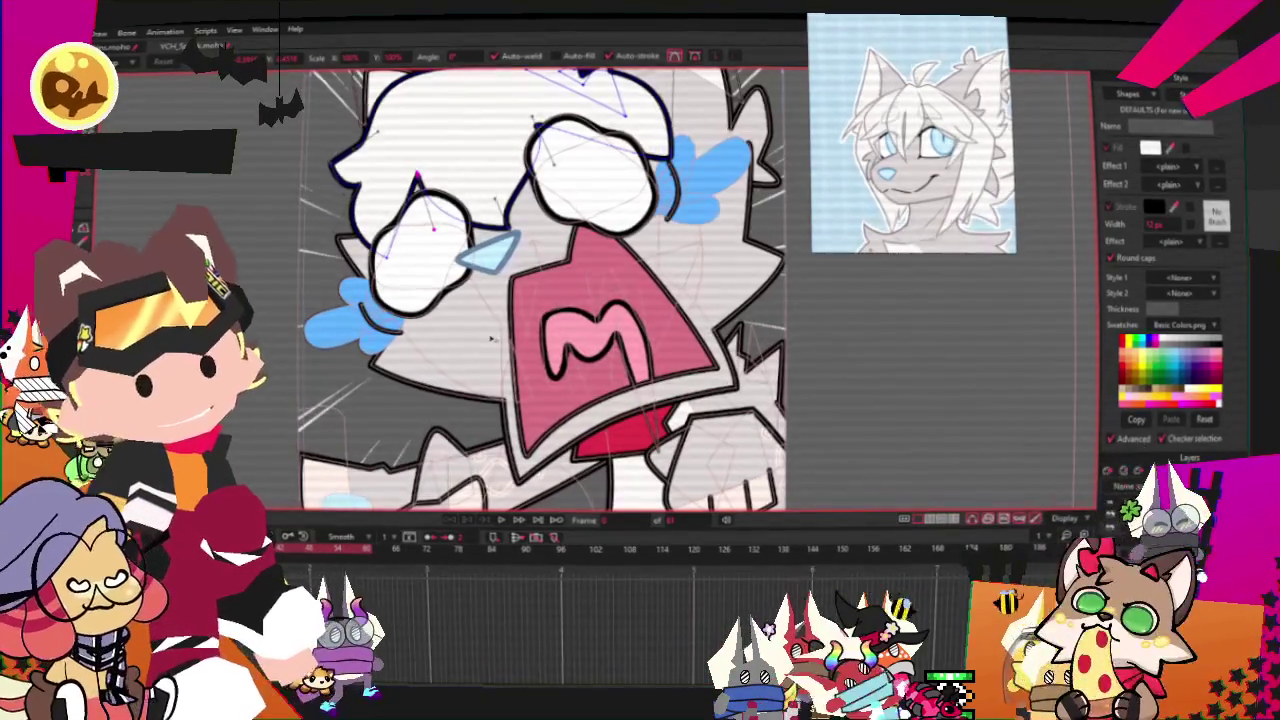
key(a)
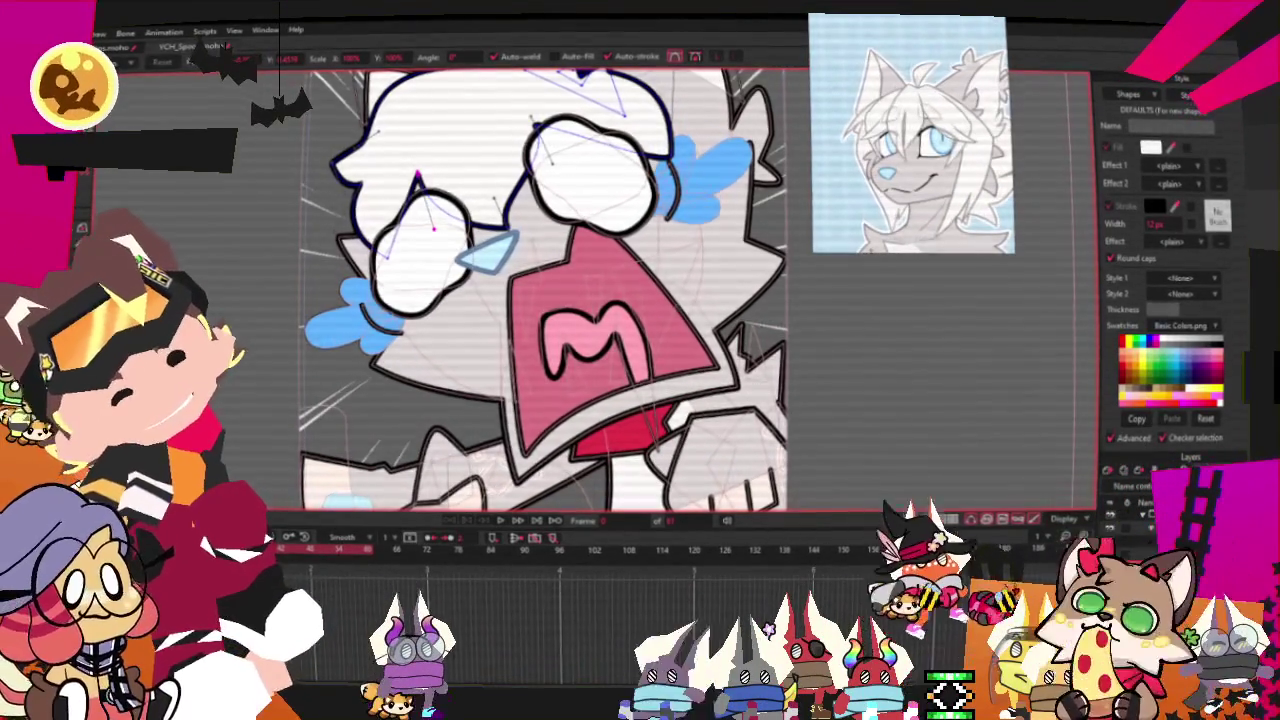
scroll(605, 212, down, 2)
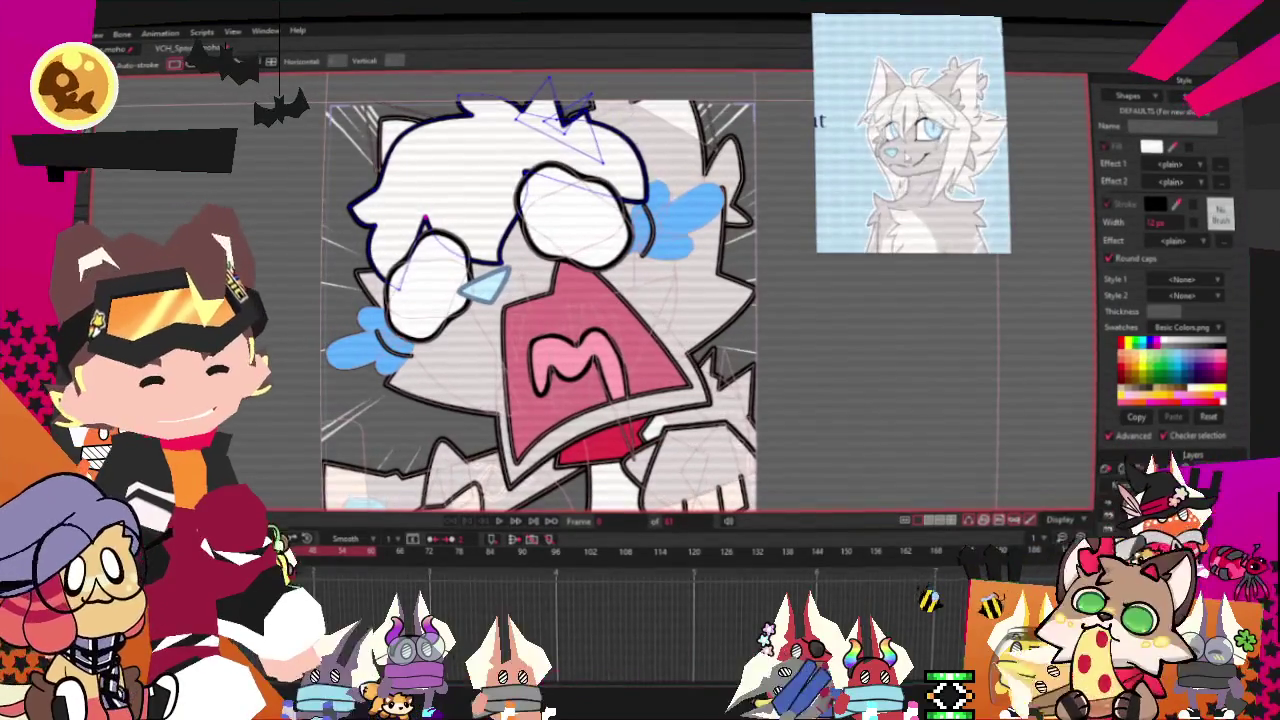
Draw a new dark outline stroke across the character
scroll(609, 293, up, 2)
scroll(609, 293, down, 3)
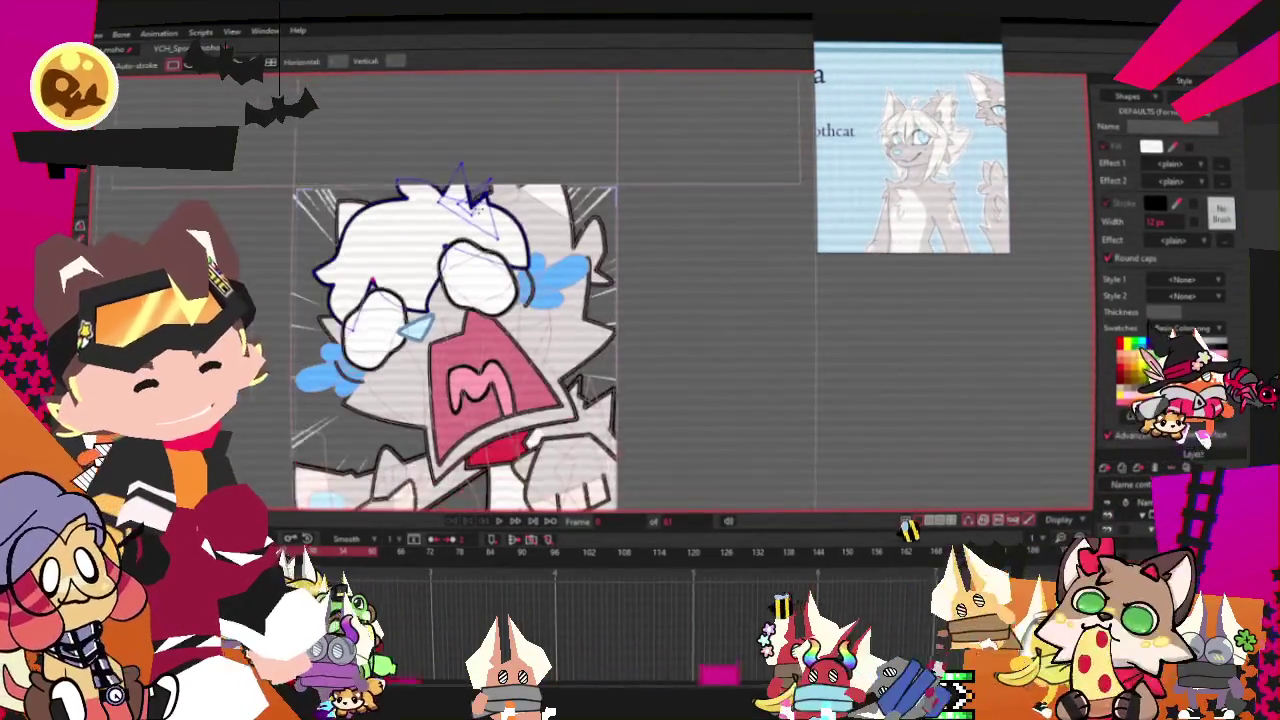
scroll(609, 293, up, 2)
scroll(609, 293, down, 2)
scroll(609, 293, up, 2)
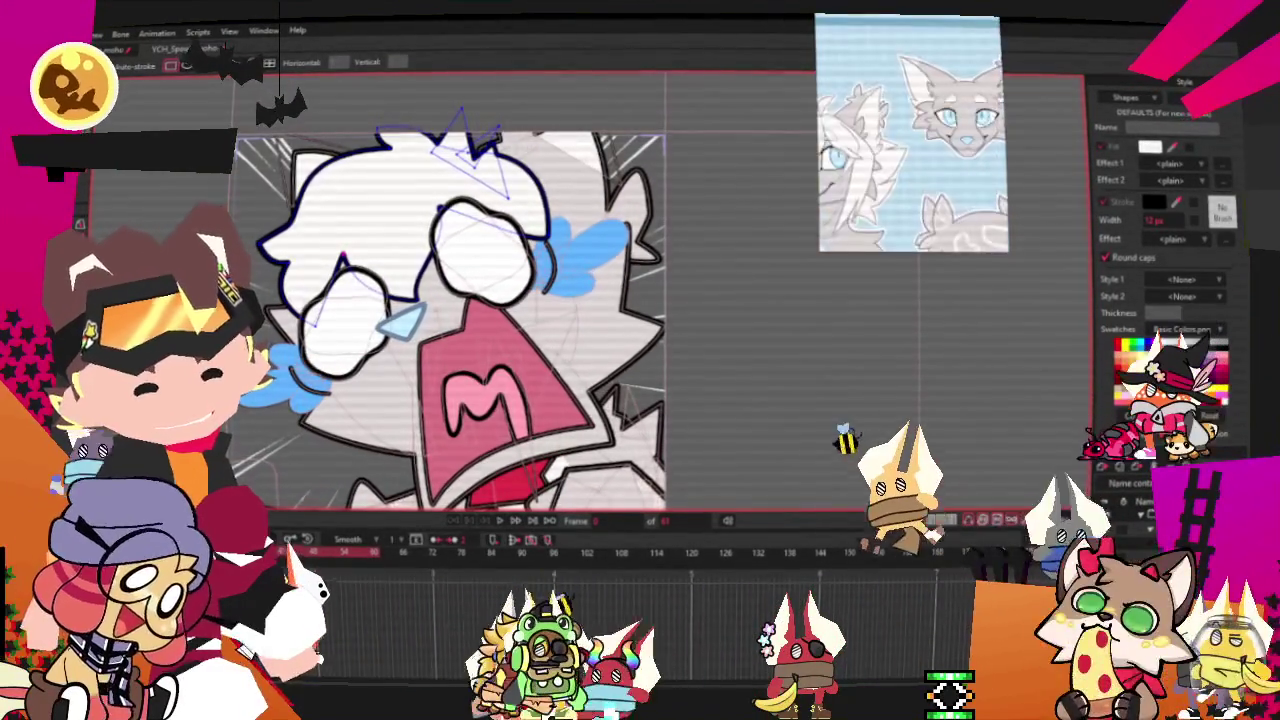
scroll(450, 300, down, 5)
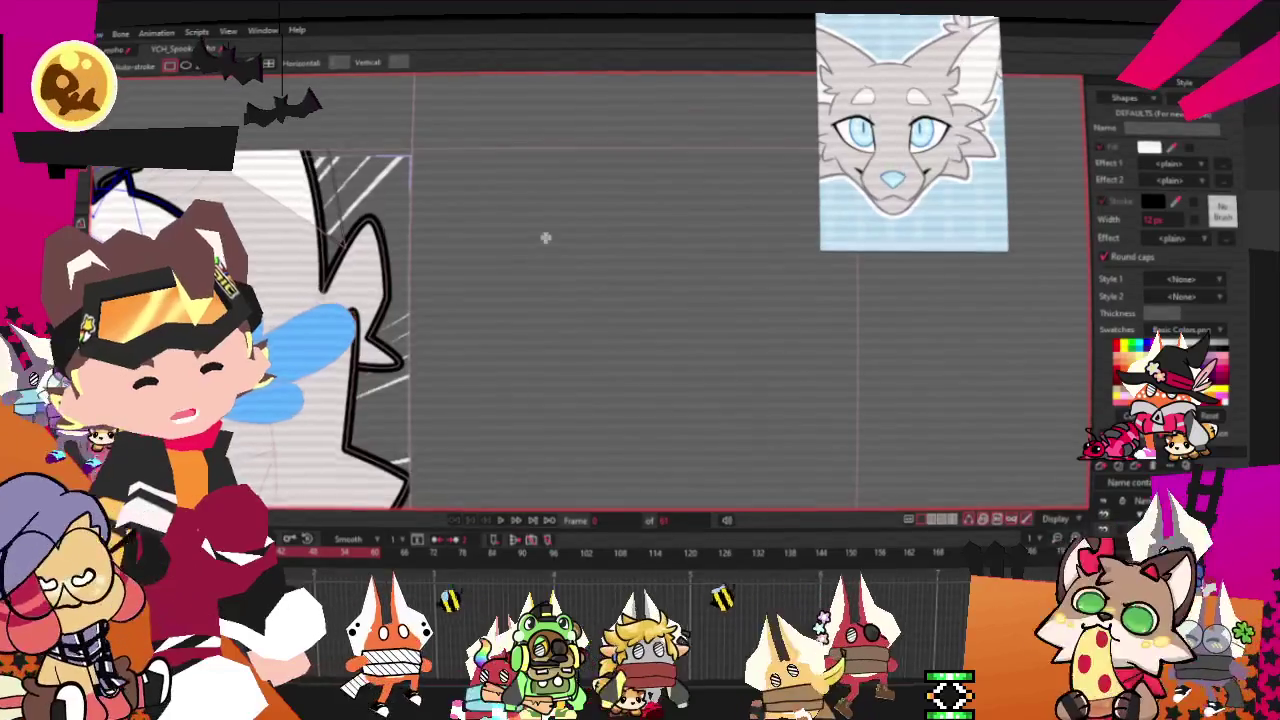
scroll(450, 300, up, 3)
scroll(453, 282, up, 3)
scroll(453, 282, up, 2)
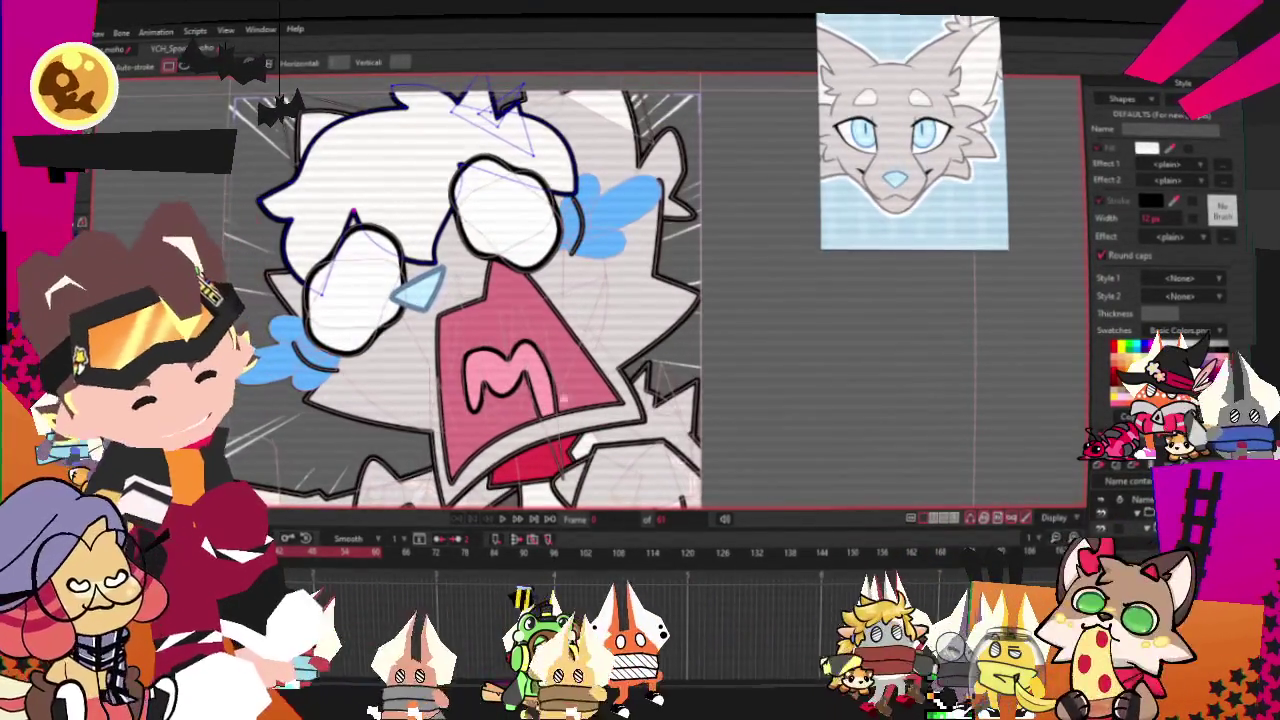
drag(555, 500, 715, 490)
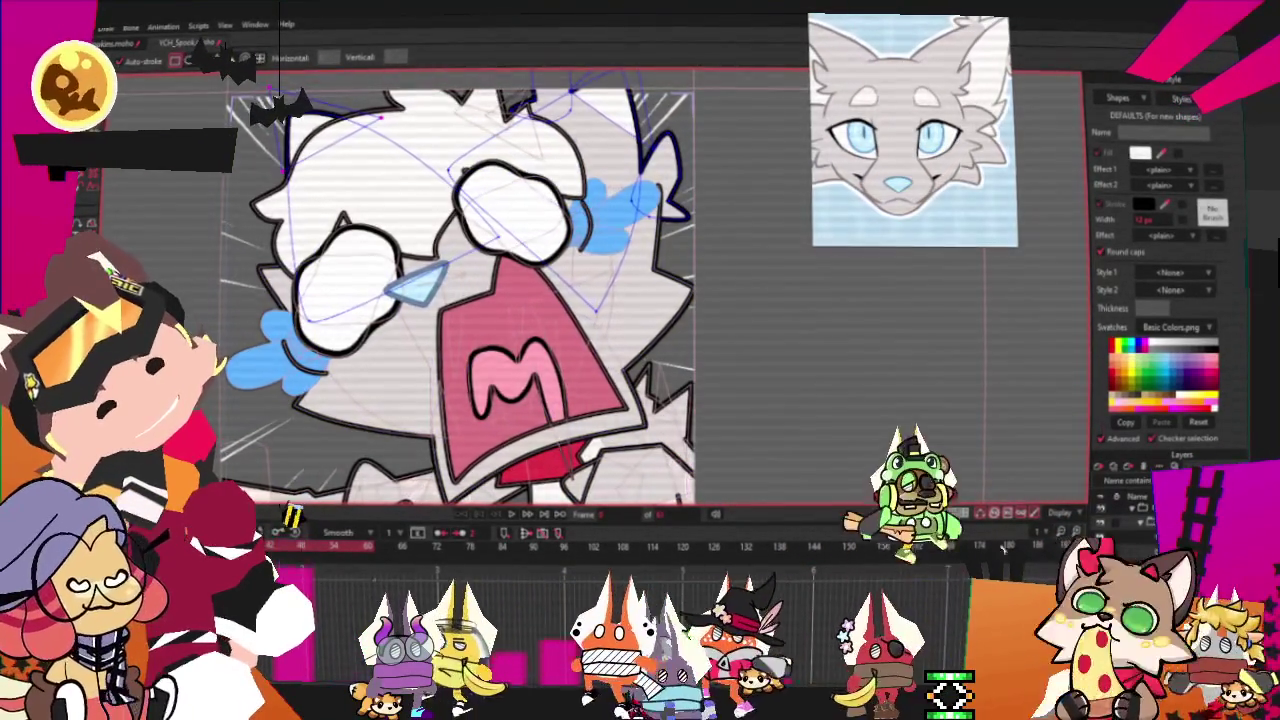
Switch to Transform Points and zoom in near the blue shape
scroll(550, 300, down, 3)
scroll(550, 300, up, 2)
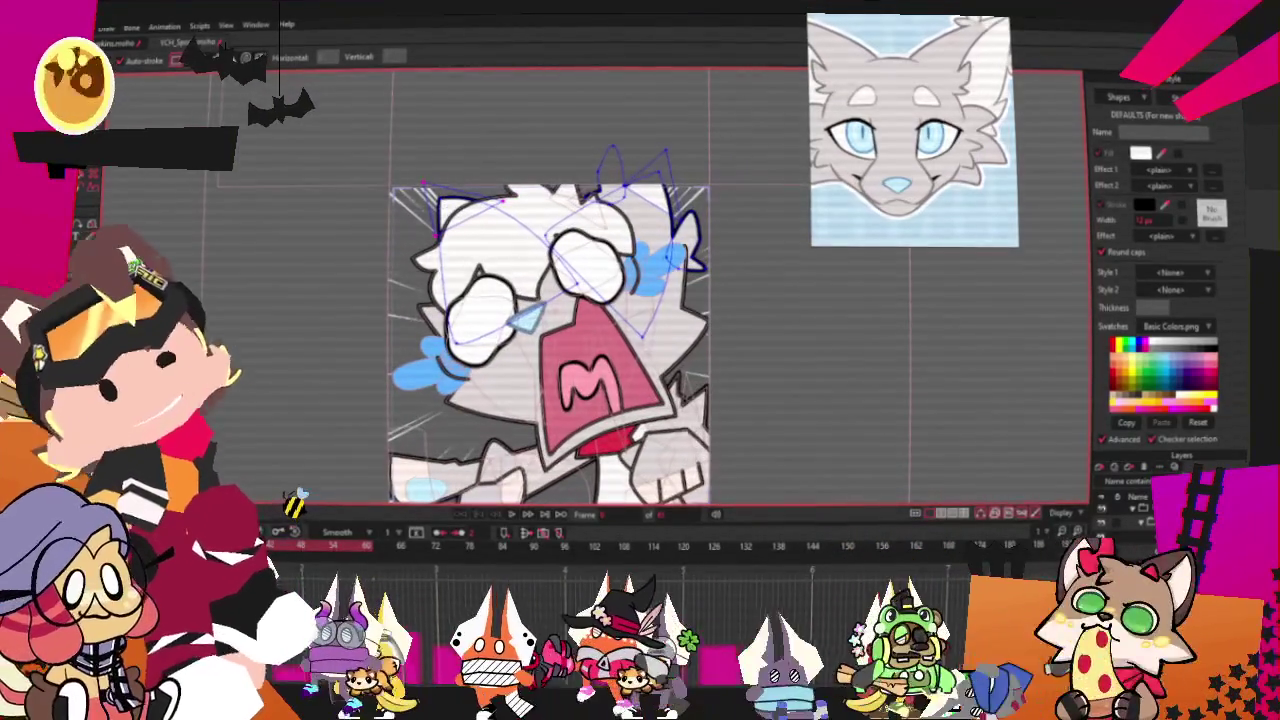
scroll(550, 300, up, 2)
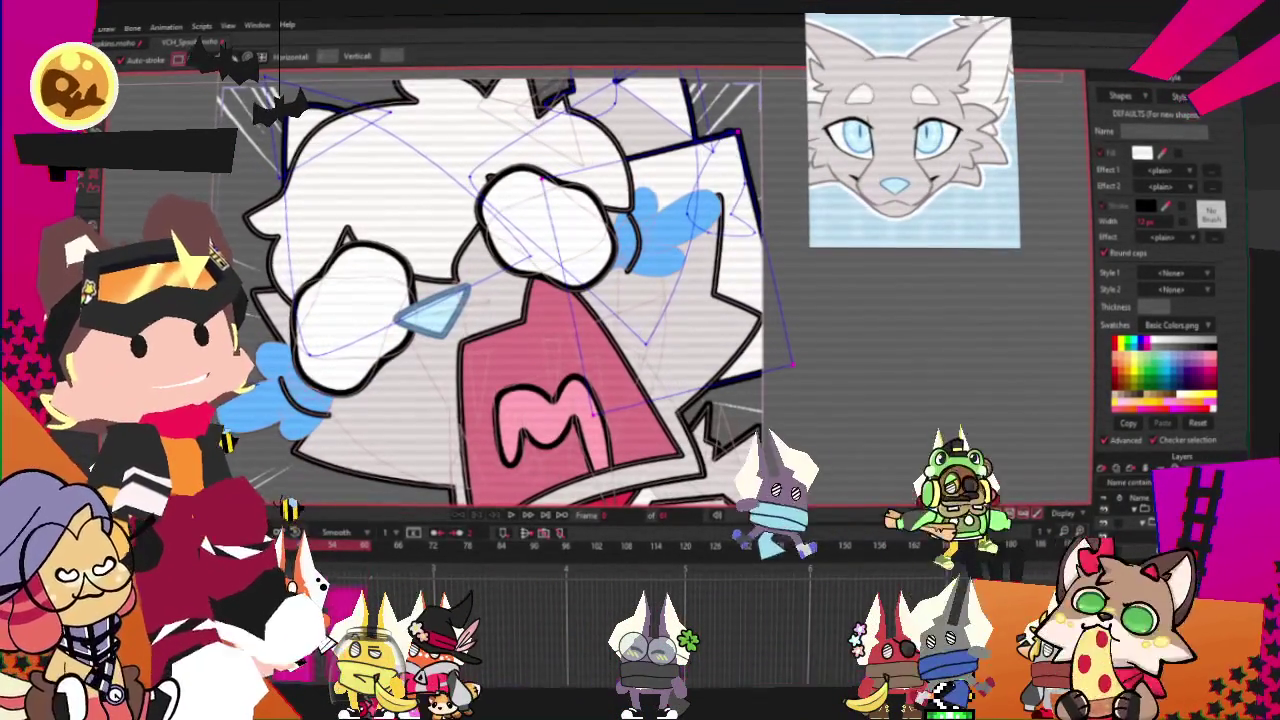
key(t)
scroll(130, 136, down, 2)
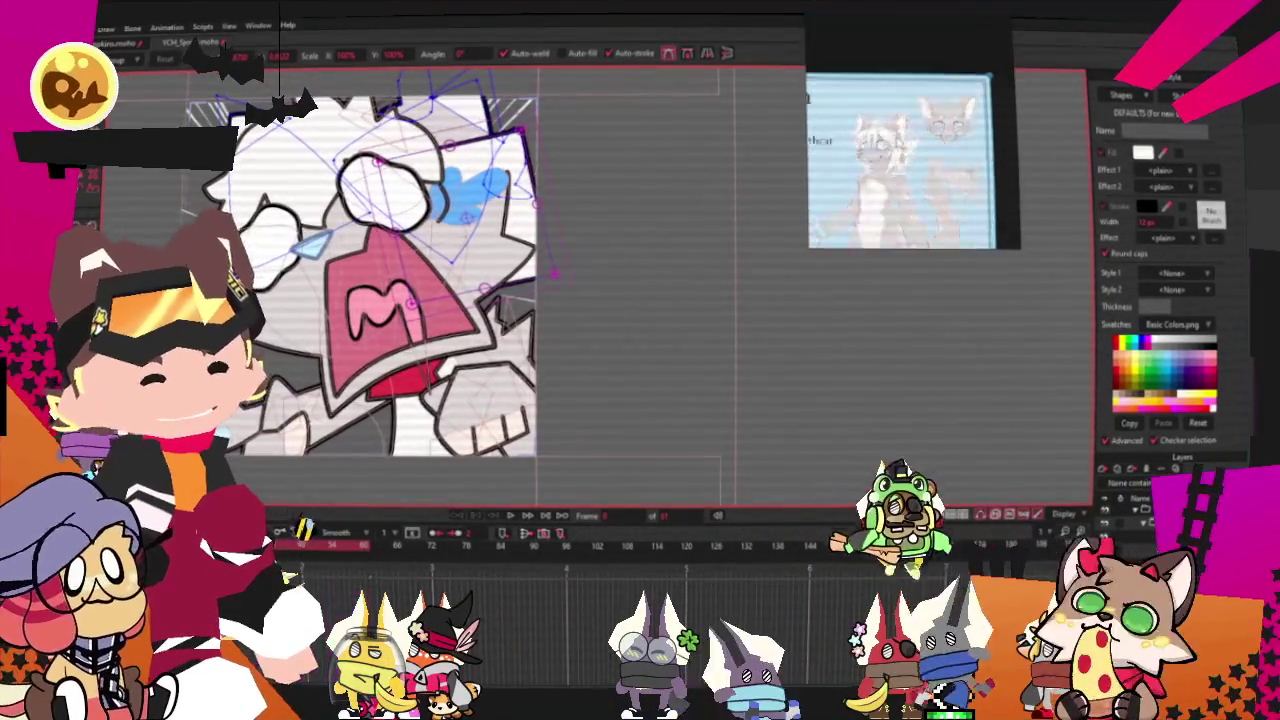
scroll(515, 160, up, 3)
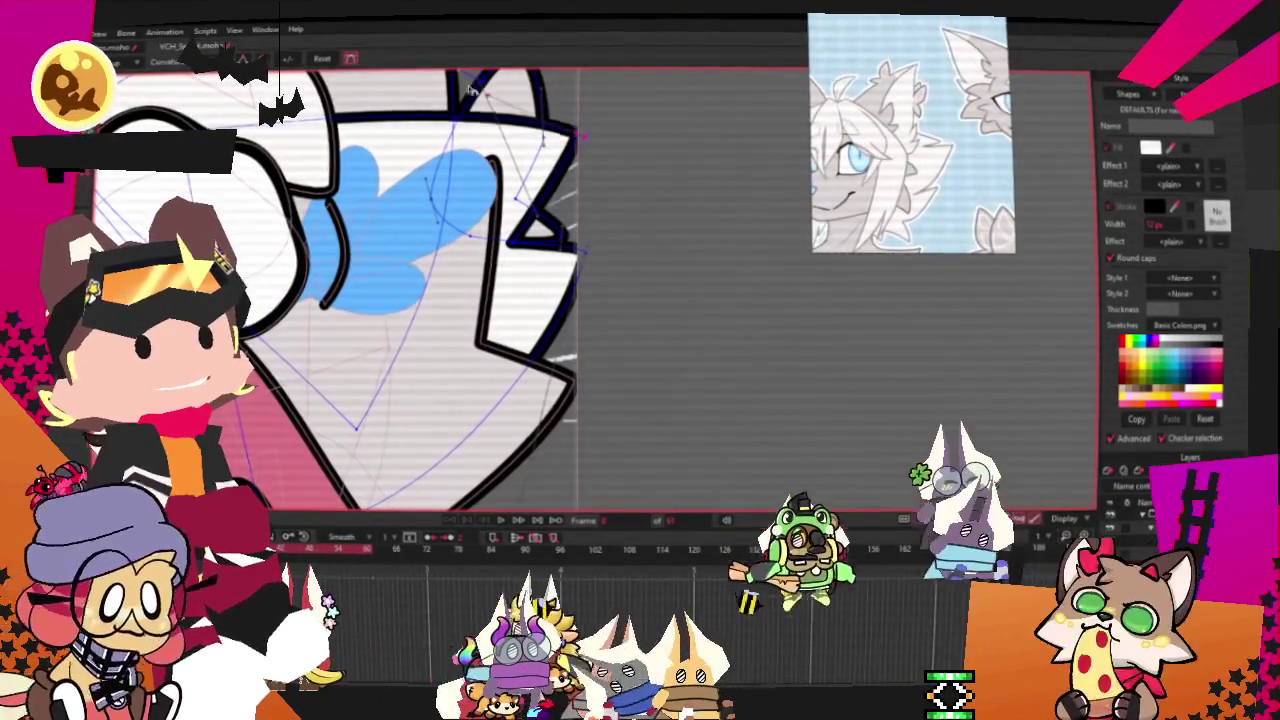
scroll(330, 290, down, 2)
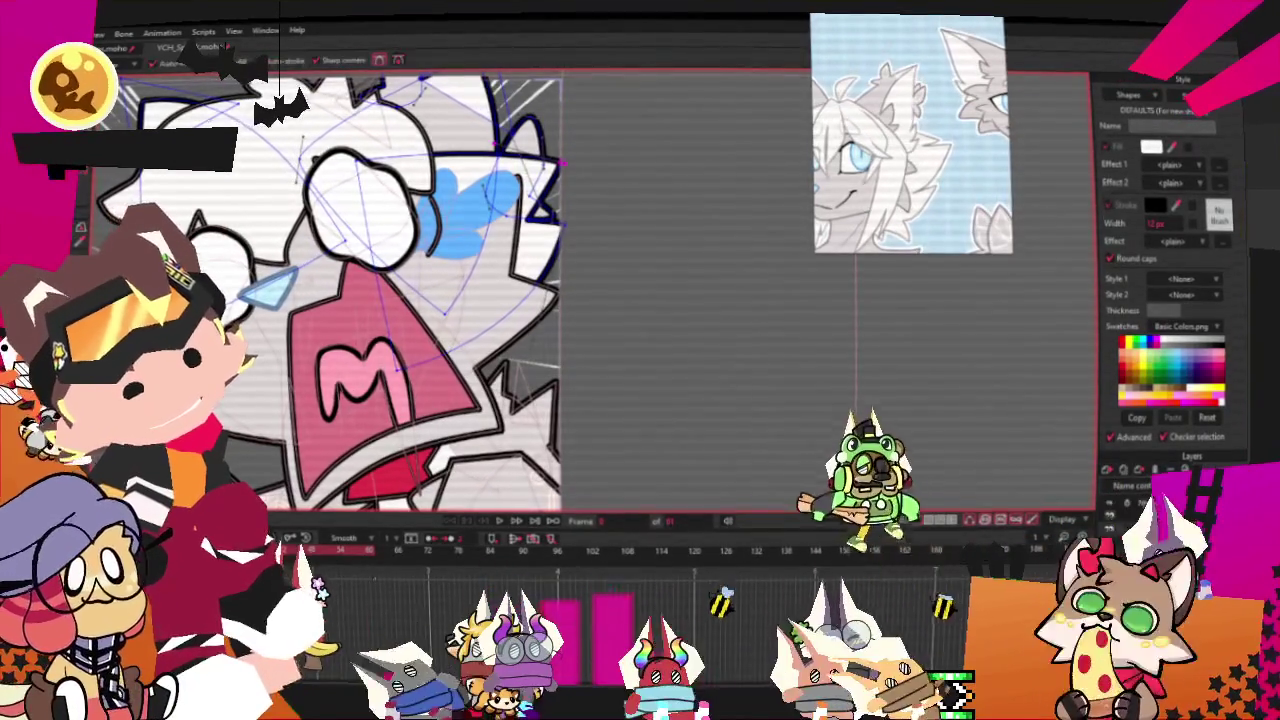
Pull the outline's top-right corner inward and bend the stroke beside the blue shape
scroll(330, 290, up, 2)
key(t)
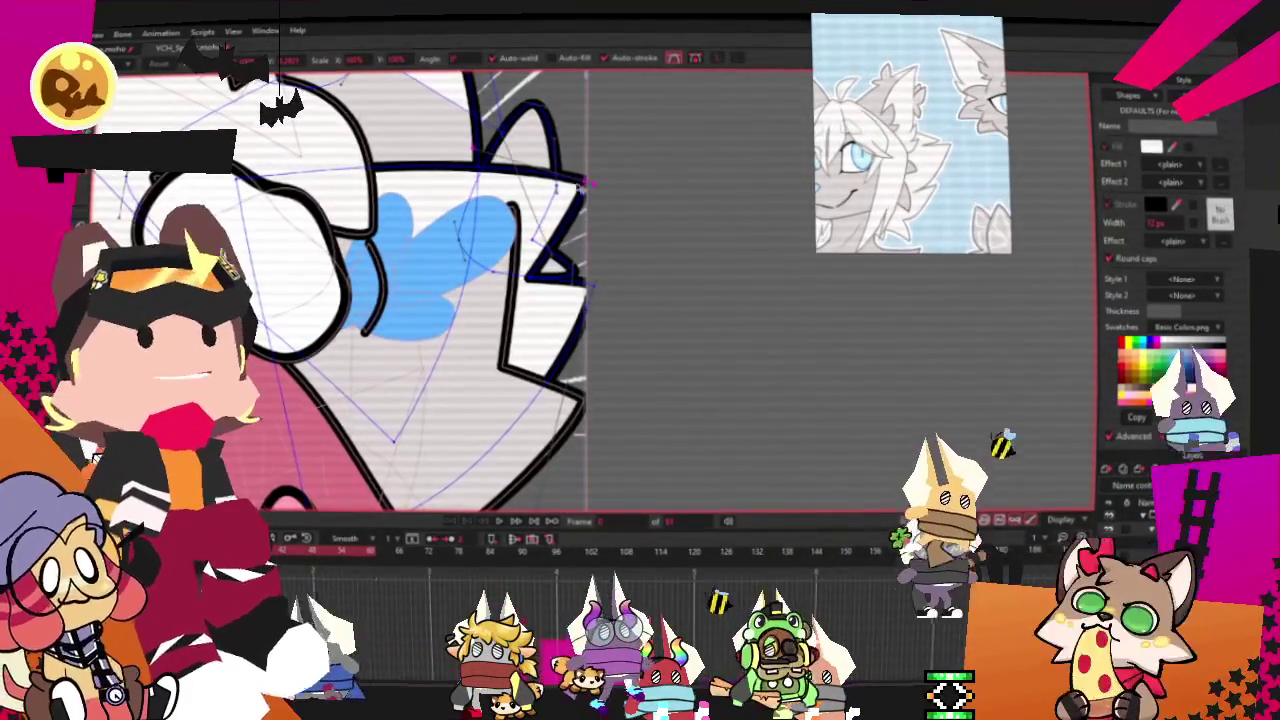
drag(588, 184, 548, 212)
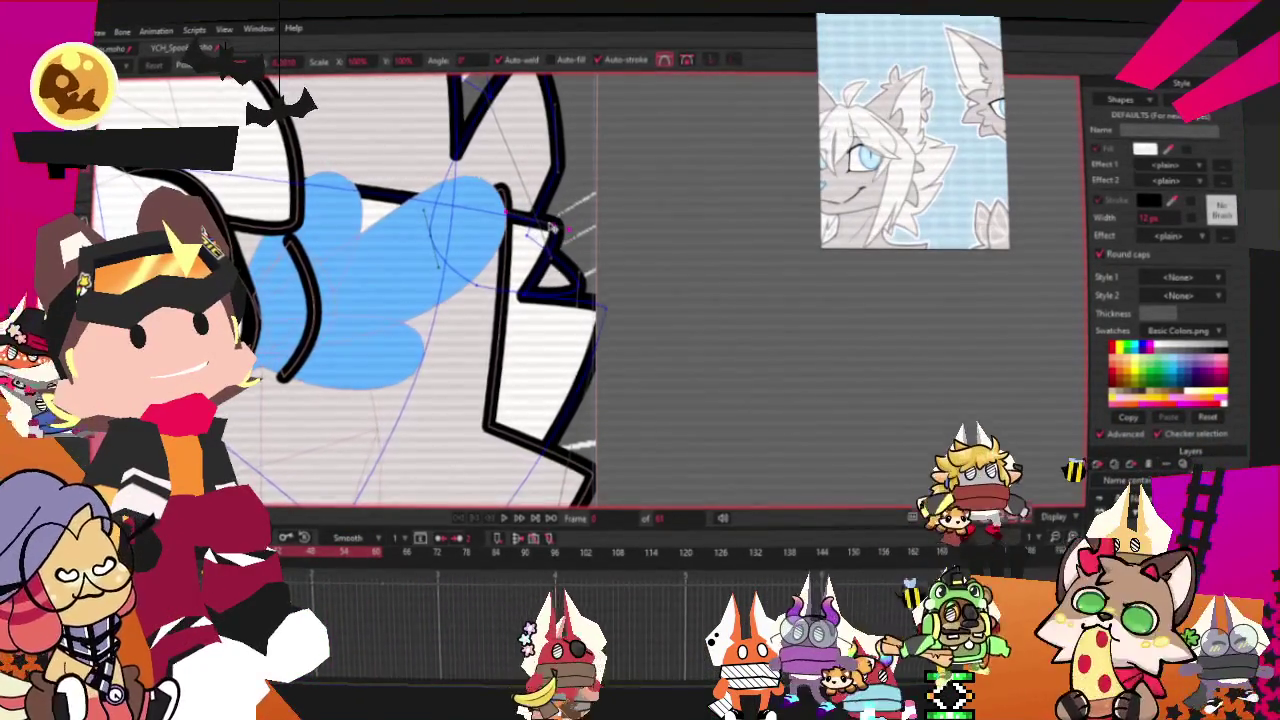
key(c)
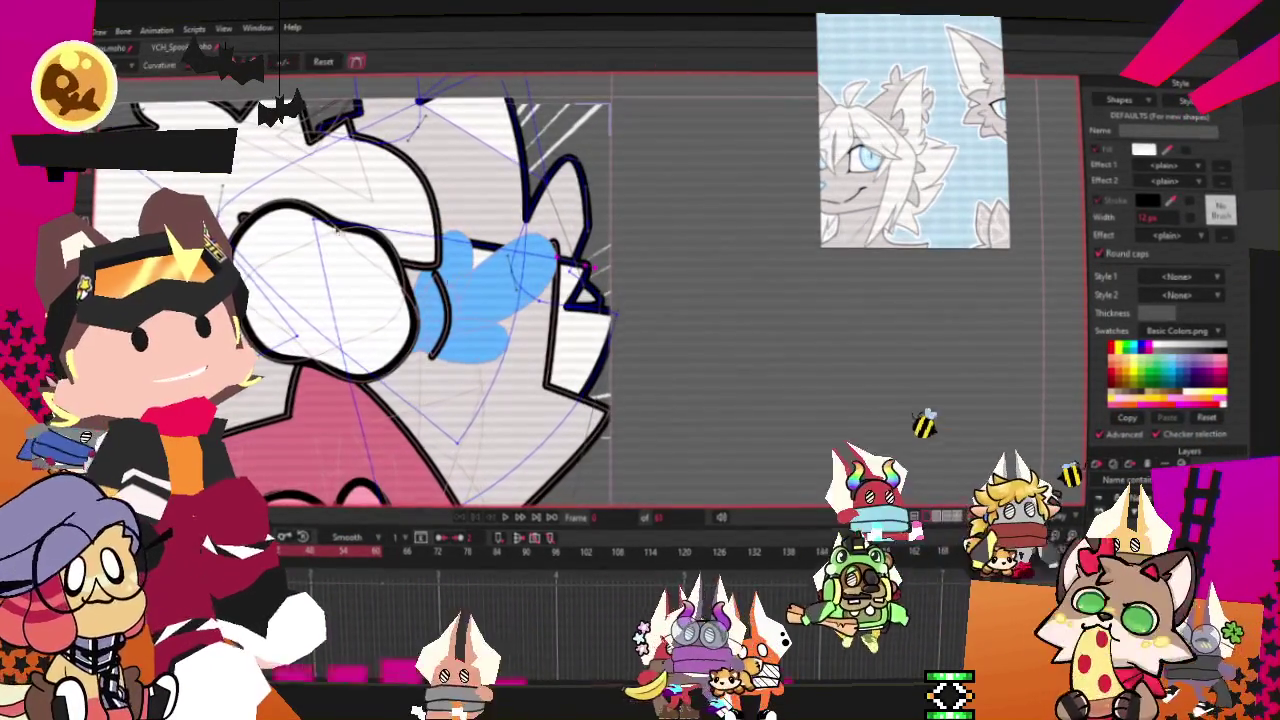
scroll(400, 290, up, 2)
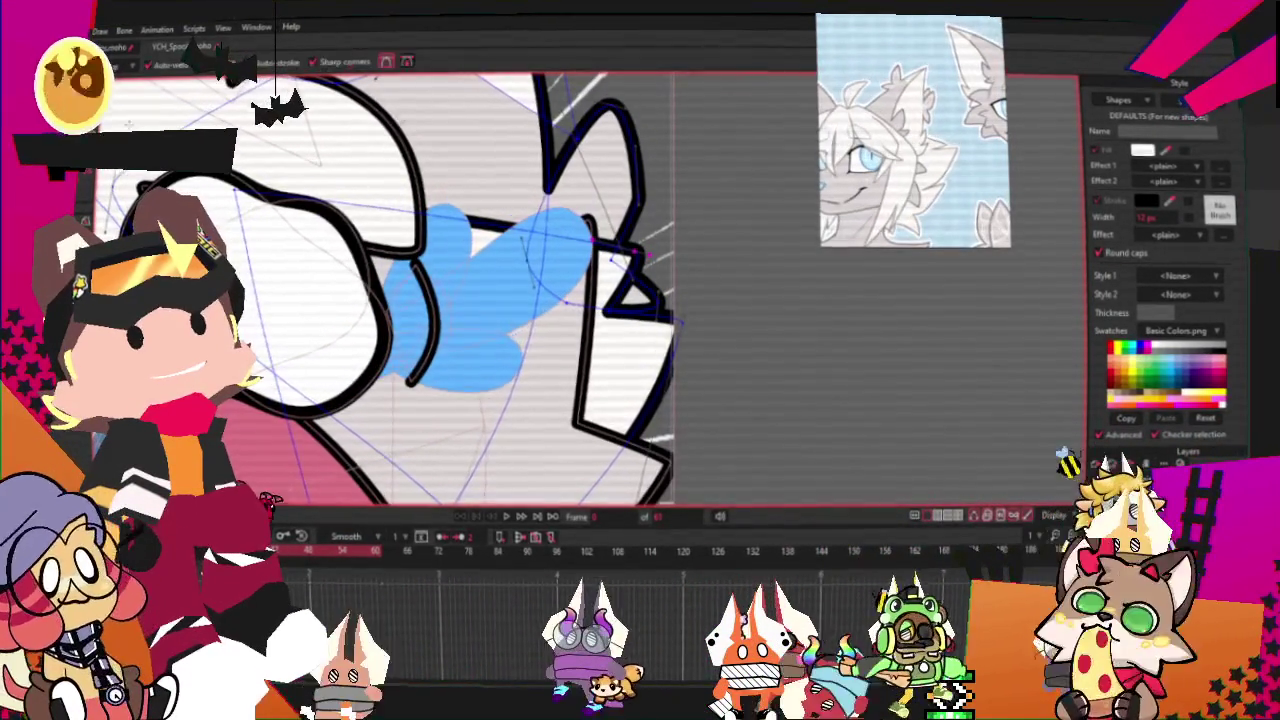
mouse_move(590, 228)
mouse_down()
mouse_move(537, 147)
mouse_move(567, 182)
mouse_up()
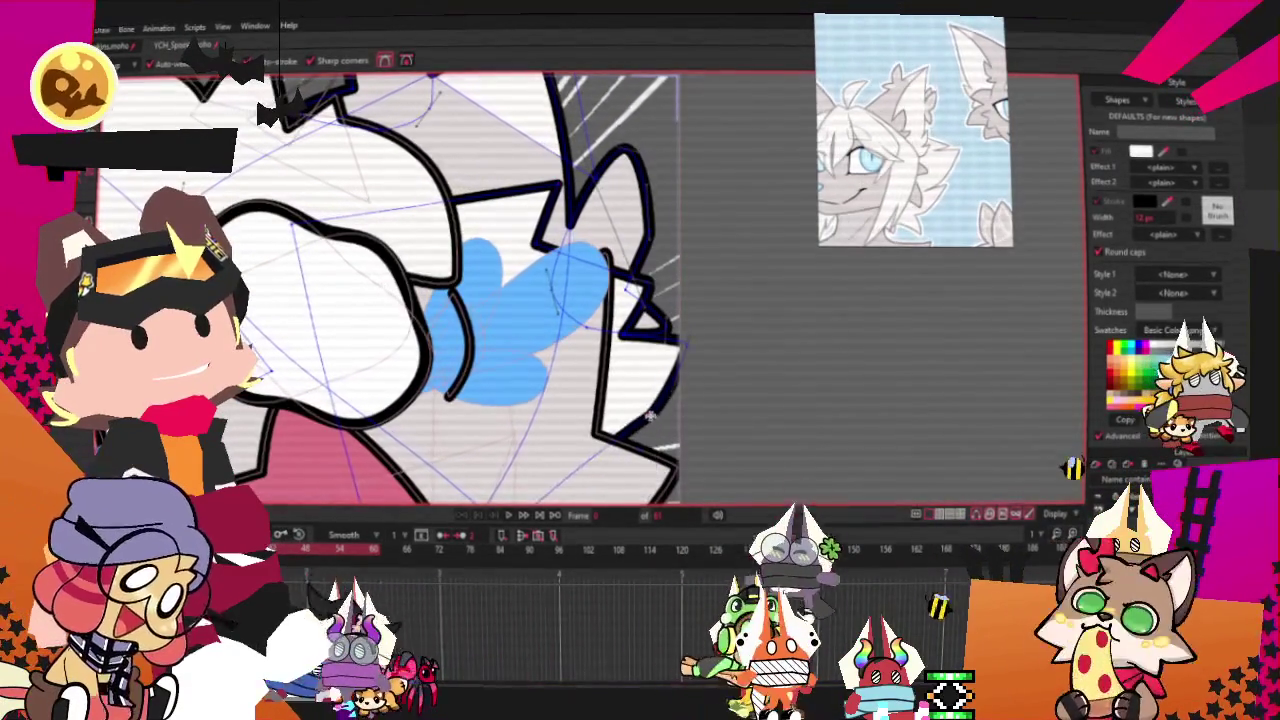
scroll(620, 340, down, 3)
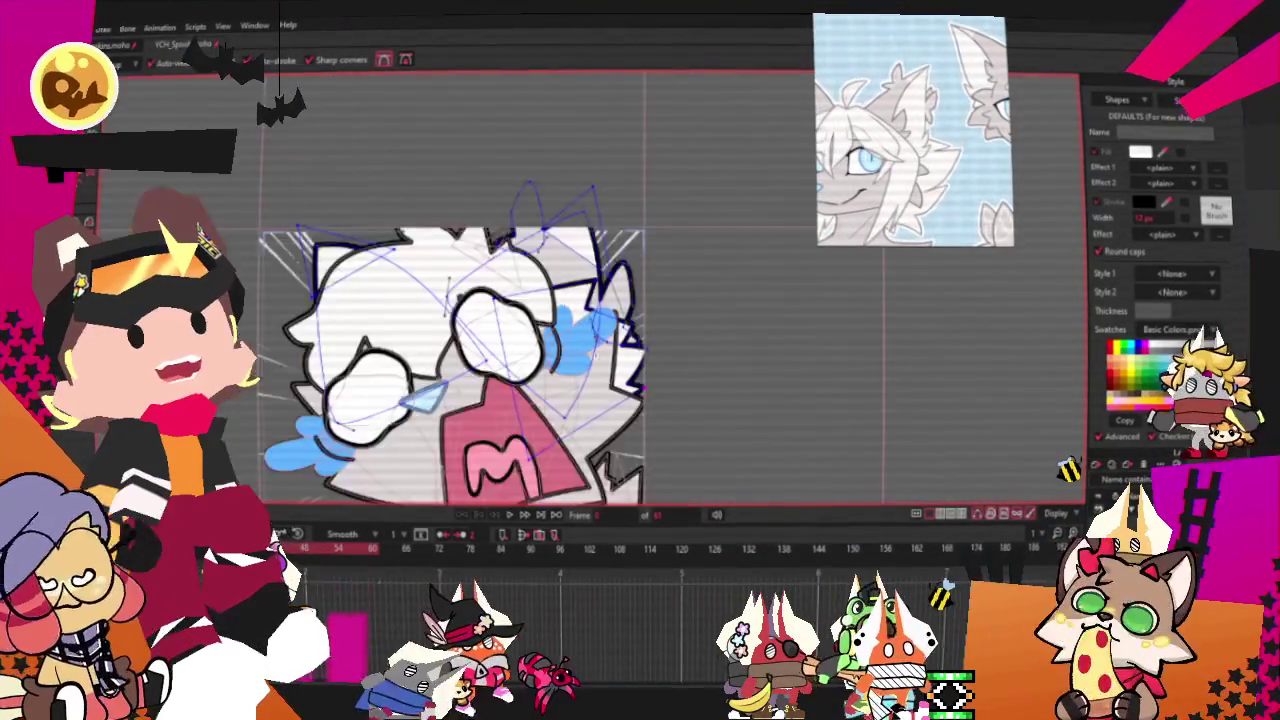
scroll(617, 400, up, 3)
scroll(560, 260, up, 2)
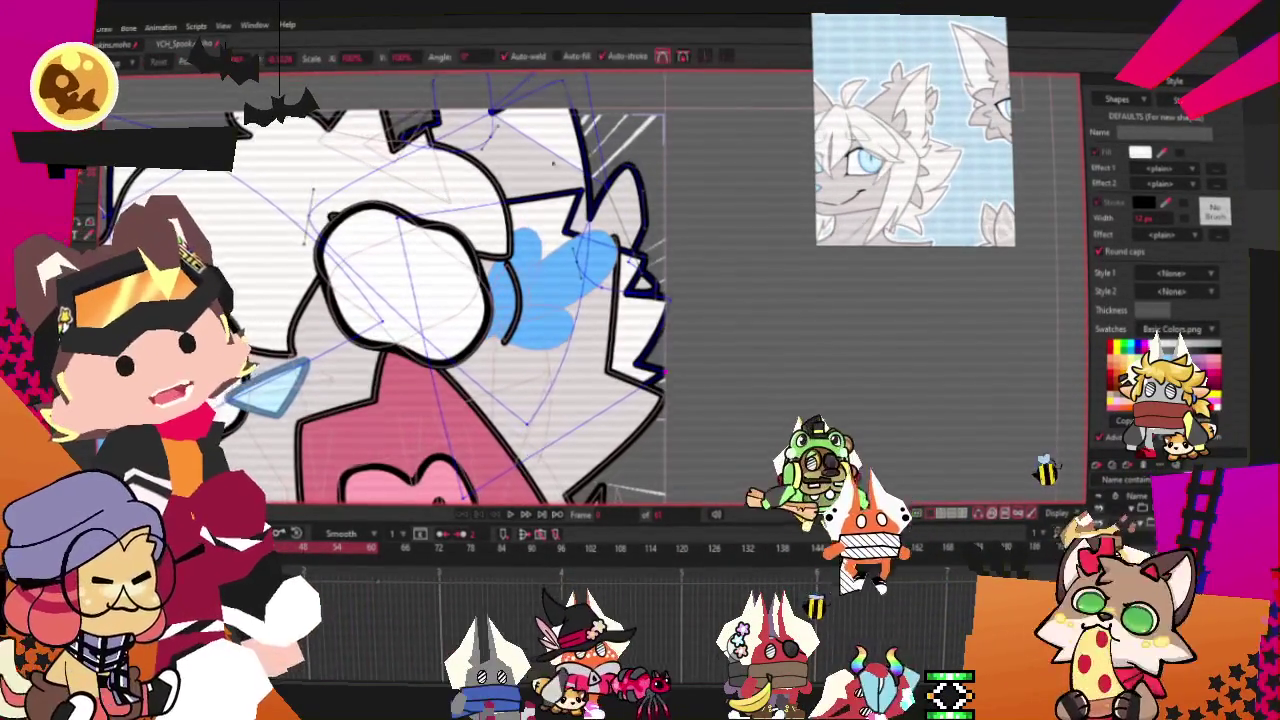
Add a new three-point curve segment down the right edge
key(t)
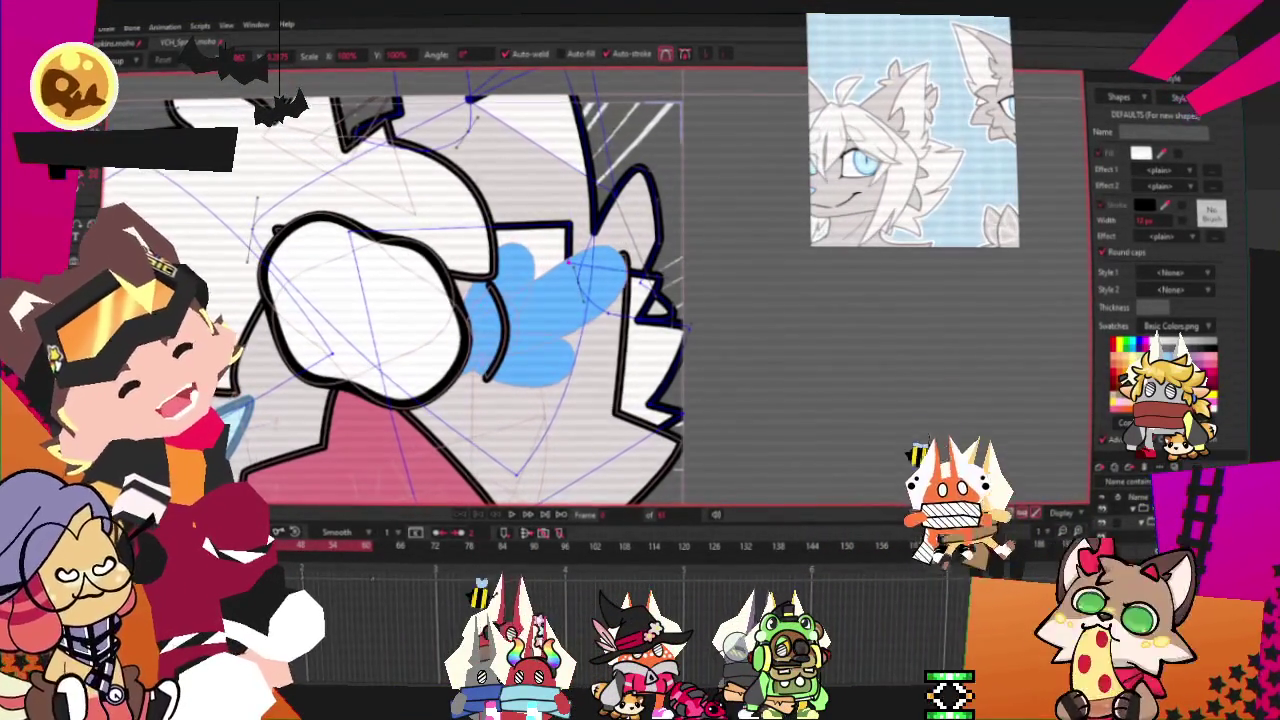
scroll(663, 355, up, 2)
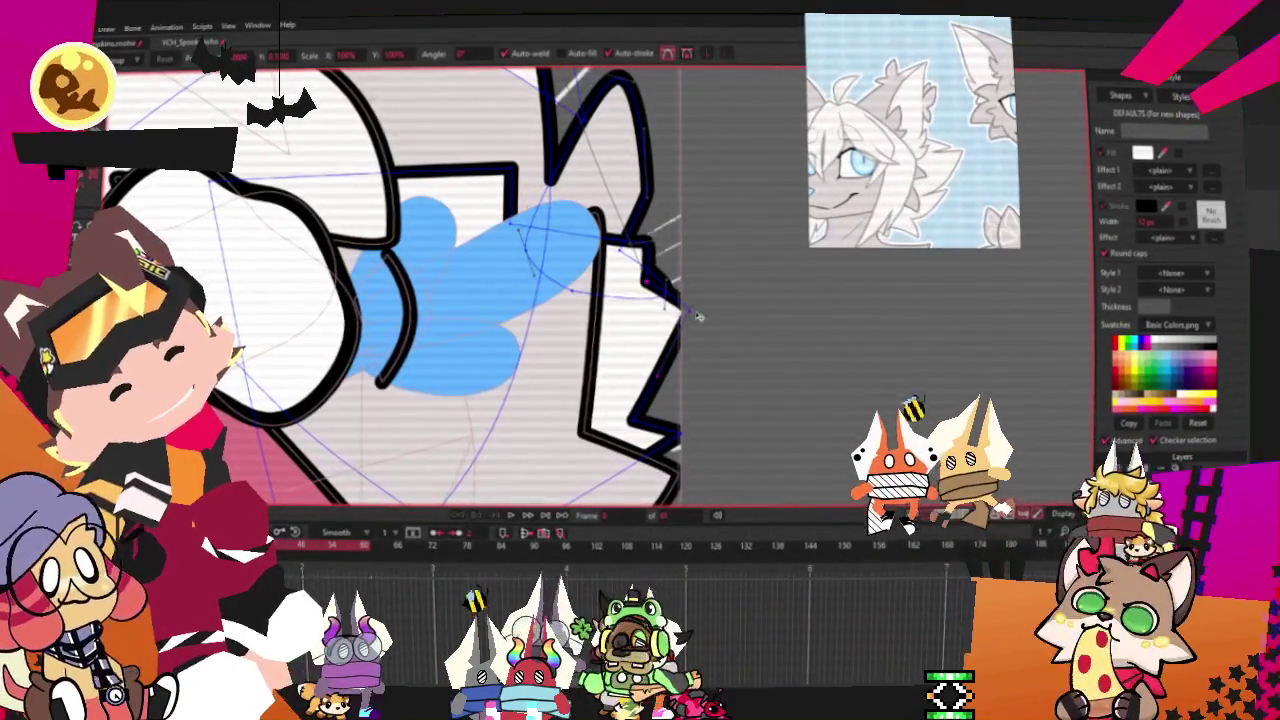
click(720, 250)
click(721, 282)
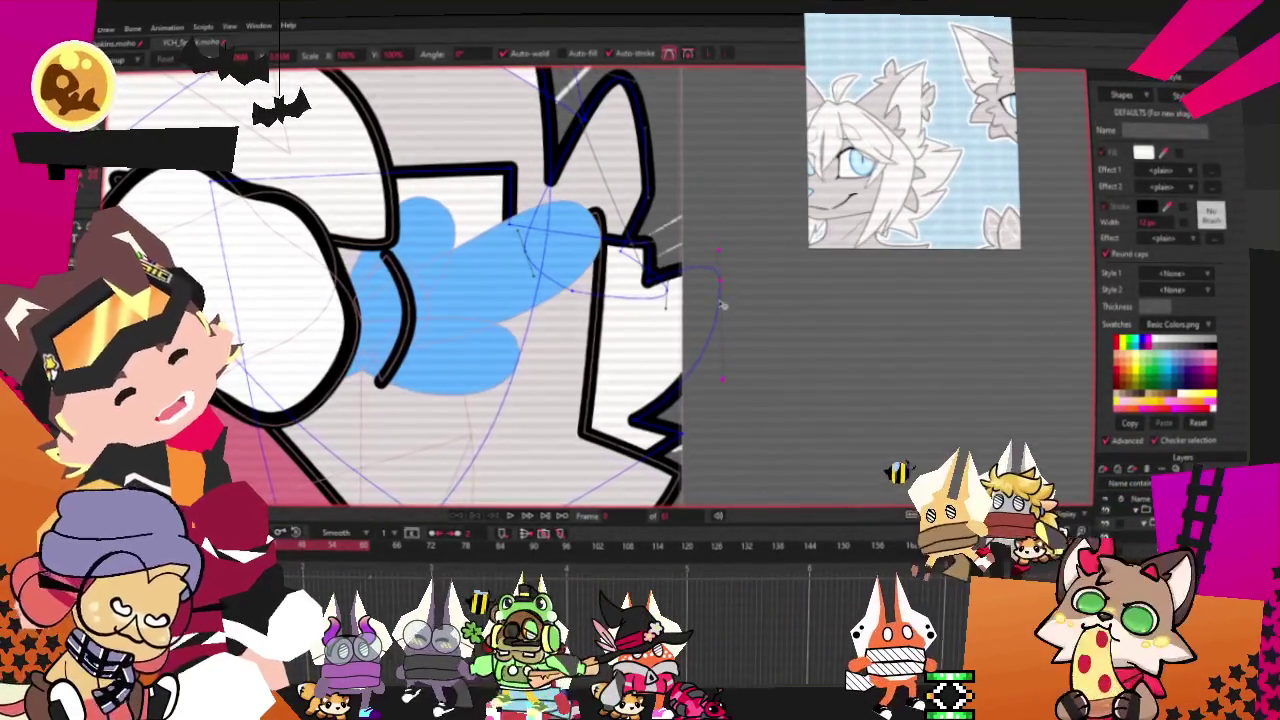
click(719, 377)
scroll(720, 263, down, 3)
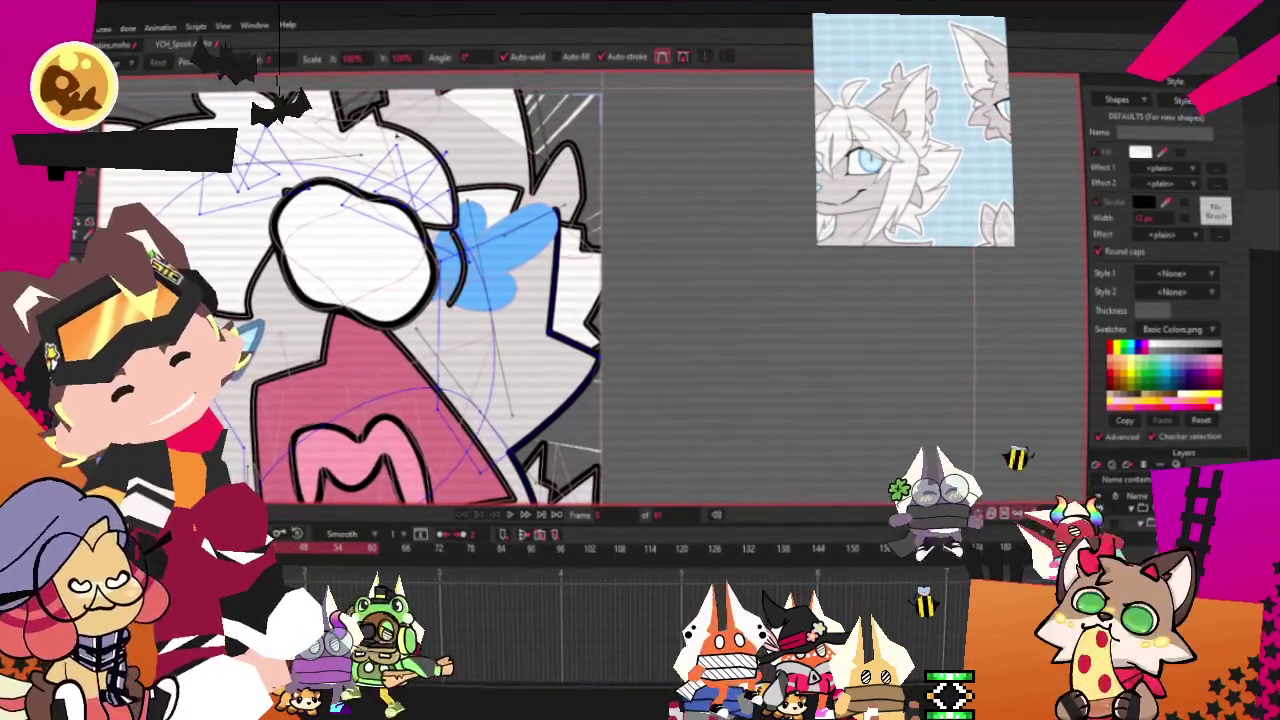
Add a bend point to the dark outline and pull its upper point down
scroll(444, 200, up, 2)
scroll(444, 200, up, 2)
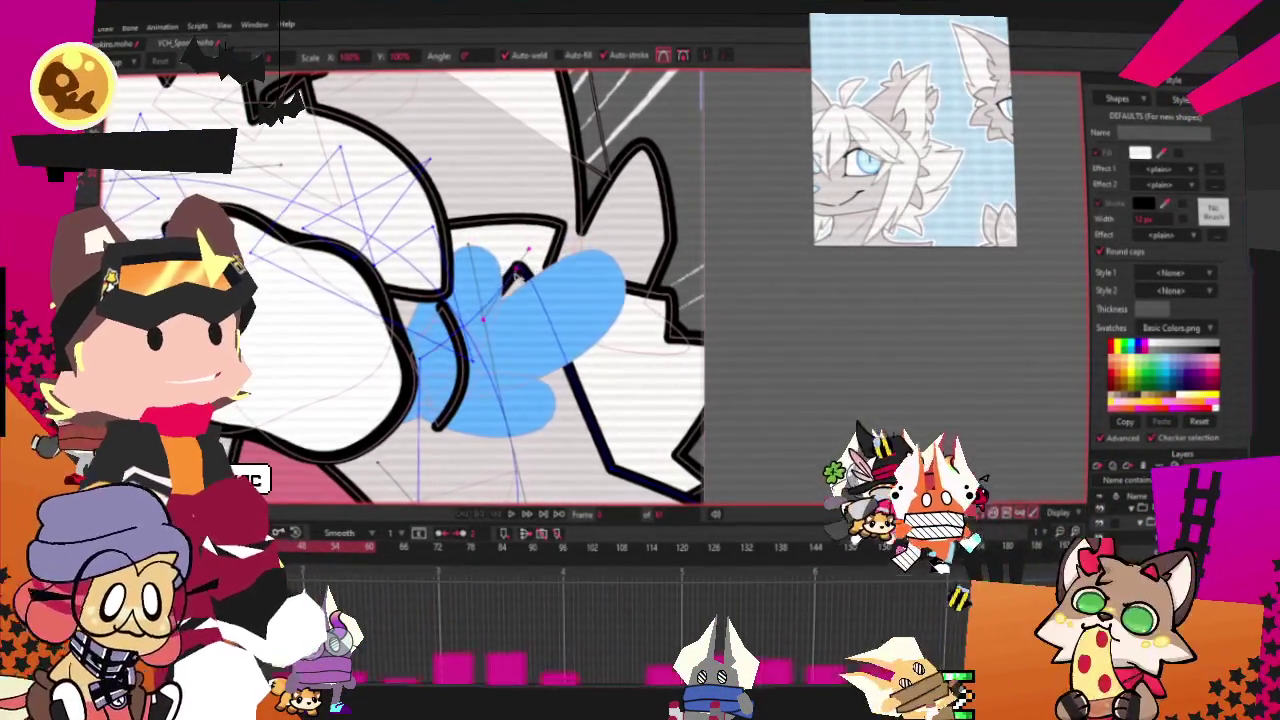
scroll(640, 370, up, 2)
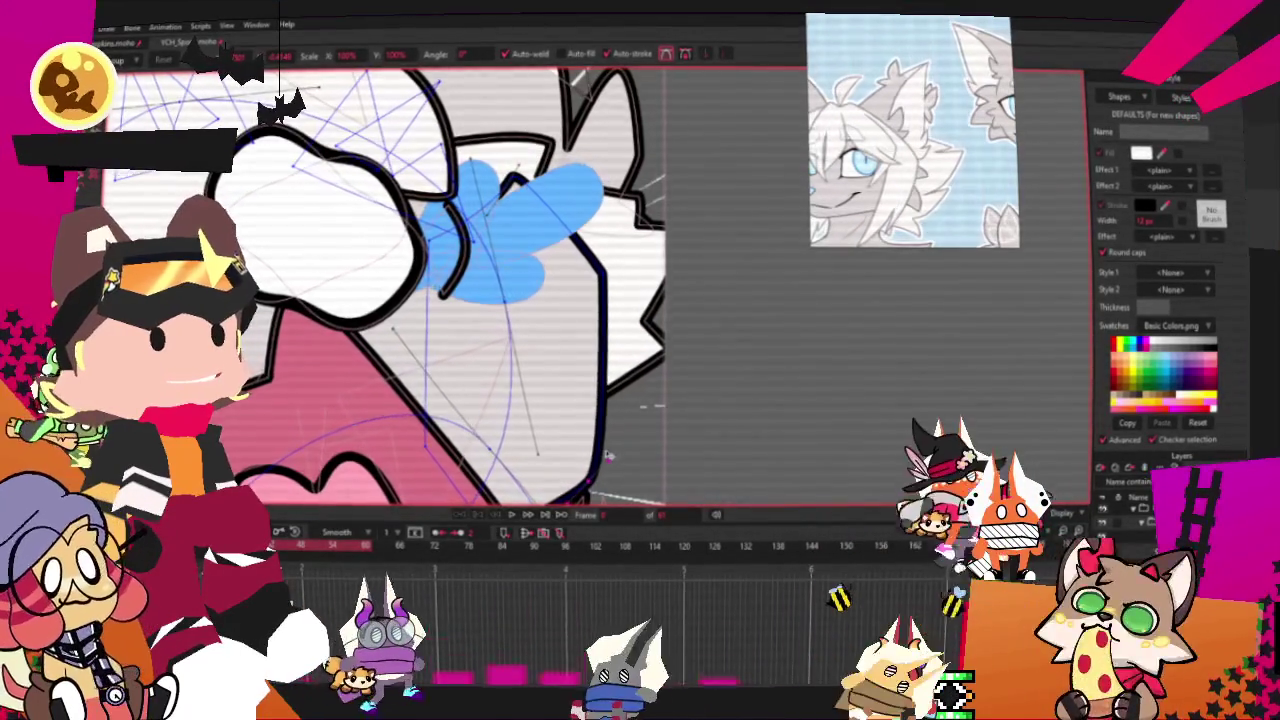
key(a)
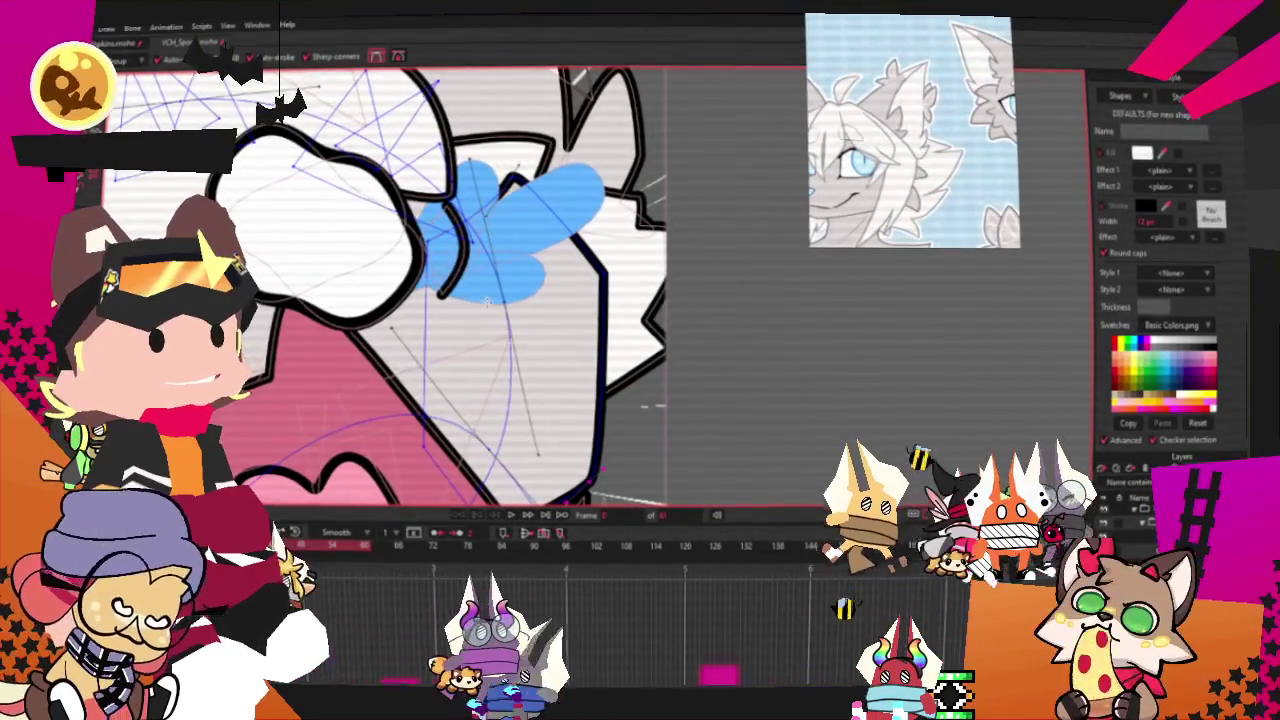
drag(601, 420, 525, 425)
drag(505, 180, 510, 268)
Reposition the outline's lower, upper-right and side points into a more angular shape
key(t)
drag(527, 424, 552, 420)
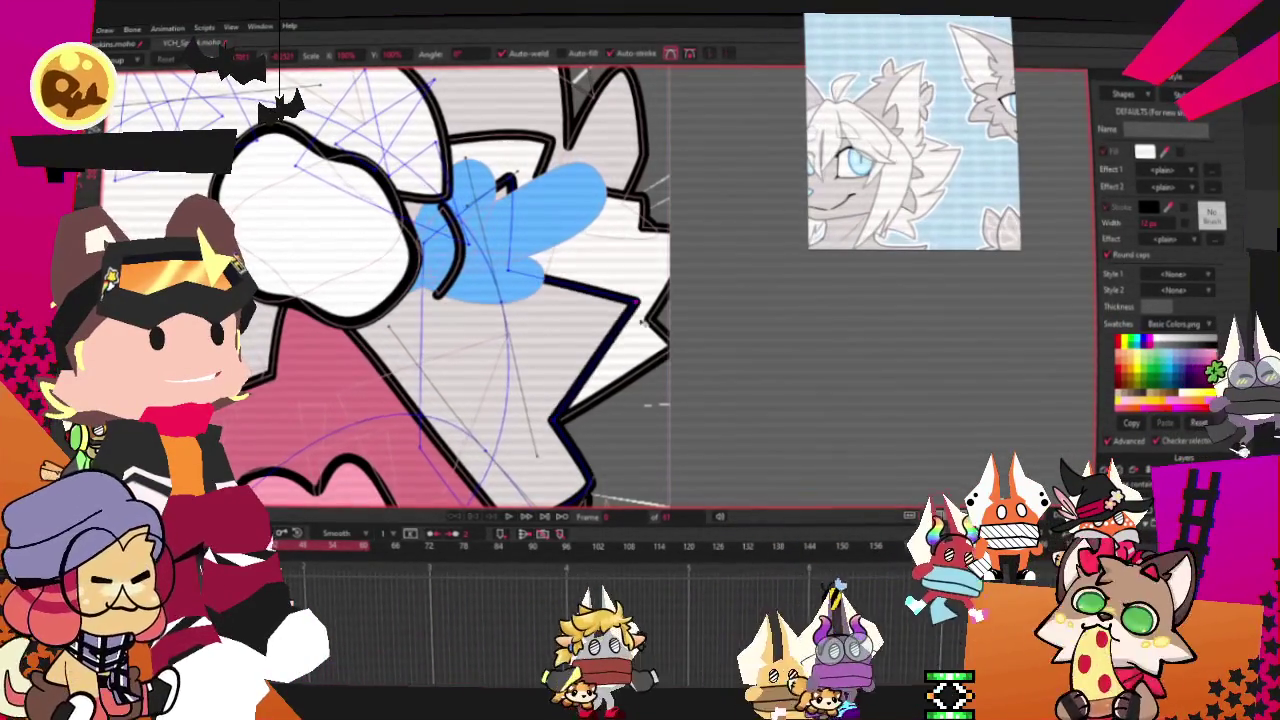
drag(605, 275, 630, 298)
click(507, 179)
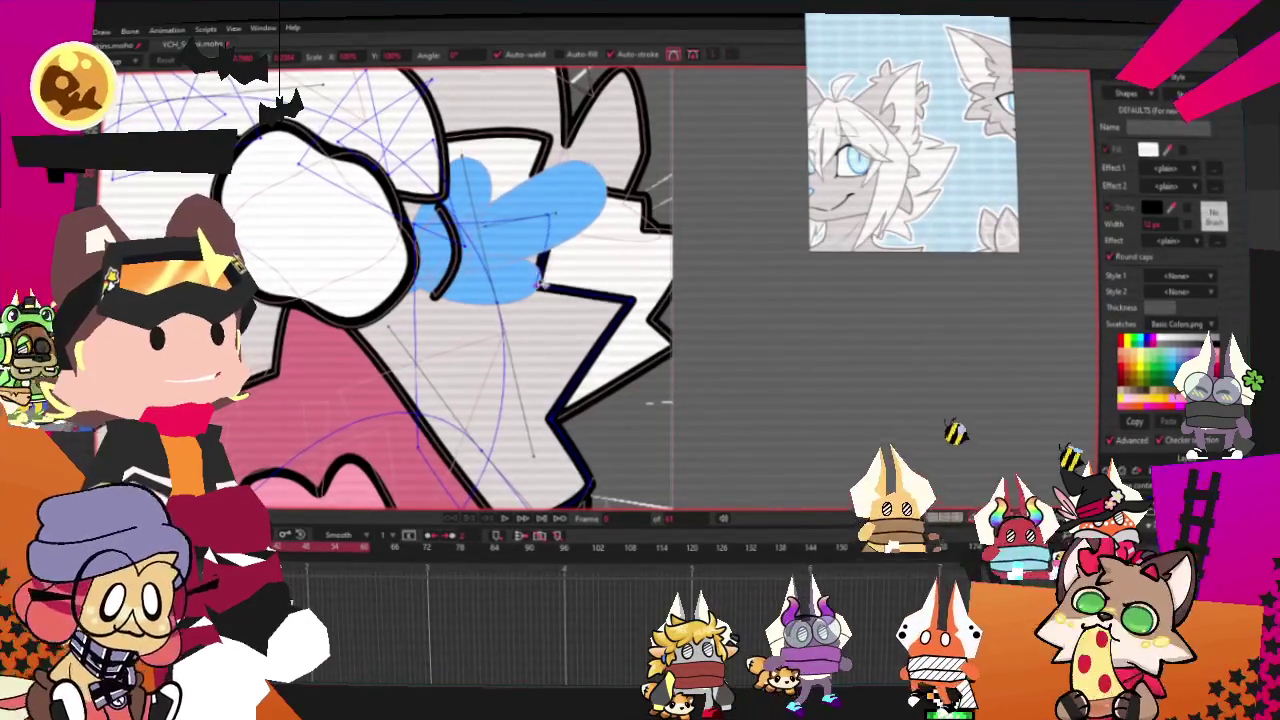
drag(538, 287, 555, 290)
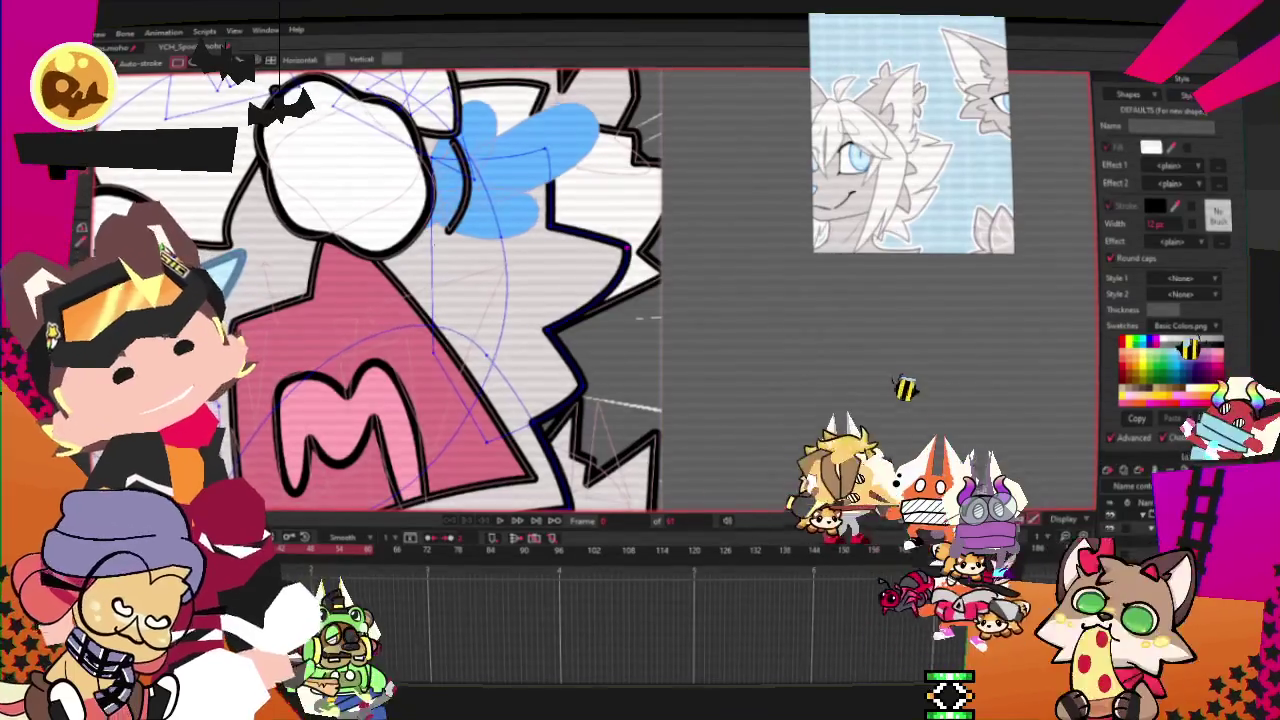
scroll(645, 390, up, 2)
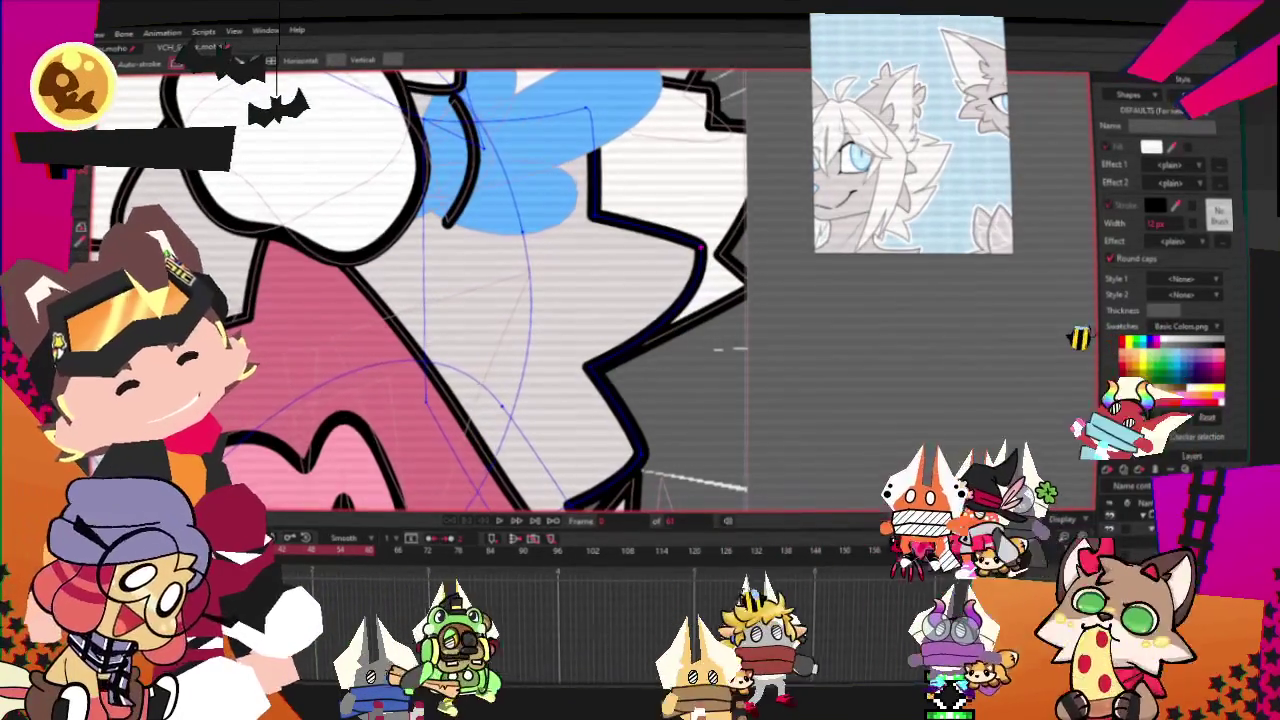
key(t)
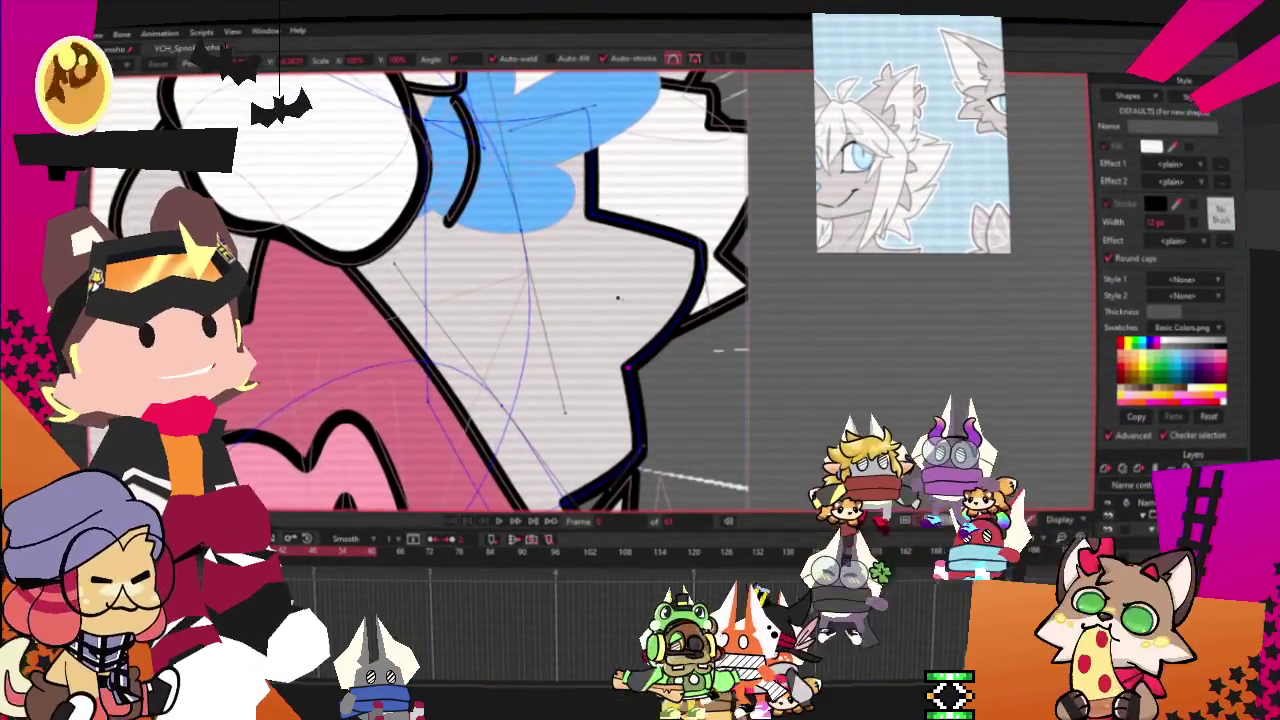
scroll(629, 272, down, 2)
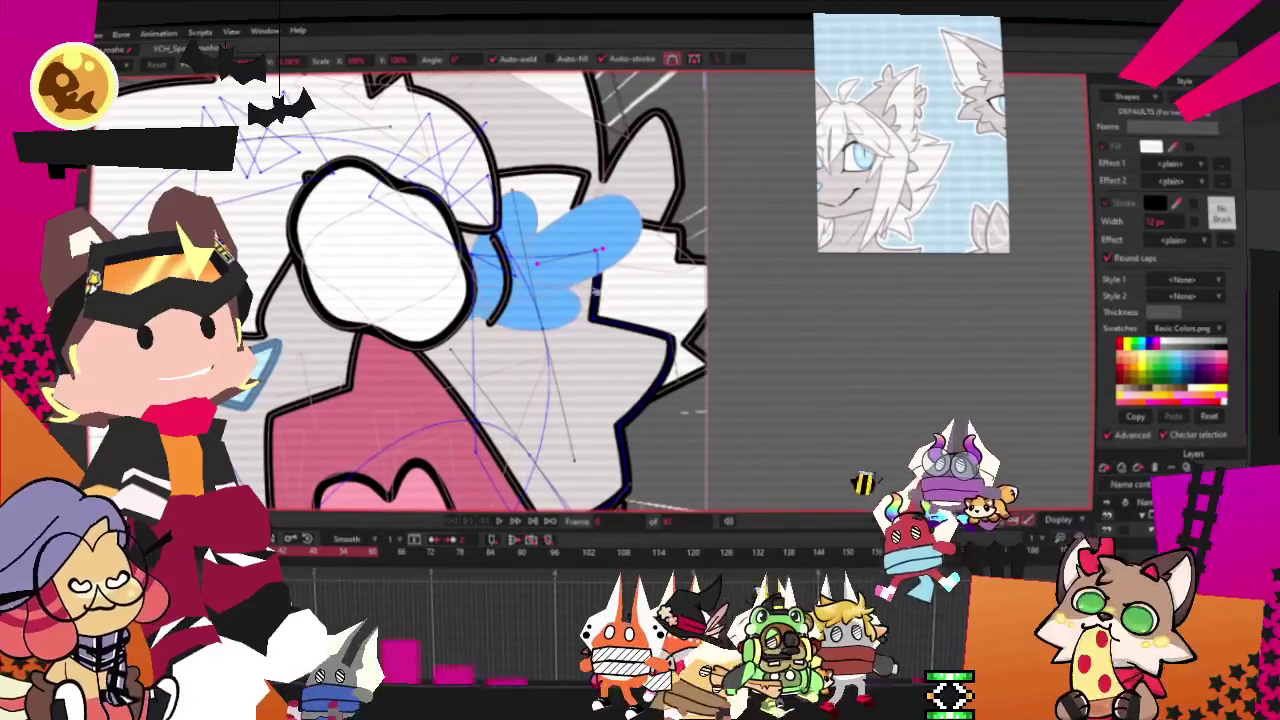
scroll(587, 272, down, 5)
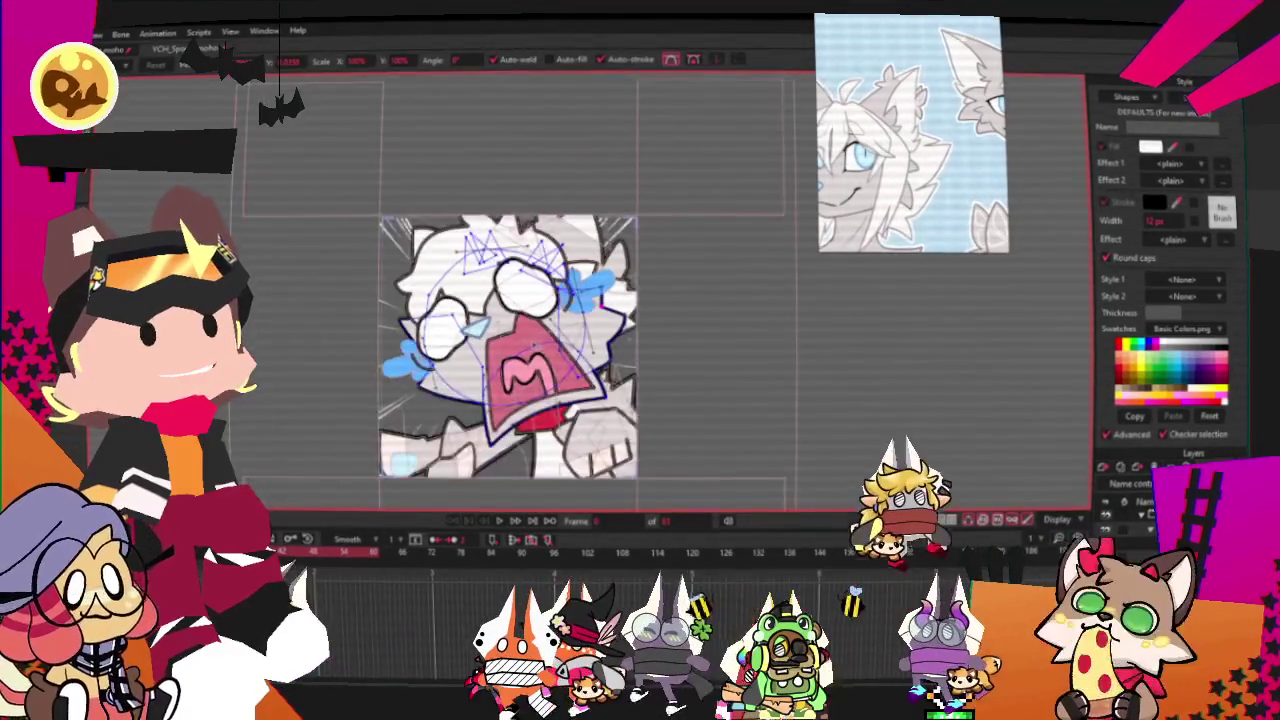
Select a corner point of the black outline and zoom around it
scroll(544, 342, up, 3)
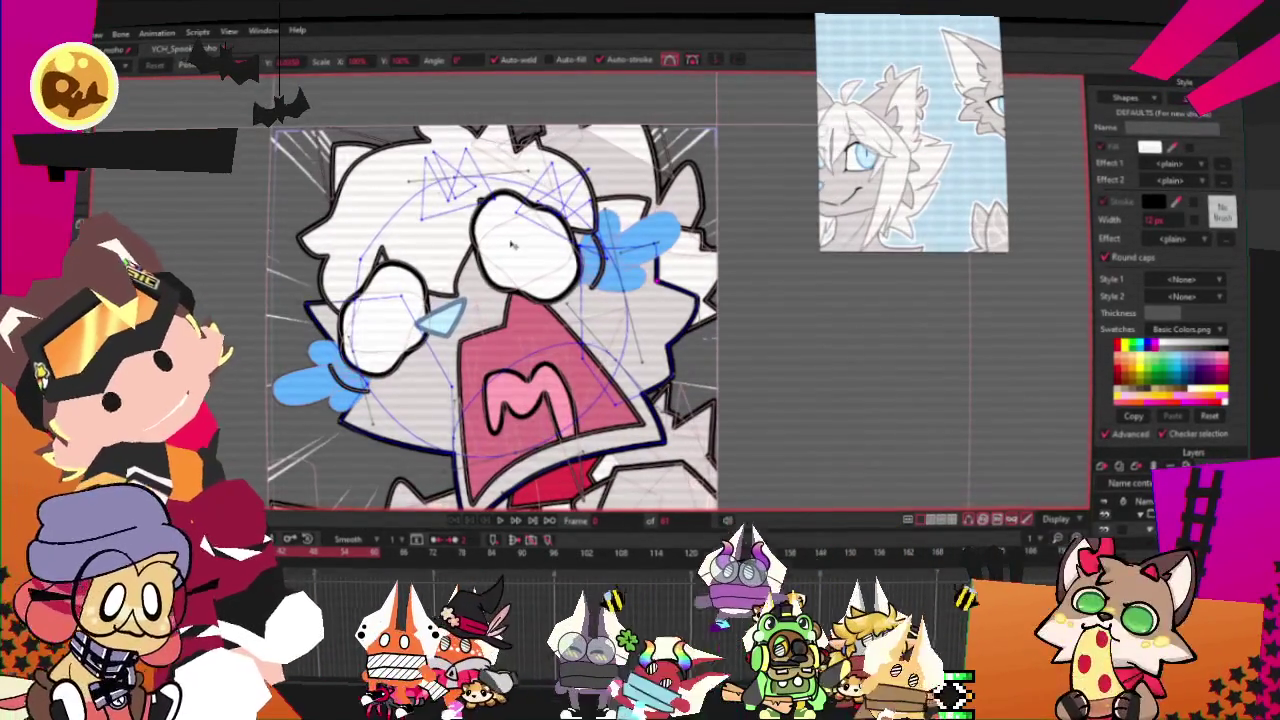
scroll(350, 428, up, 2)
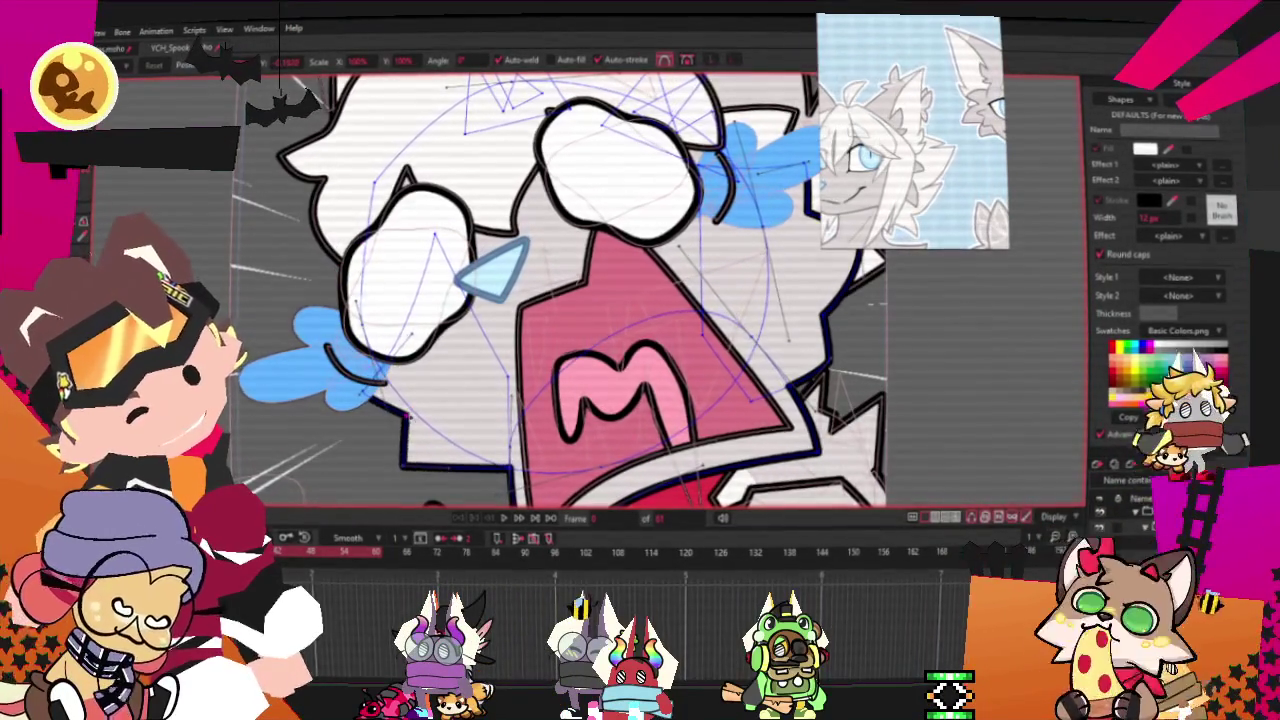
click(420, 473)
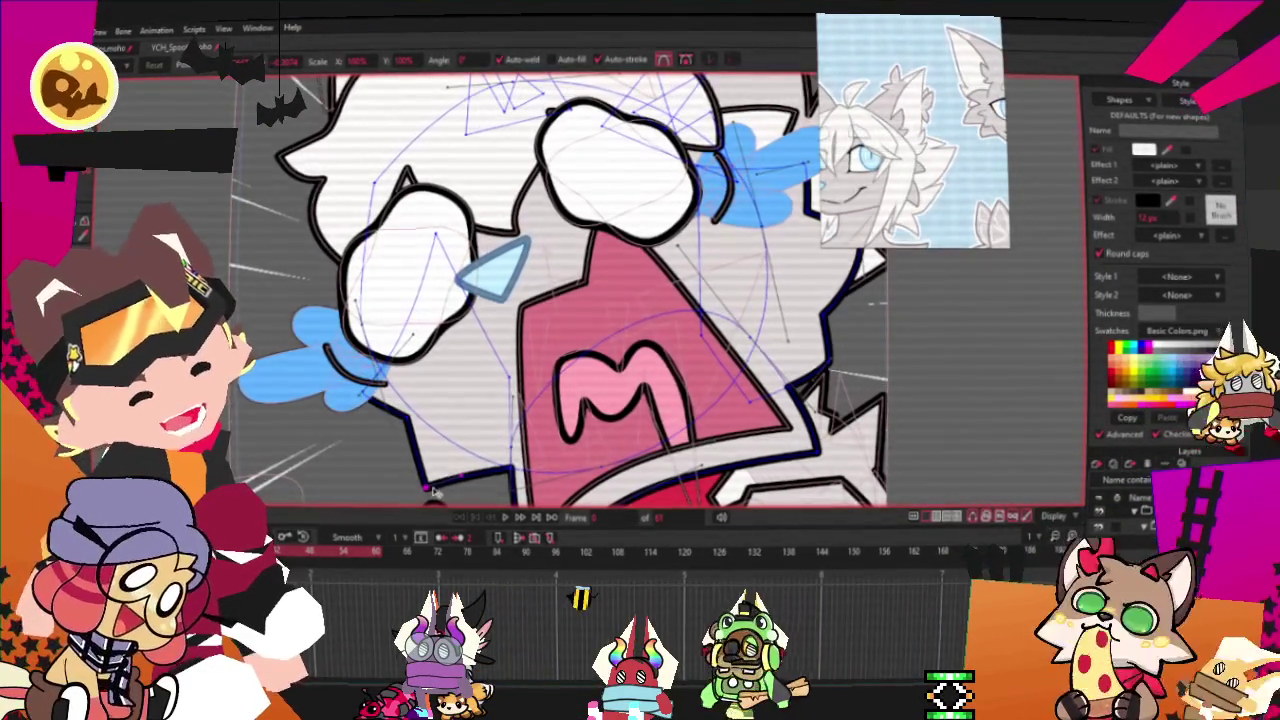
scroll(428, 477, down, 3)
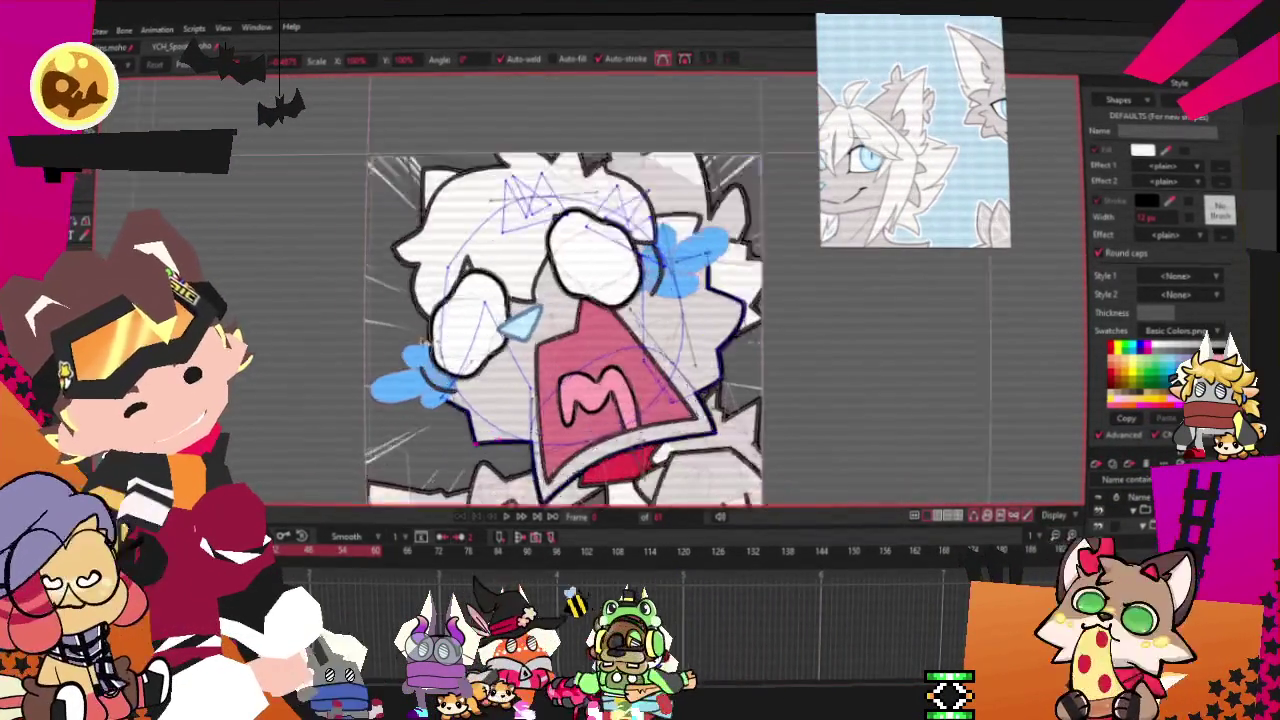
scroll(428, 477, up, 3)
scroll(425, 424, up, 2)
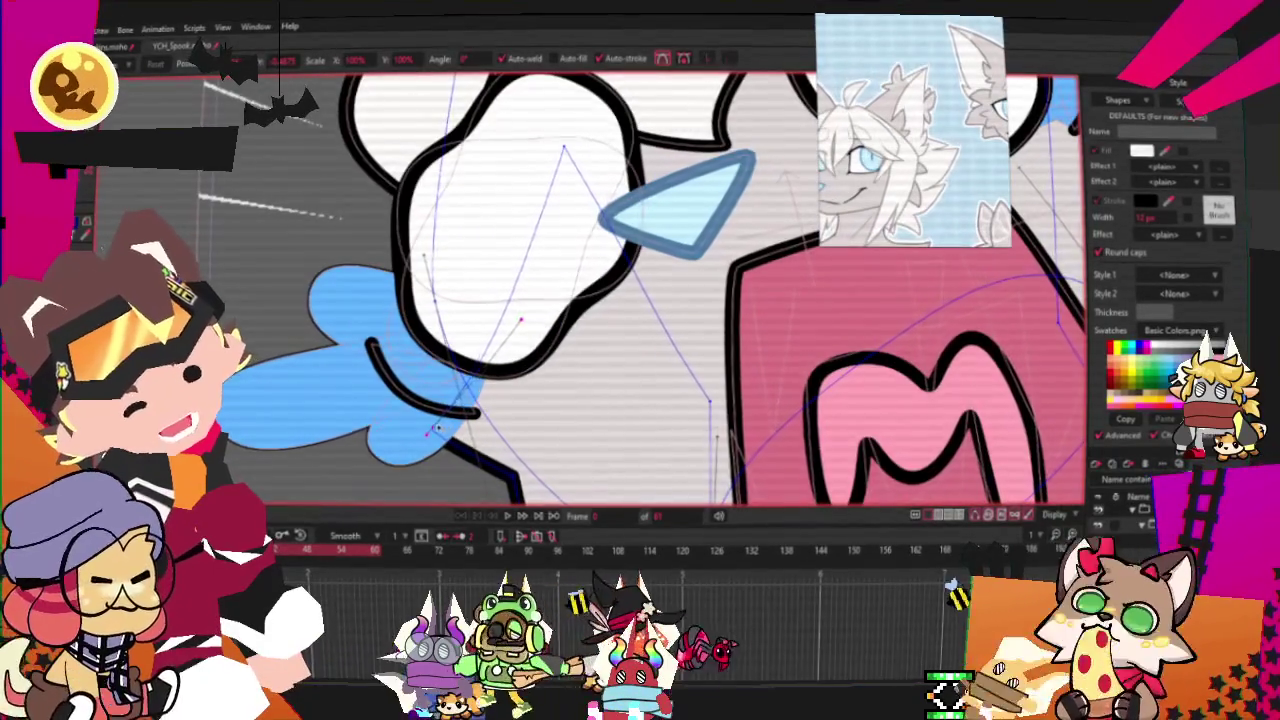
scroll(430, 425, down, 1)
scroll(395, 335, down, 1)
scroll(394, 331, down, 2)
scroll(394, 331, down, 1)
scroll(600, 280, up, 2)
scroll(627, 273, up, 1)
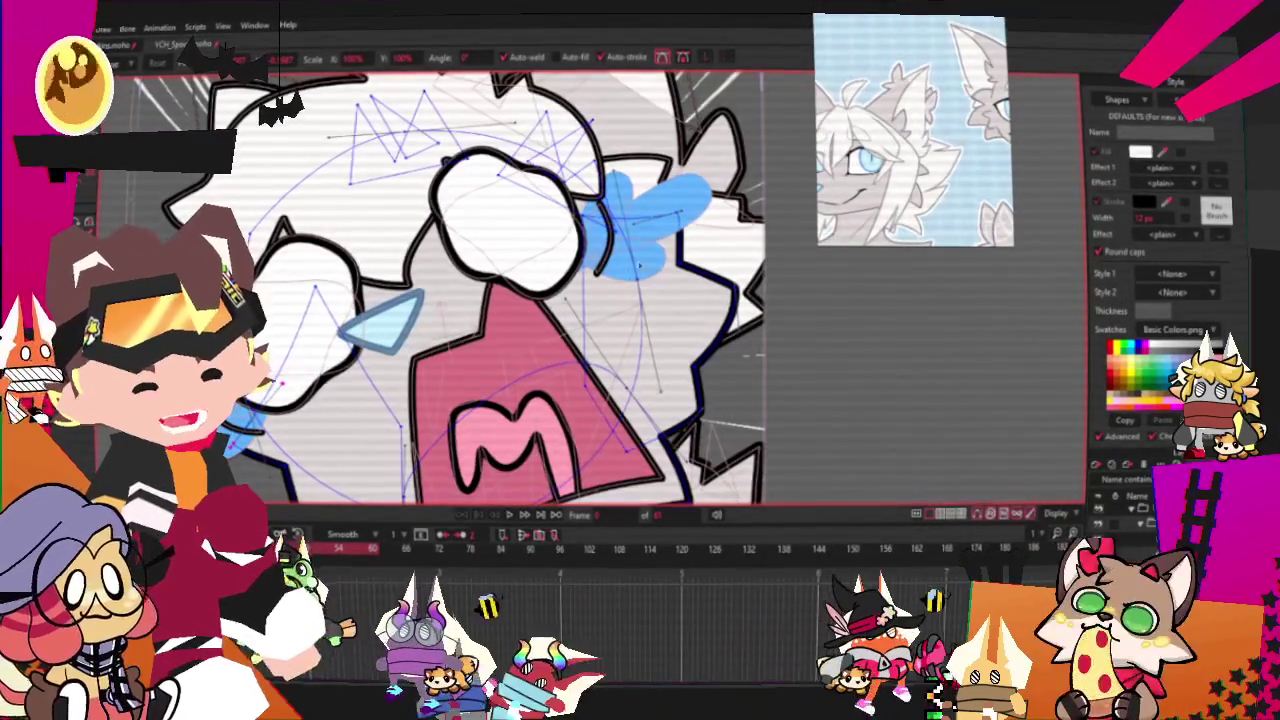
Drag the outline vertices near the blue shape up and right into a sharp peak
click(752, 225)
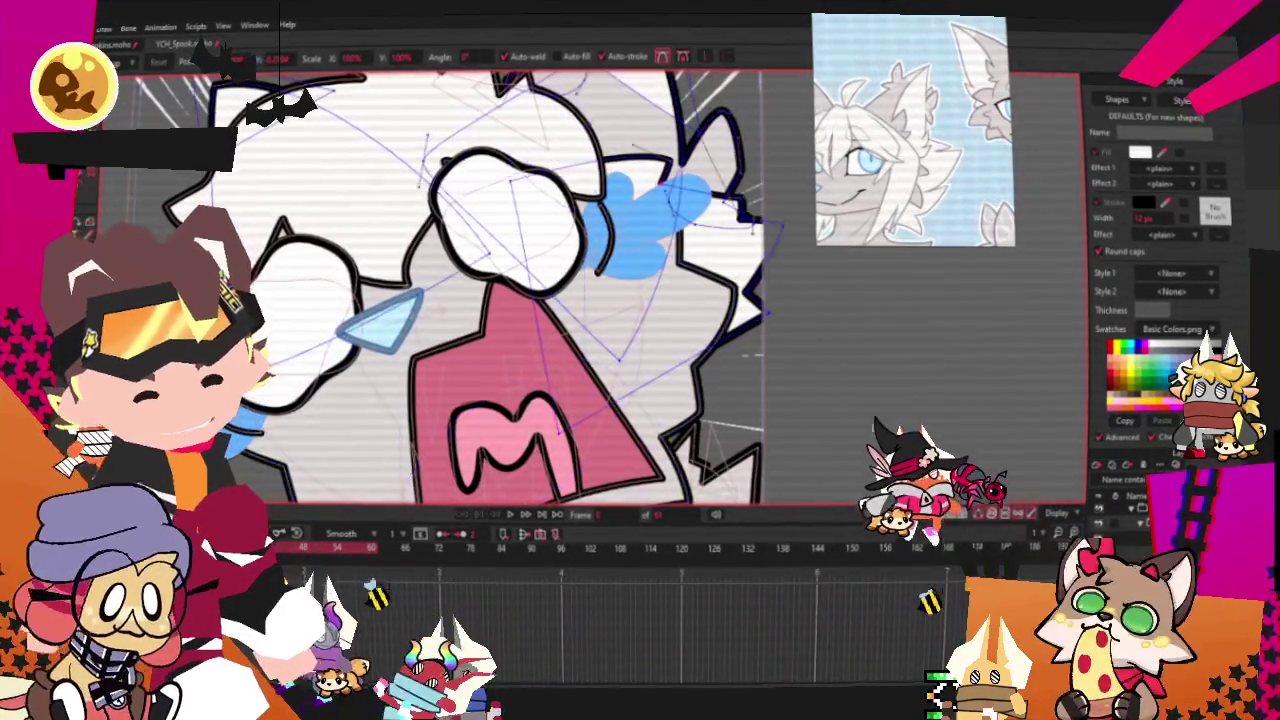
scroll(752, 226, up, 1)
scroll(720, 240, up, 1)
scroll(678, 258, down, 3)
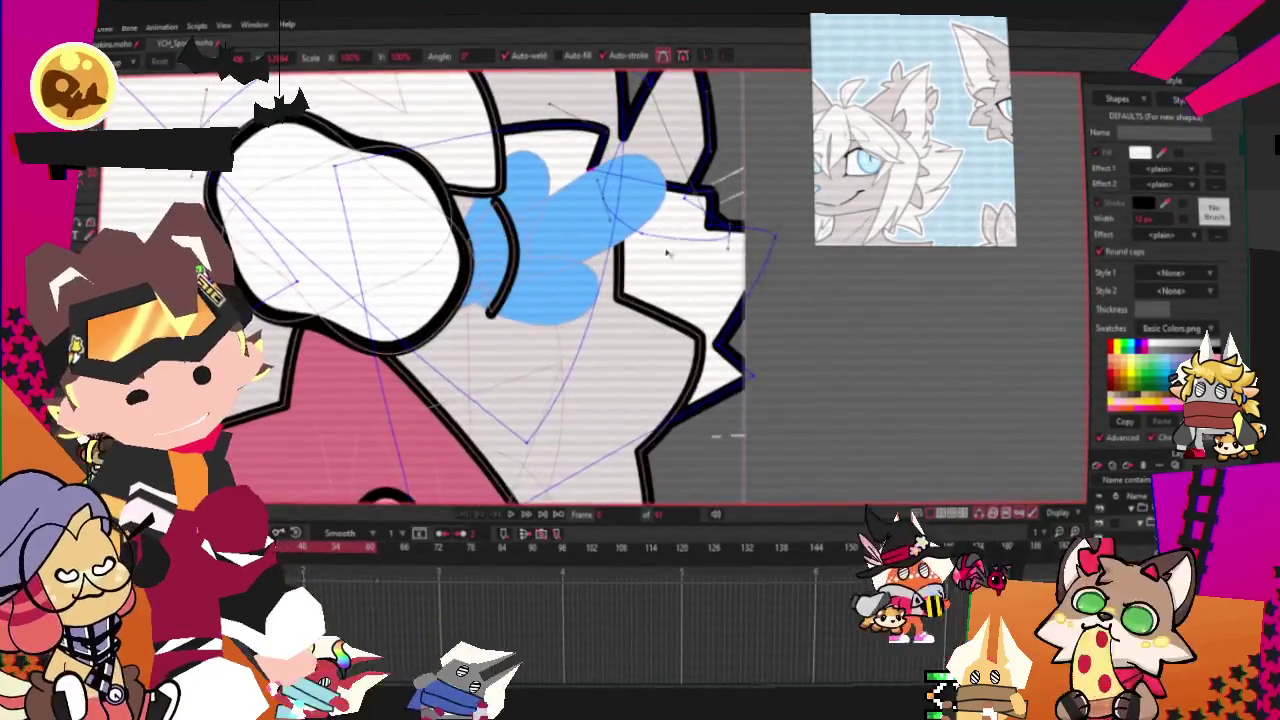
mouse_move(706, 222)
mouse_down()
mouse_move(763, 152)
mouse_move(797, 292)
mouse_up()
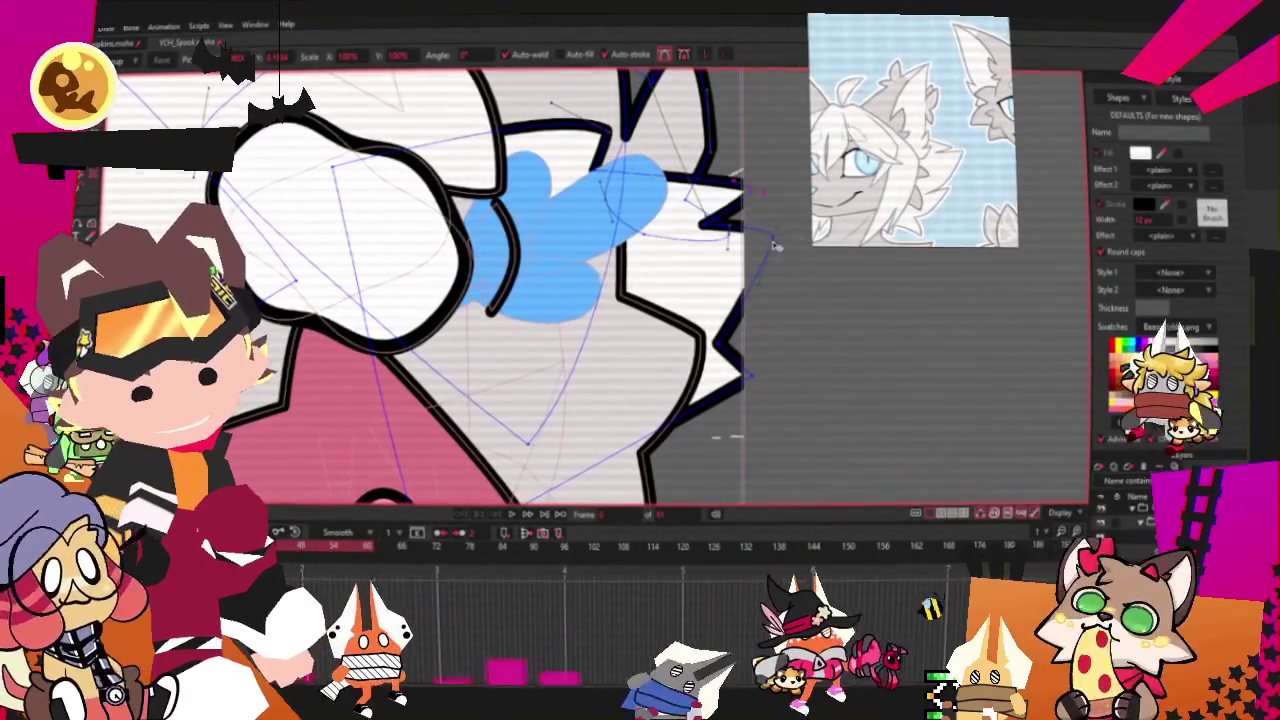
mouse_move(797, 292)
mouse_down()
mouse_move(762, 445)
mouse_move(705, 468)
mouse_move(703, 407)
mouse_up()
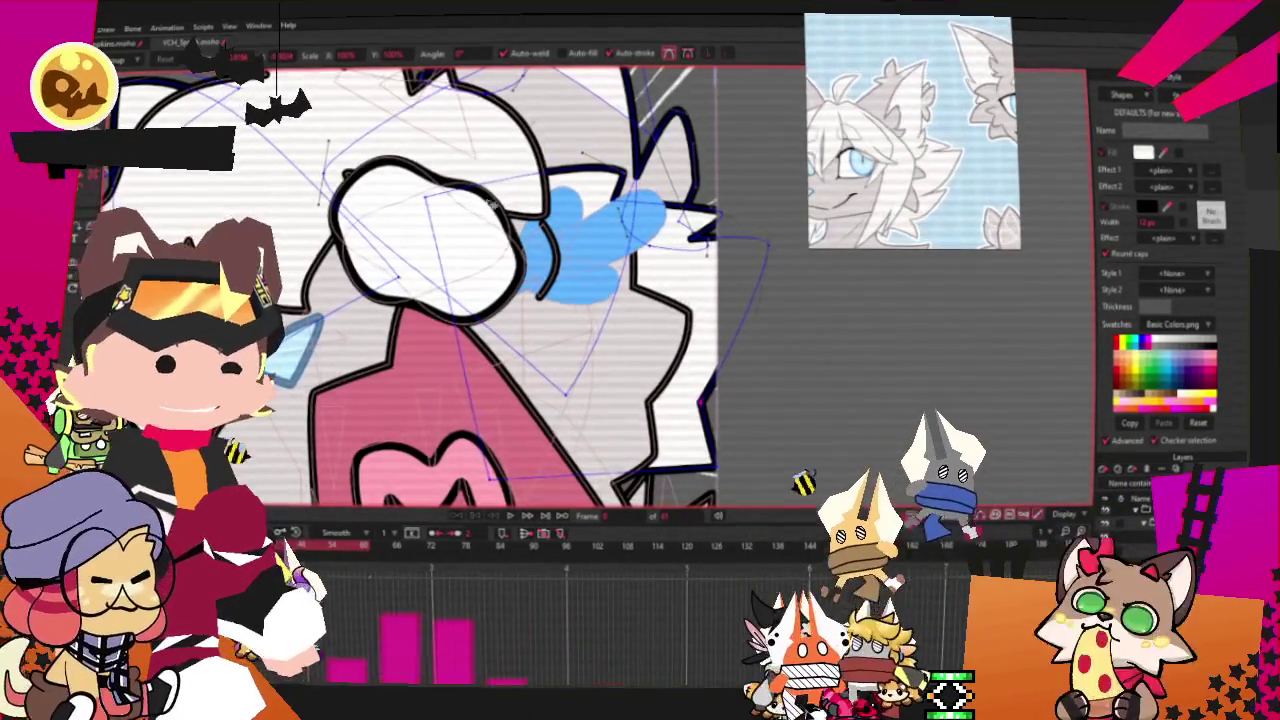
Select the outline shape near the mouth to inspect its fill and stroke
click(697, 322)
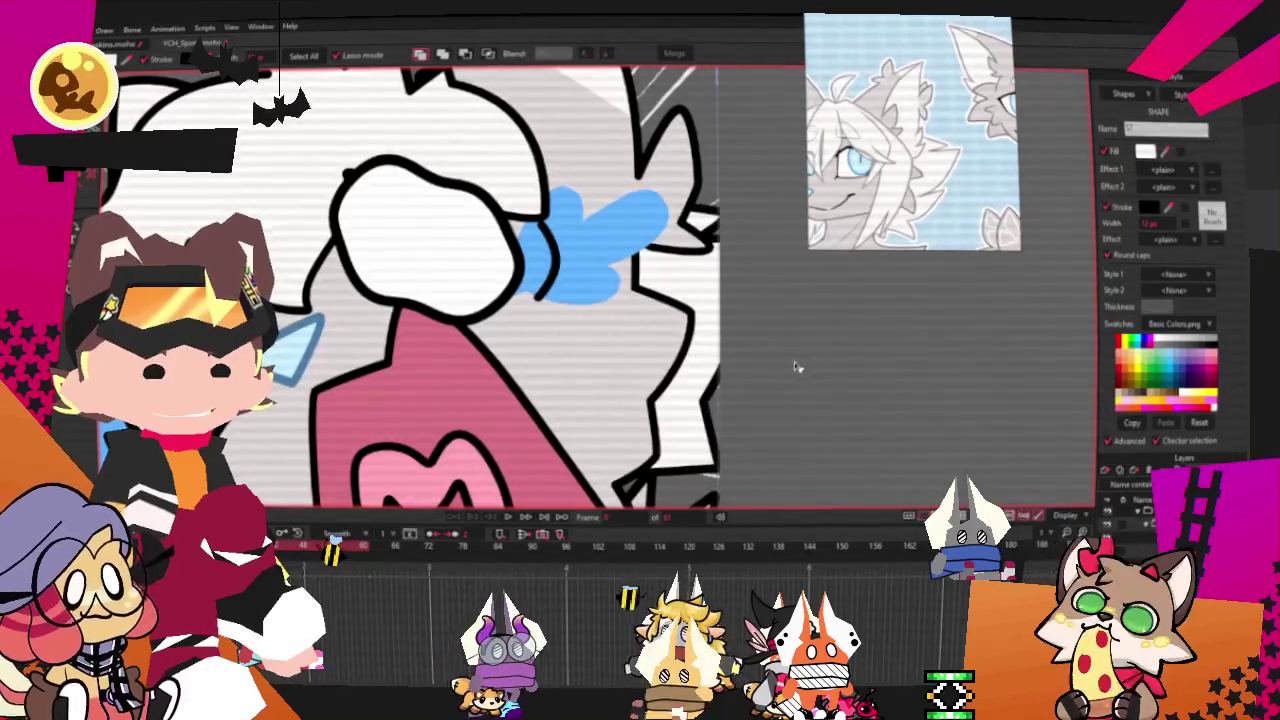
scroll(651, 337, down, 5)
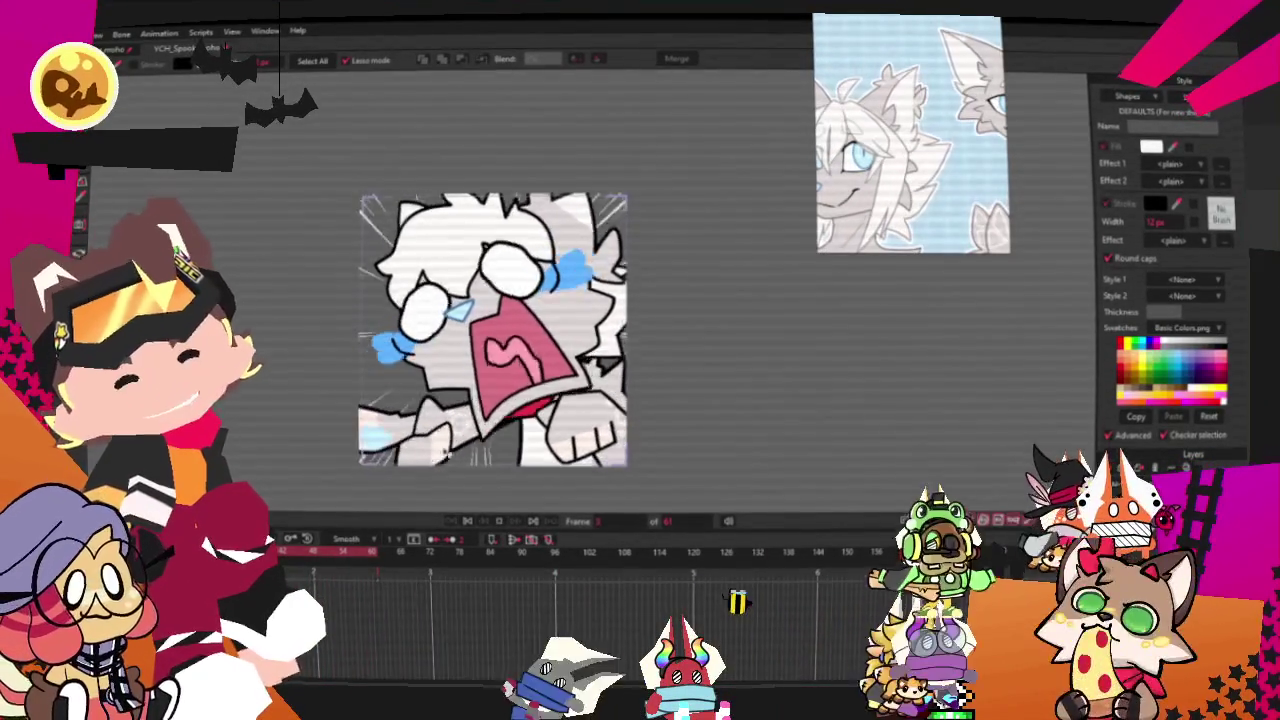
scroll(458, 227, up, 2)
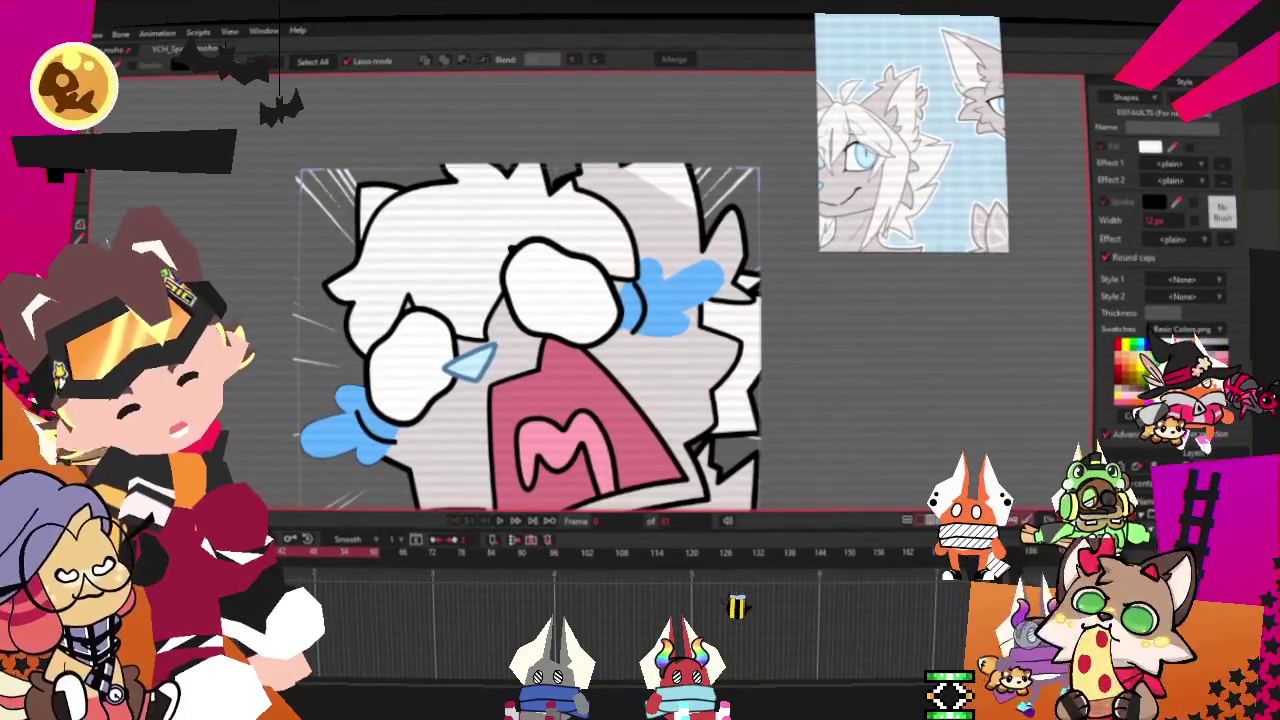
scroll(530, 260, up, 1)
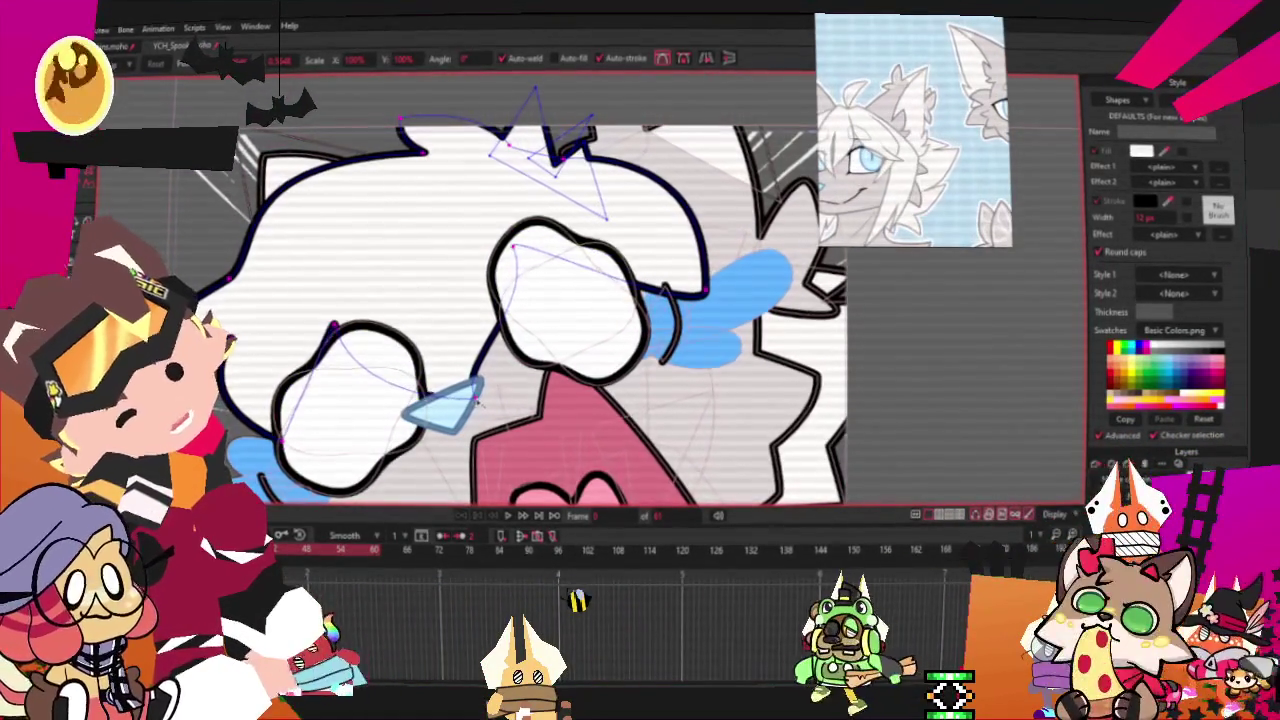
scroll(490, 340, down, 5)
scroll(490, 340, up, 3)
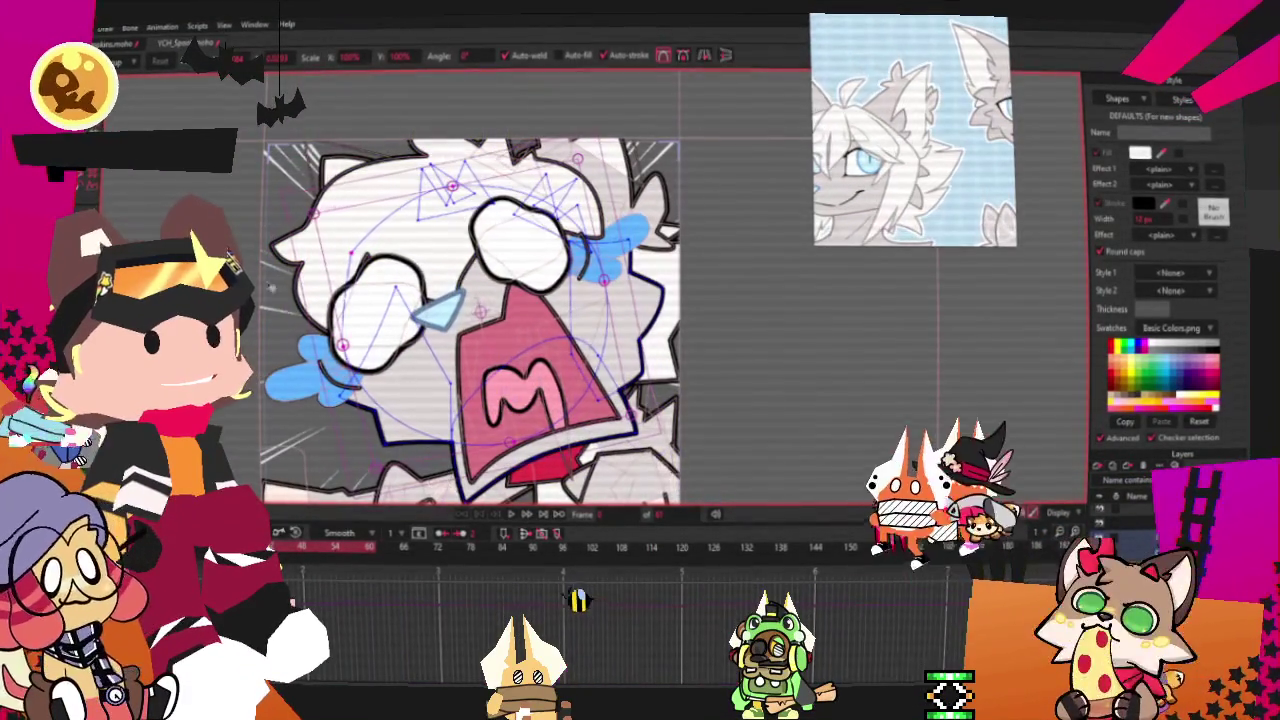
scroll(520, 310, up, 2)
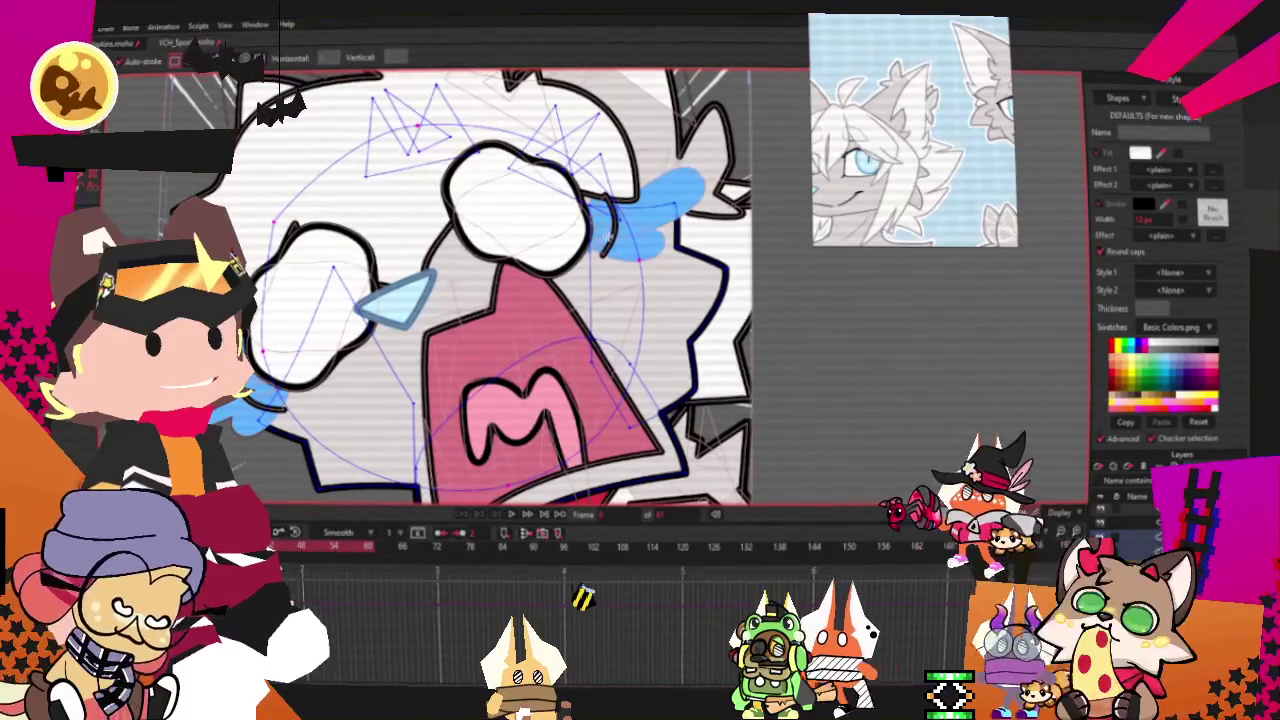
Add a raised zigzag point to the dark blue outline right of the mouth
key(a)
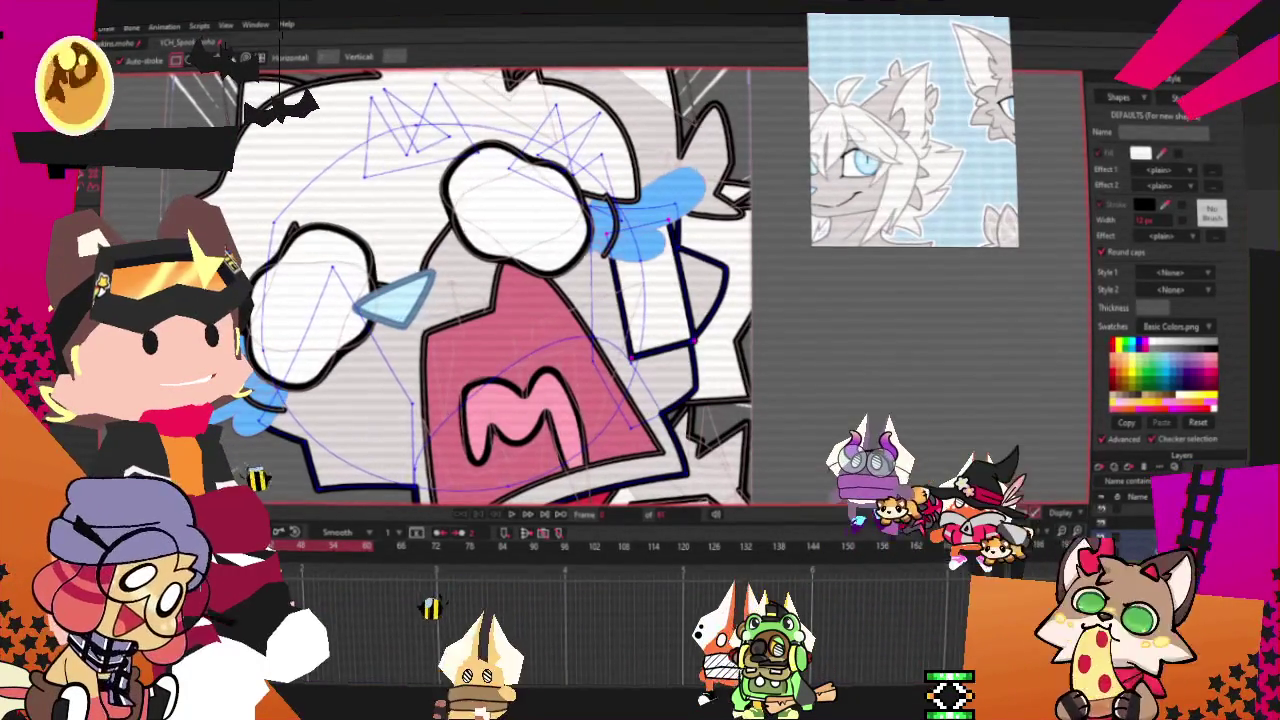
scroll(652, 321, up, 1)
scroll(652, 321, up, 2)
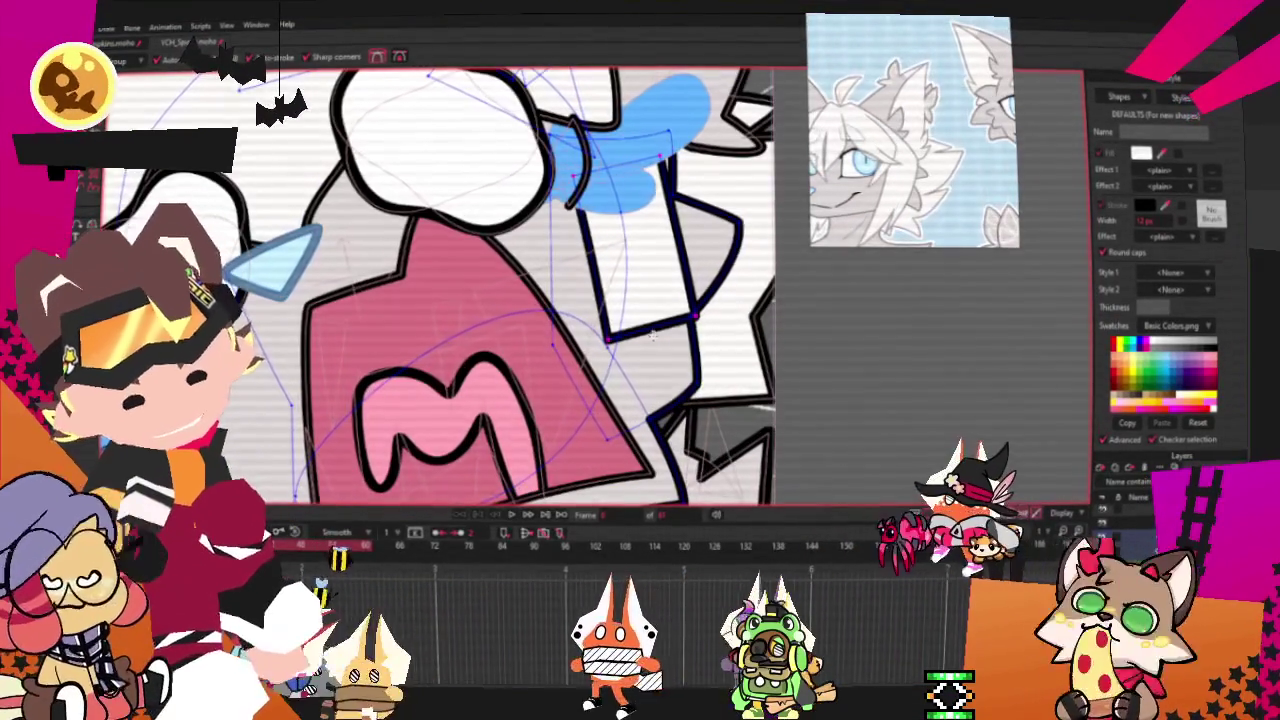
drag(652, 321, 650, 268)
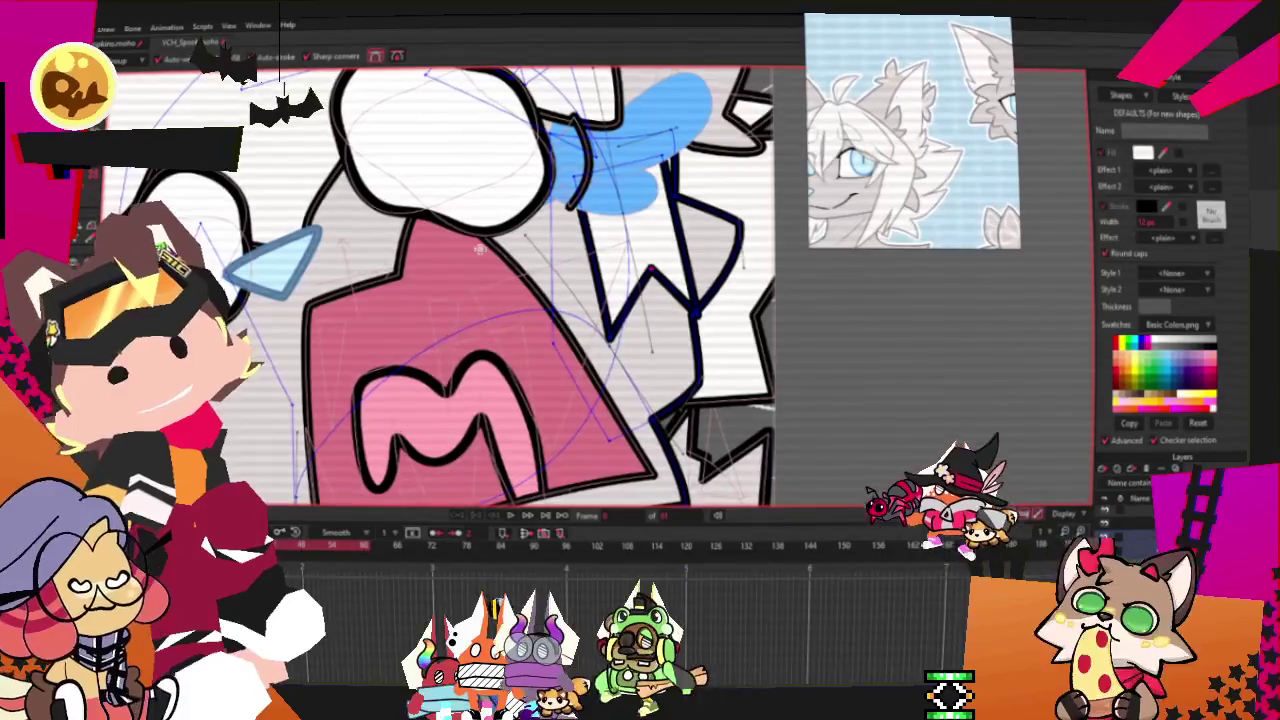
Move two points of the jagged navy outline down and to the right
key(t)
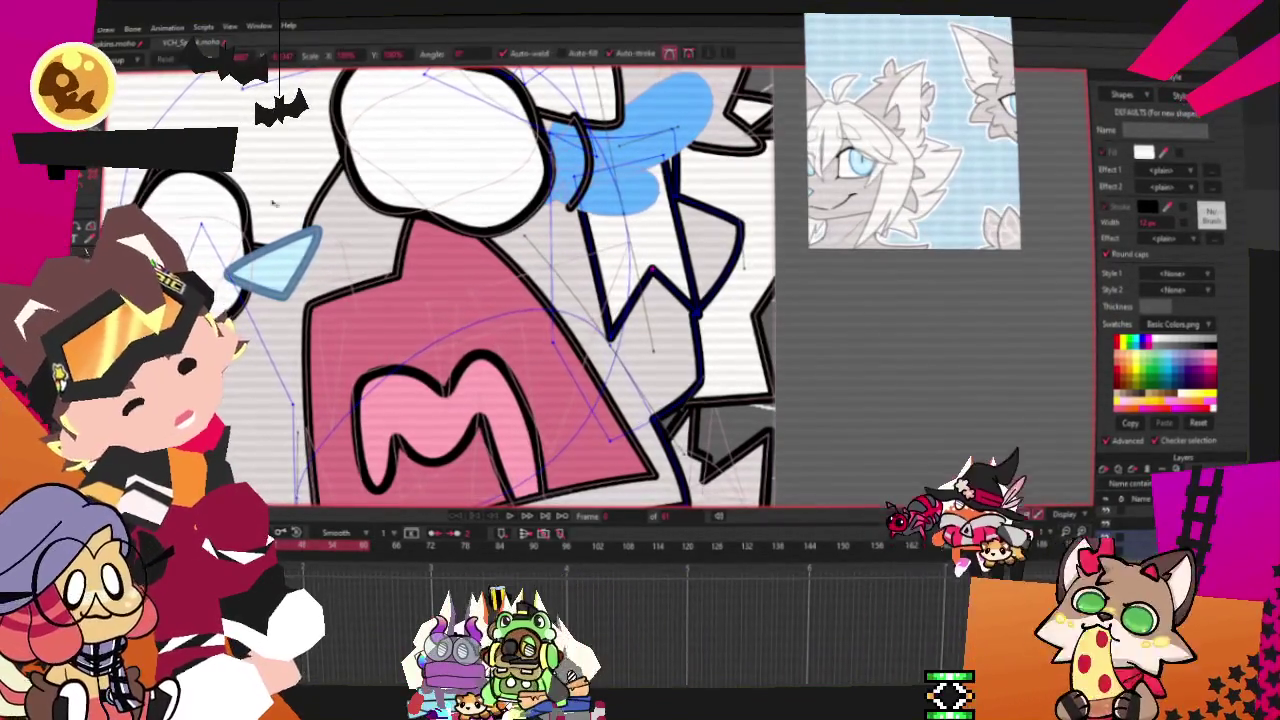
scroll(617, 224, down, 2)
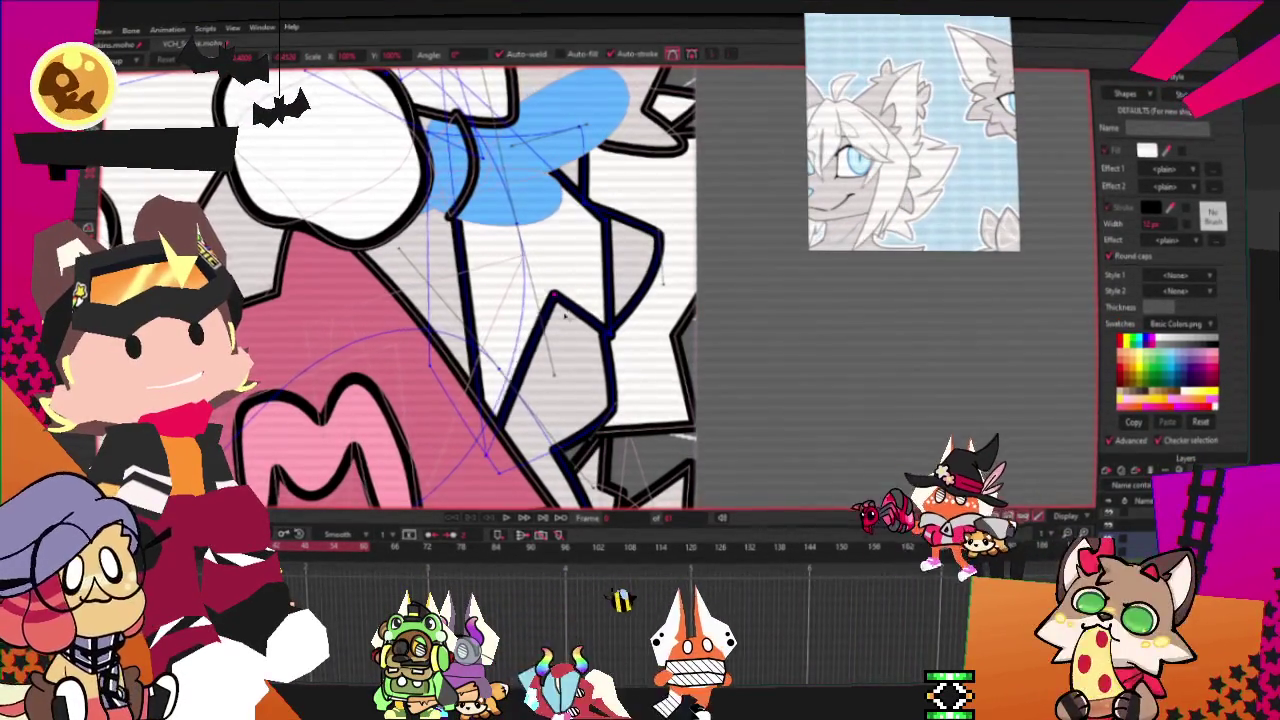
drag(614, 340, 648, 400)
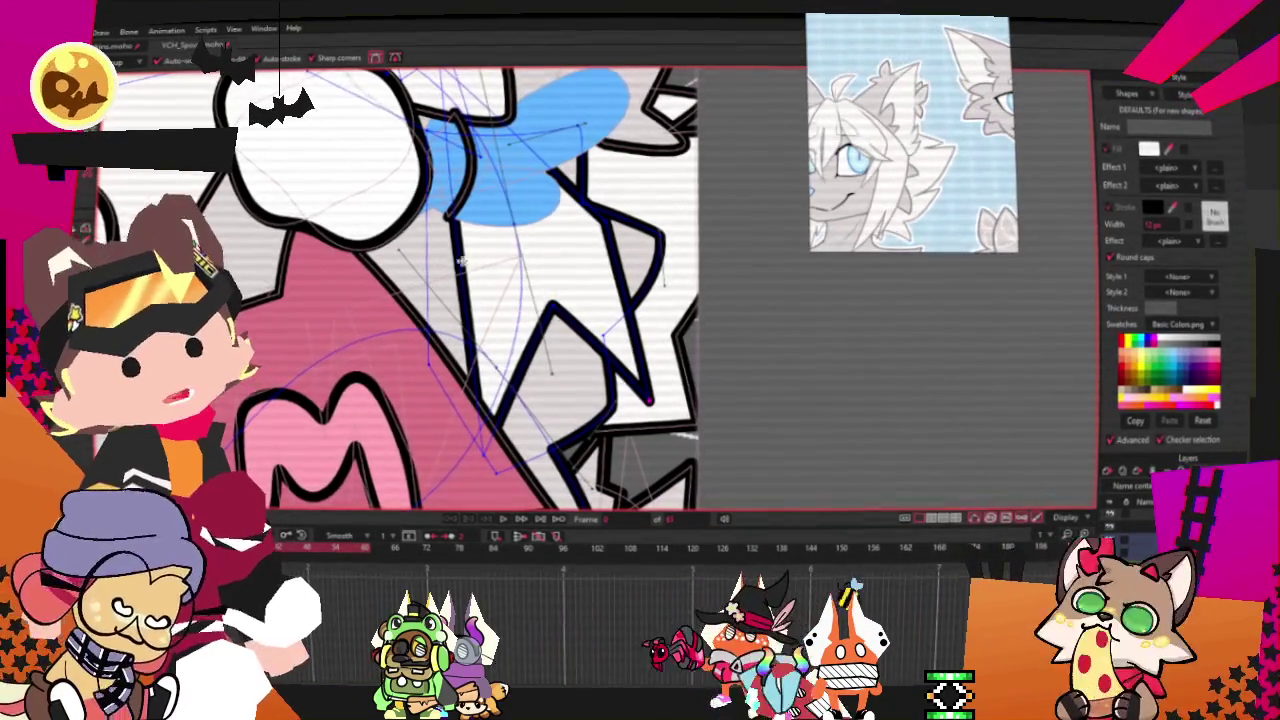
scroll(556, 310, down, 1)
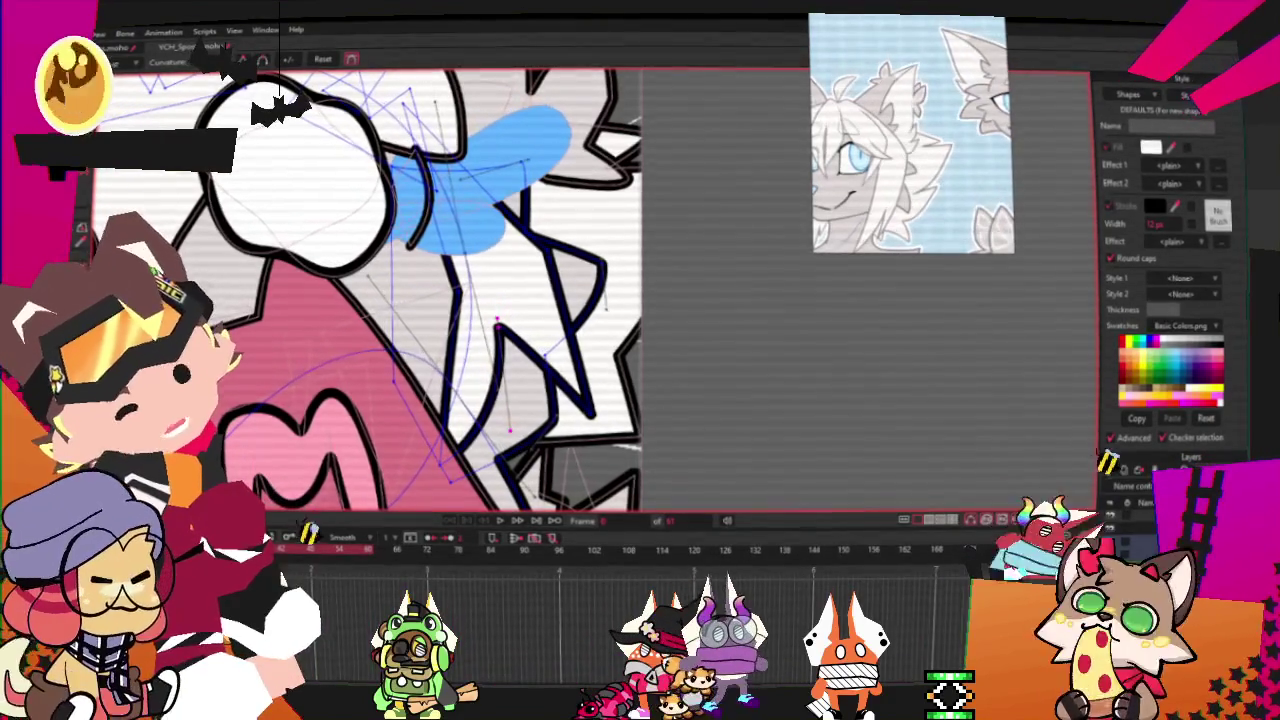
key(t)
drag(497, 322, 533, 348)
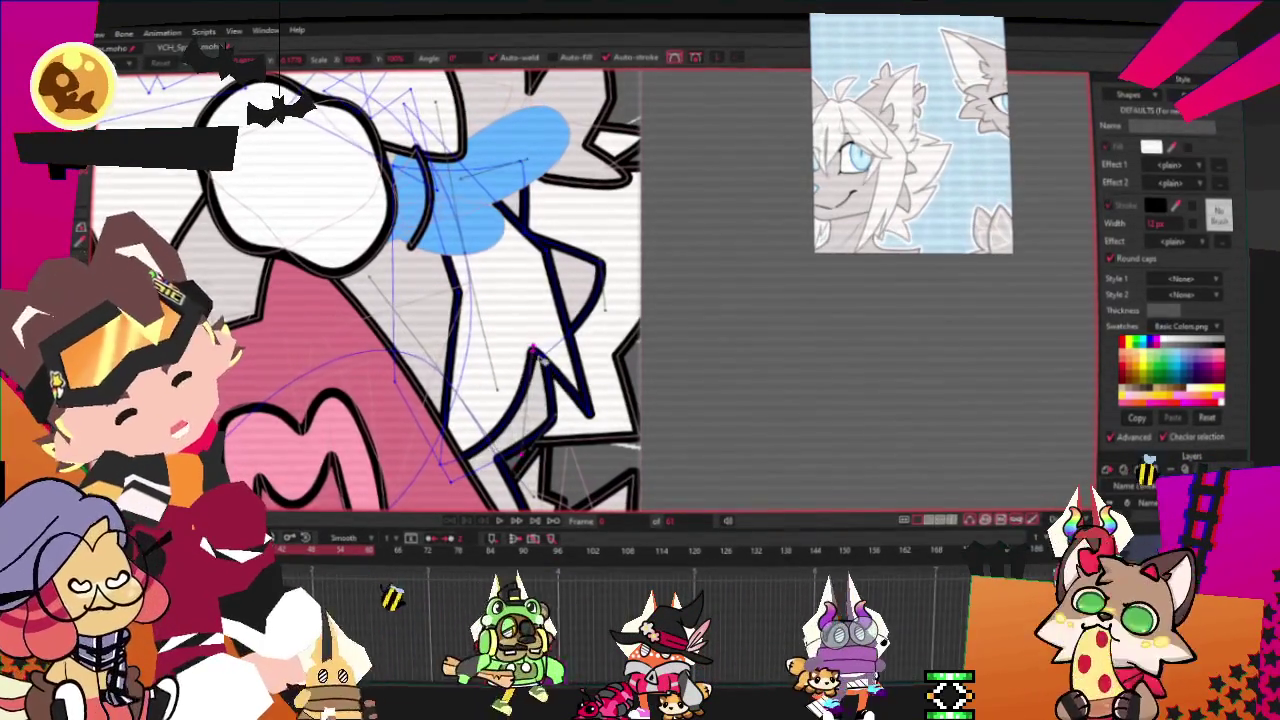
Toggle between Curvature and Transform Points, then select and deselect the whole navy curve
key(c)
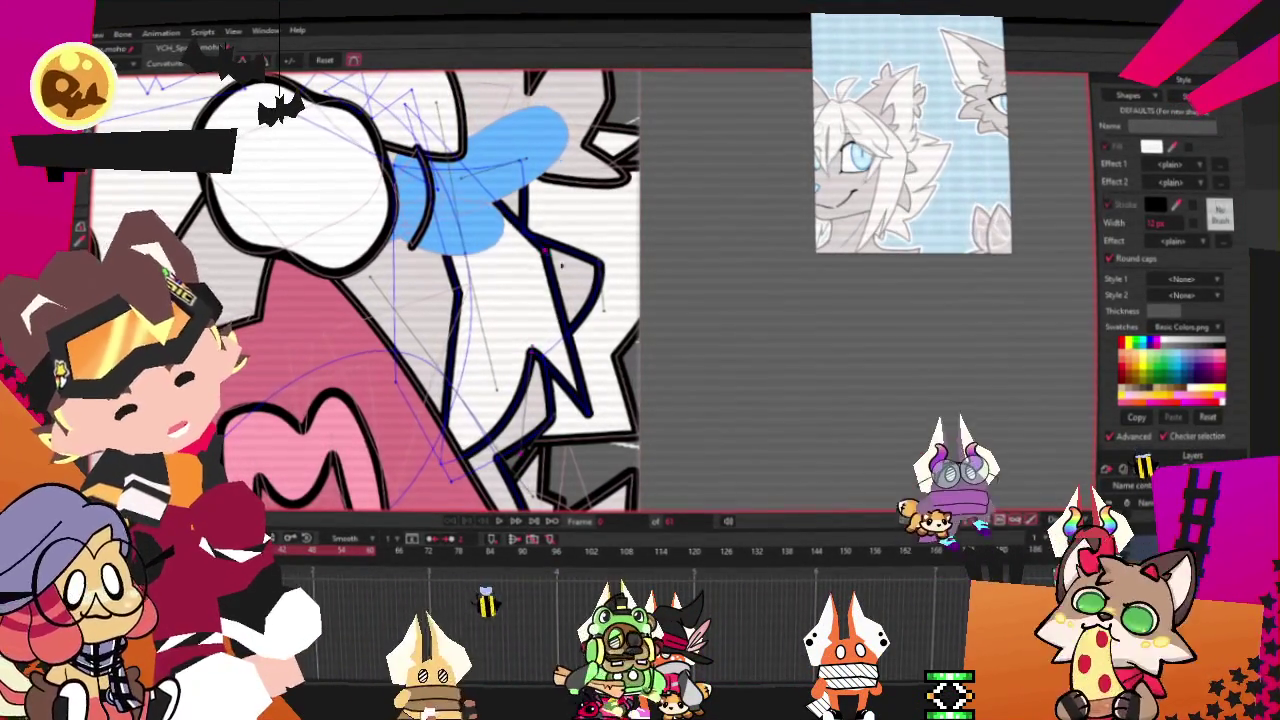
key(t)
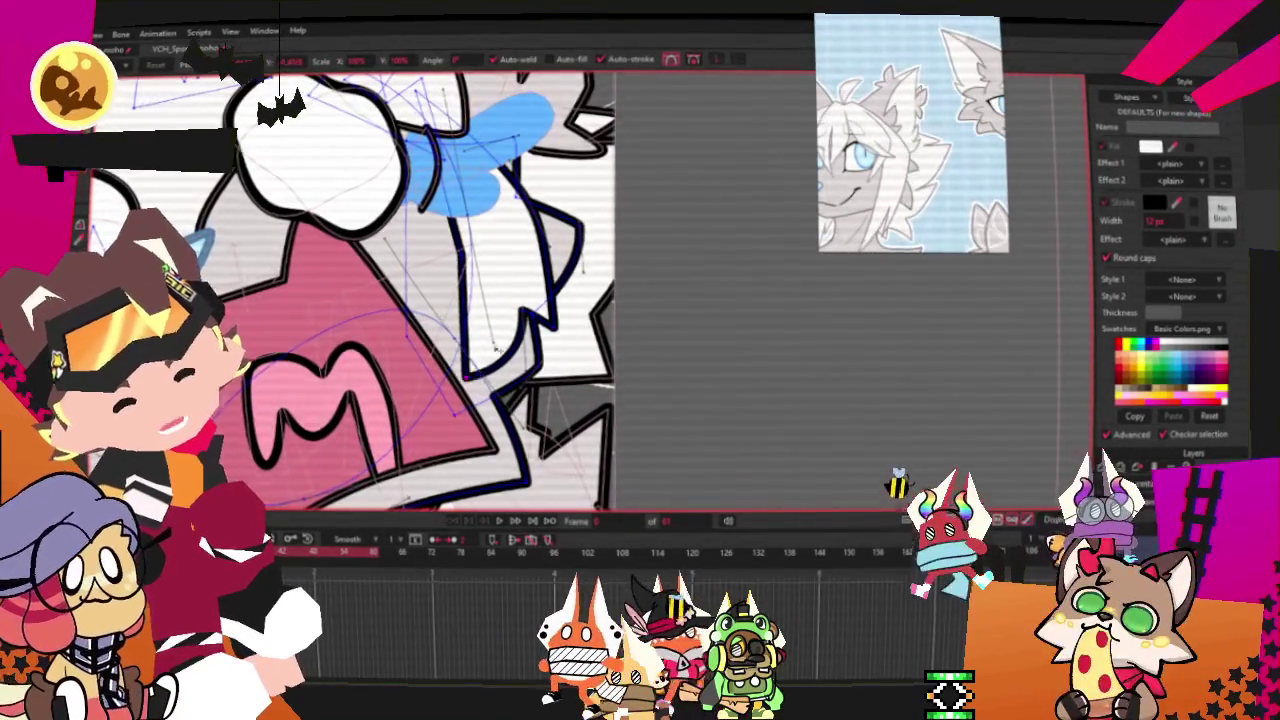
scroll(476, 366, up, 2)
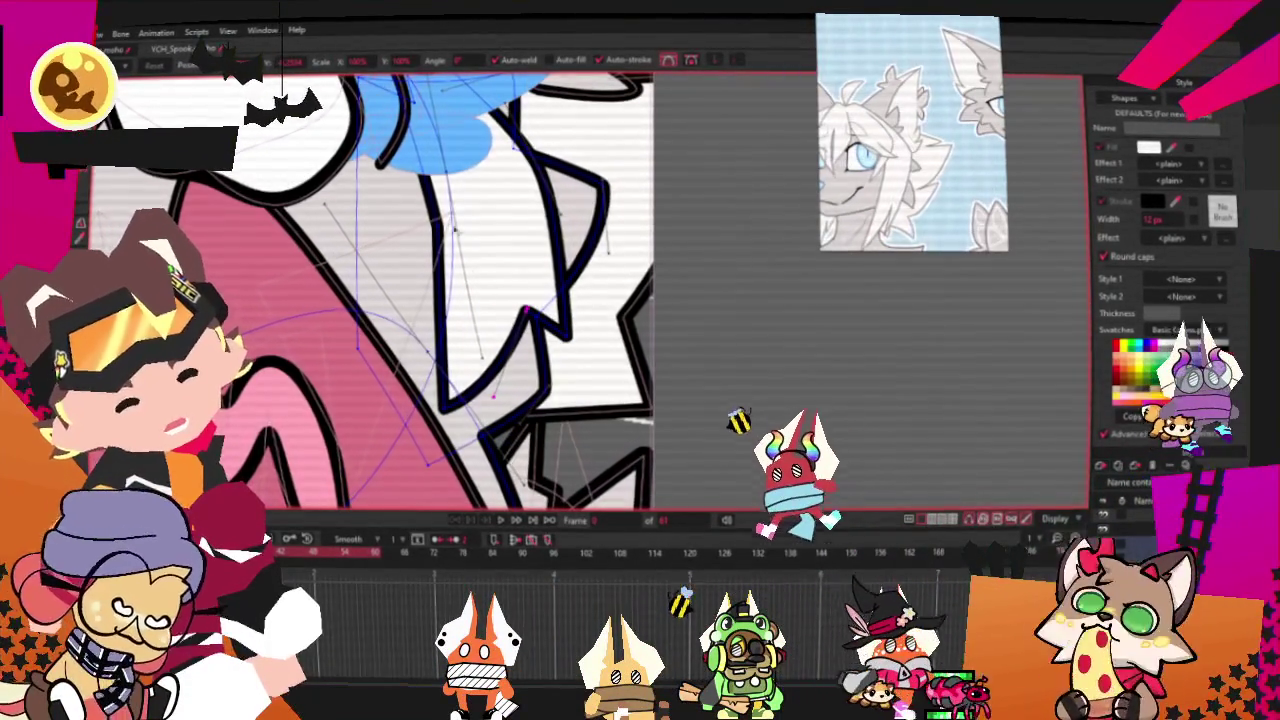
key(c)
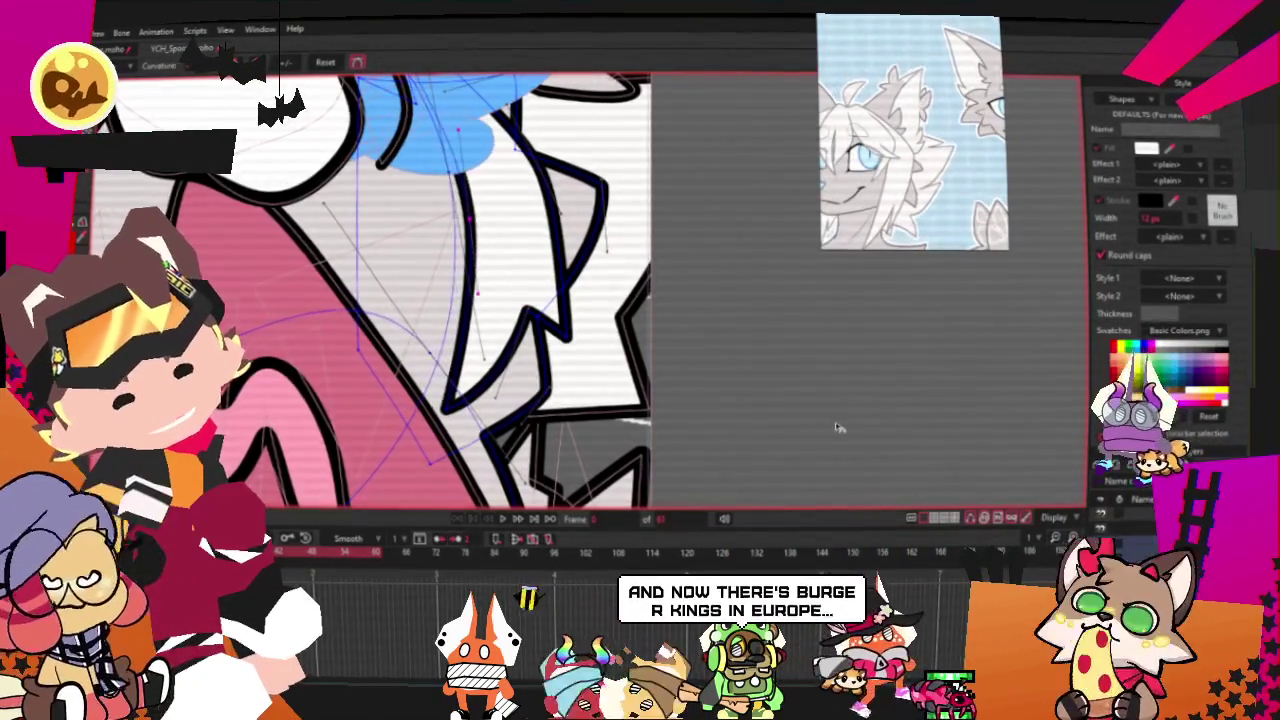
scroll(766, 400, down, 3)
scroll(575, 291, up, 3)
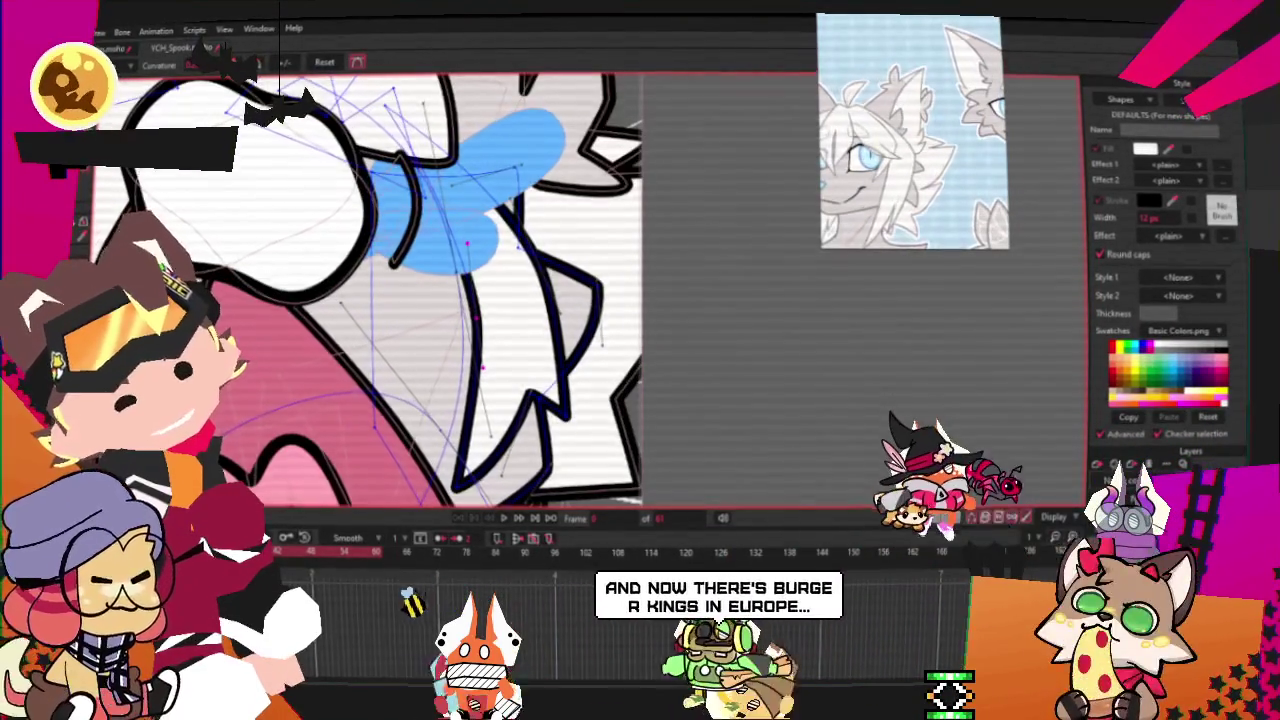
scroll(575, 291, down, 3)
scroll(575, 291, up, 3)
scroll(532, 329, up, 1)
key(t)
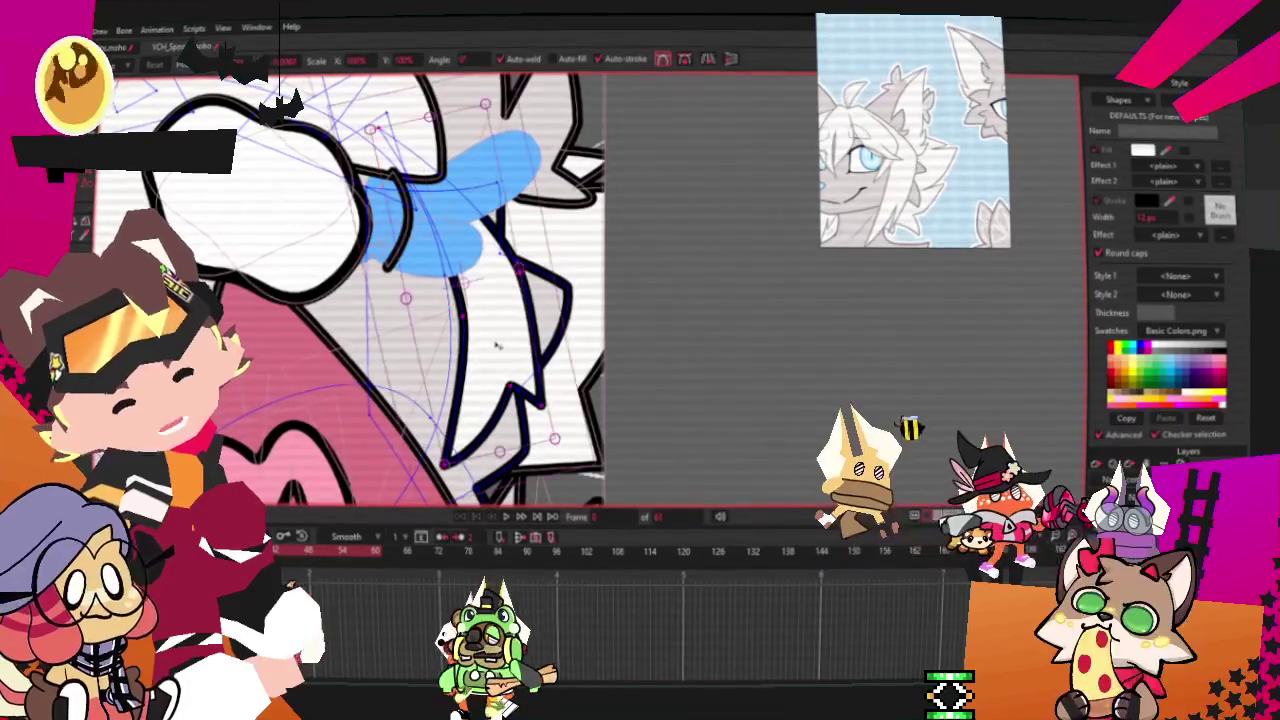
double_click(515, 280)
click(517, 312)
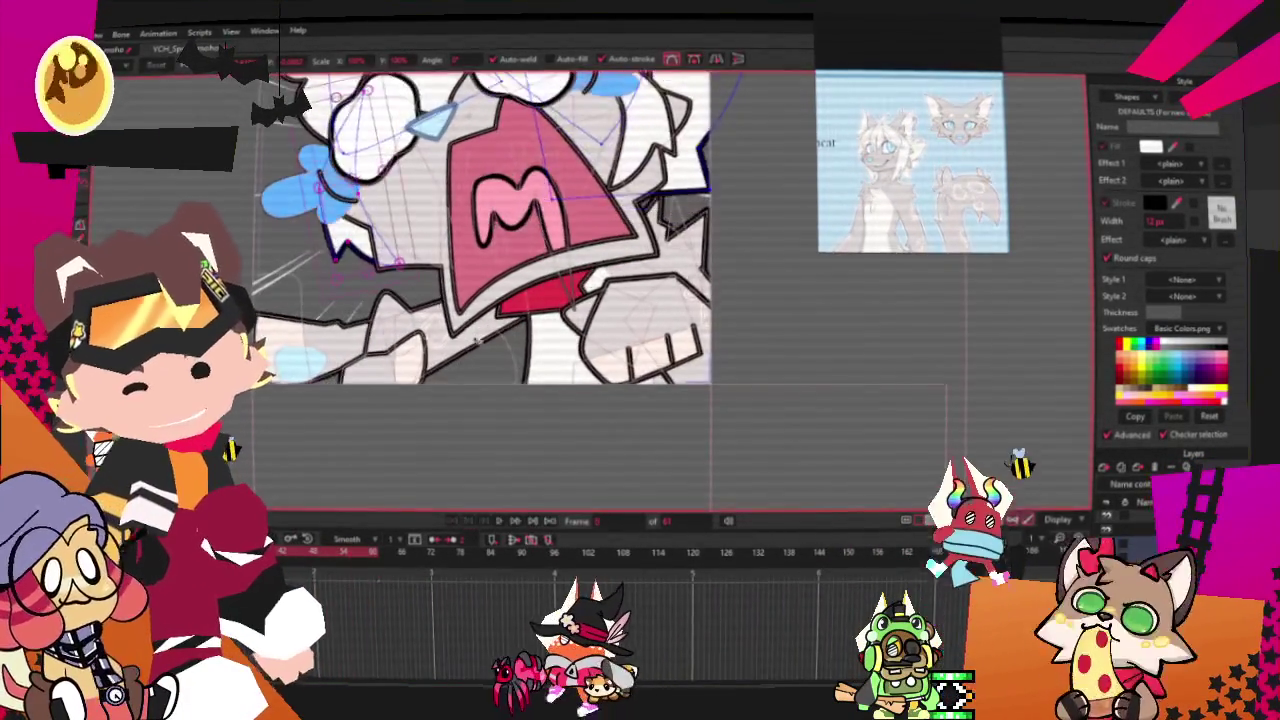
click(470, 522)
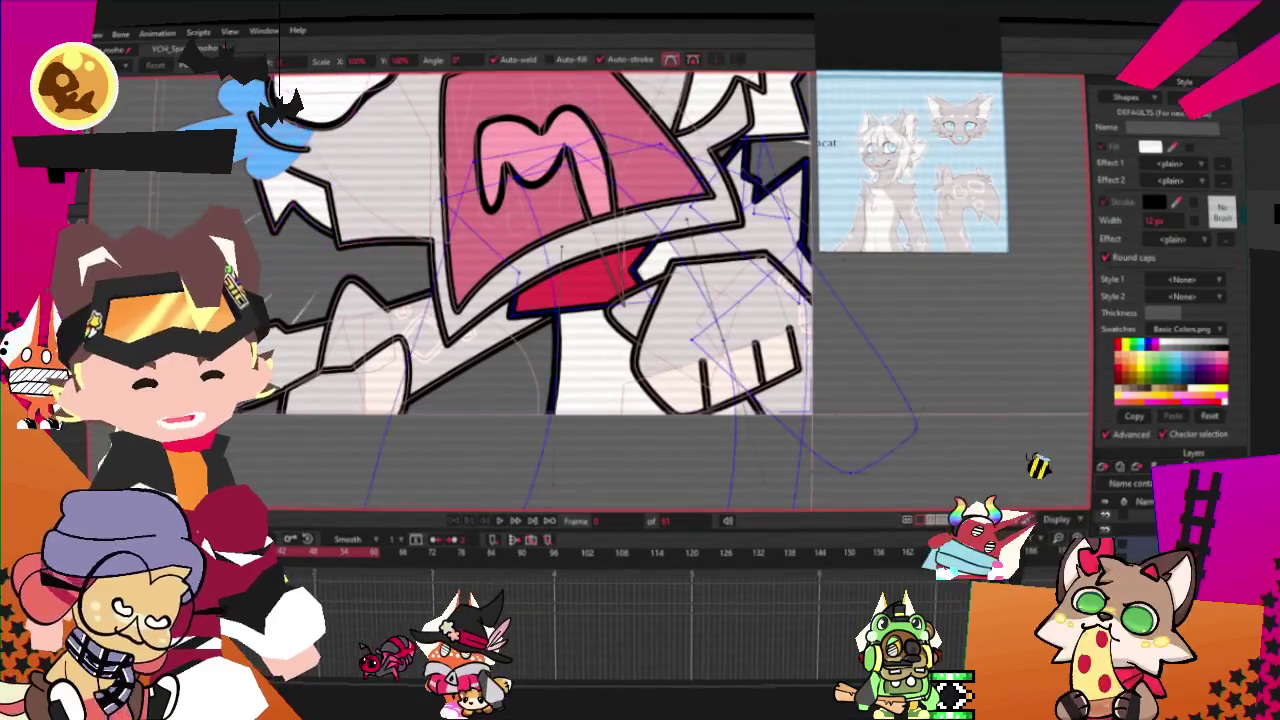
scroll(548, 302, up, 2)
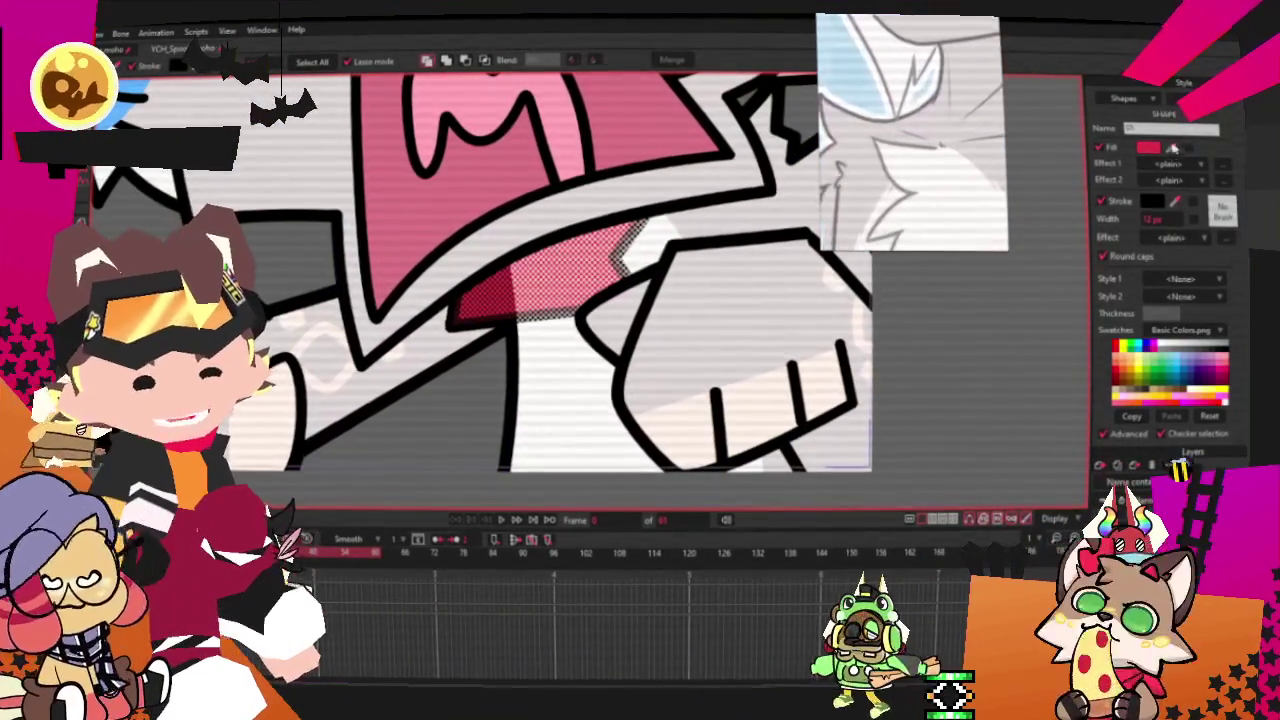
scroll(423, 152, down, 2)
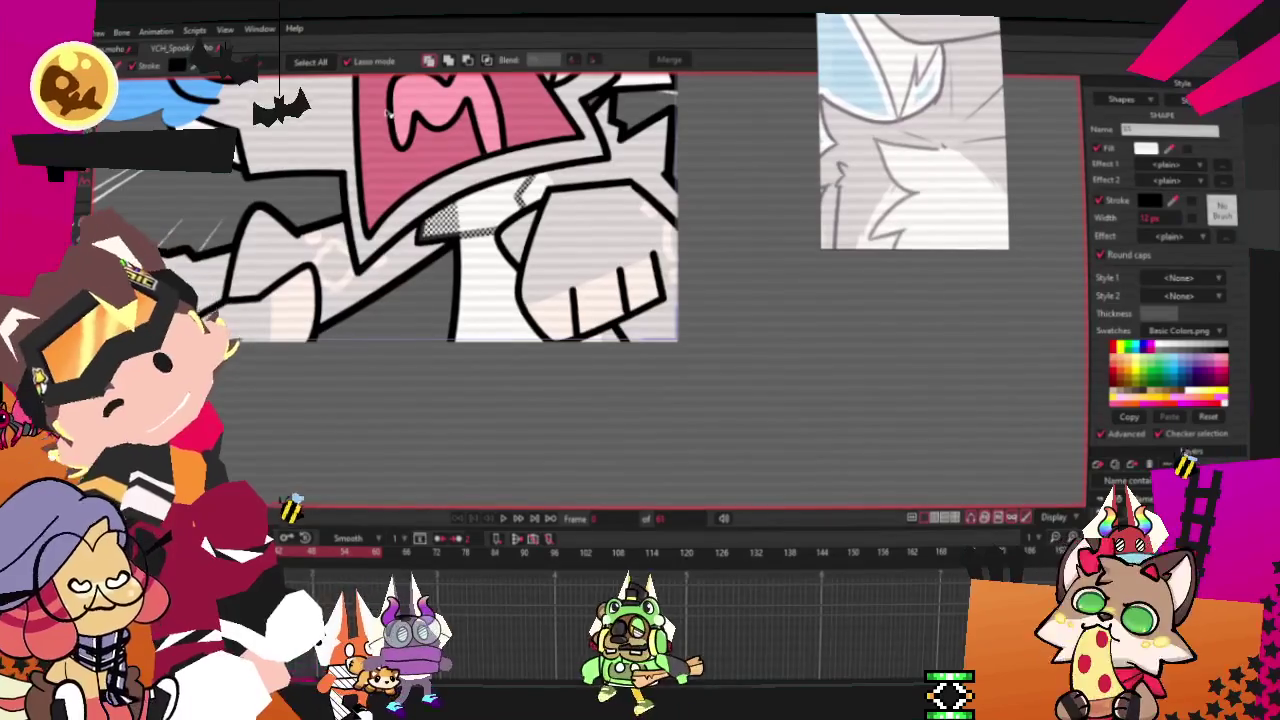
key(t)
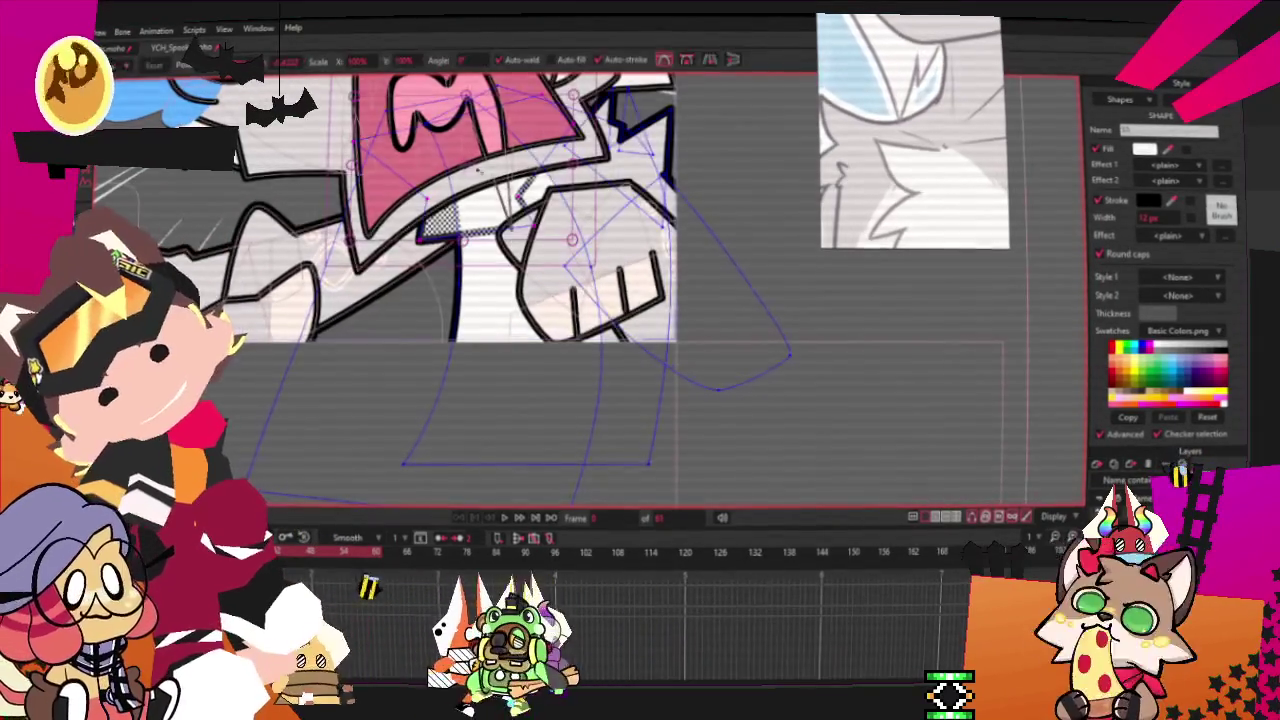
Extend the navy stroke up-right from its endpoint and add a point on the pink mouth's edge
scroll(424, 273, up, 3)
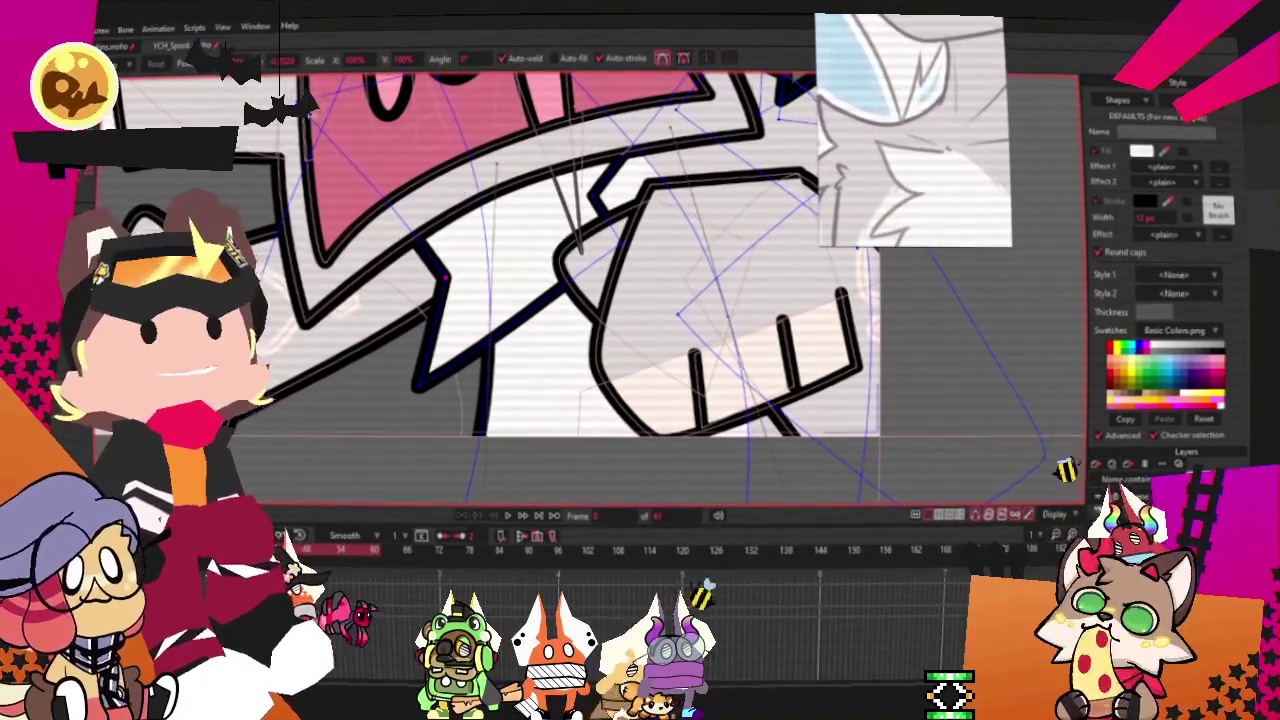
scroll(330, 226, down, 2)
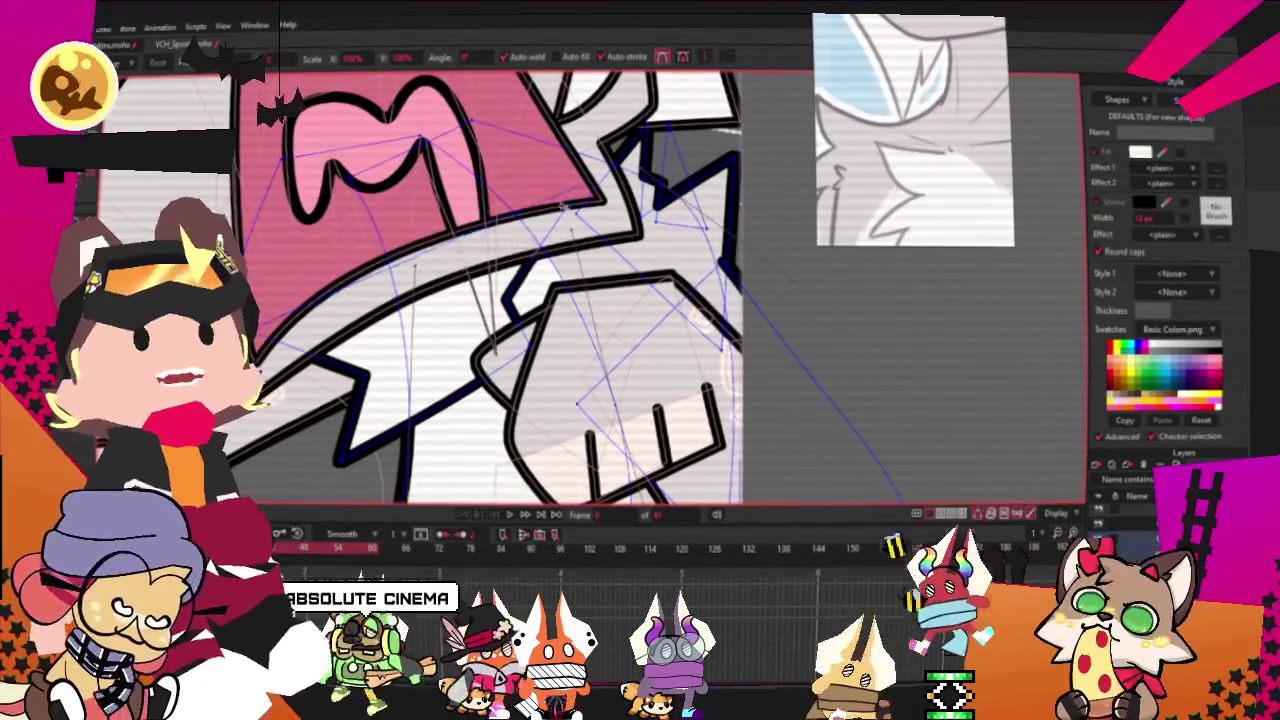
scroll(505, 240, up, 2)
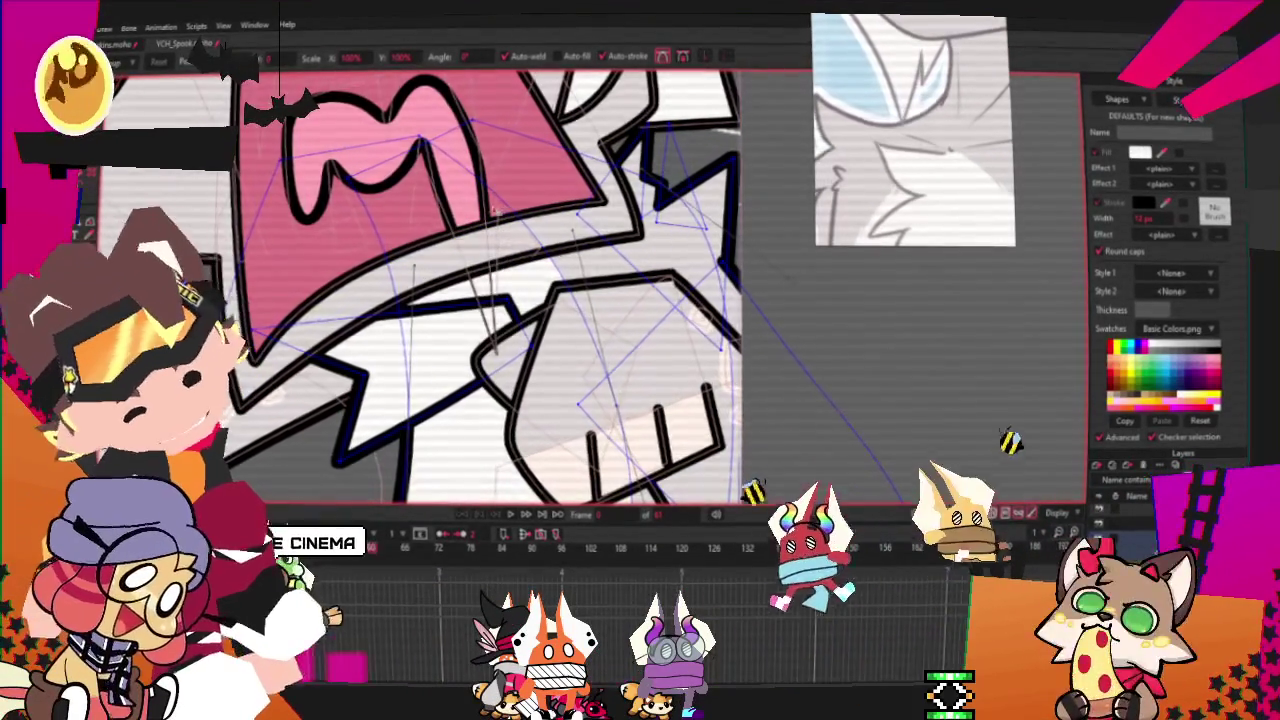
key(c)
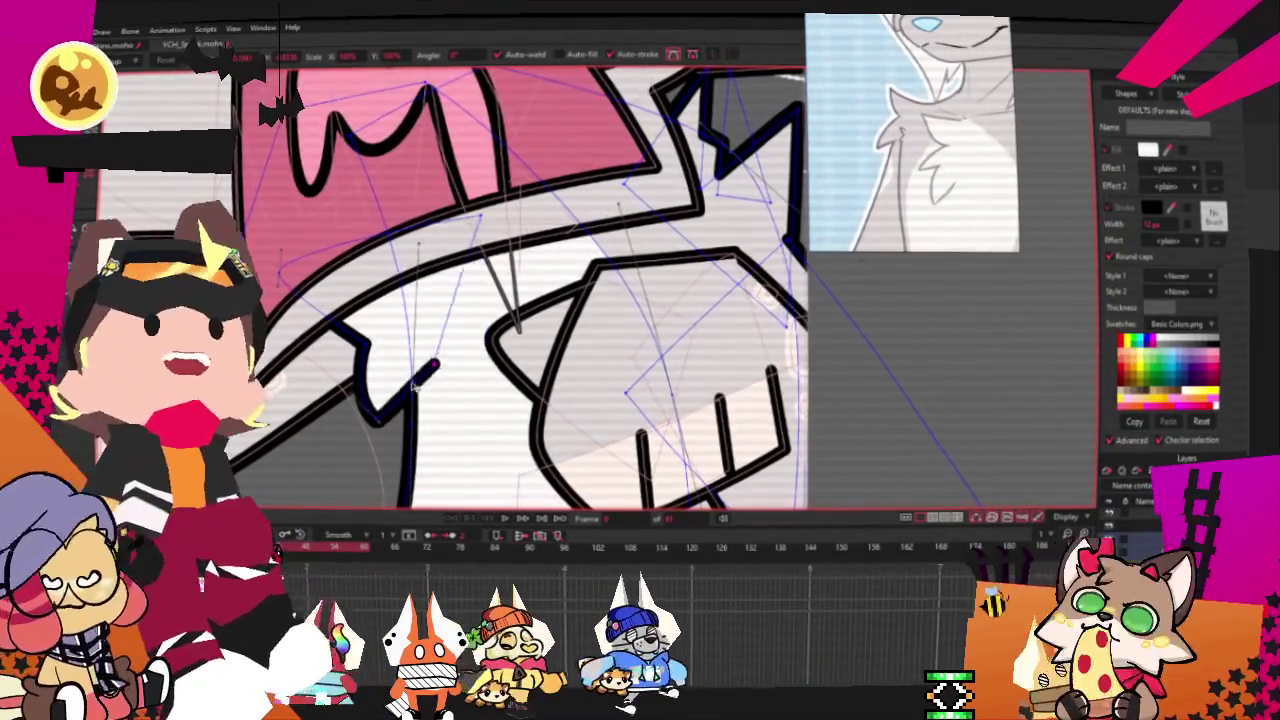
drag(375, 420, 445, 355)
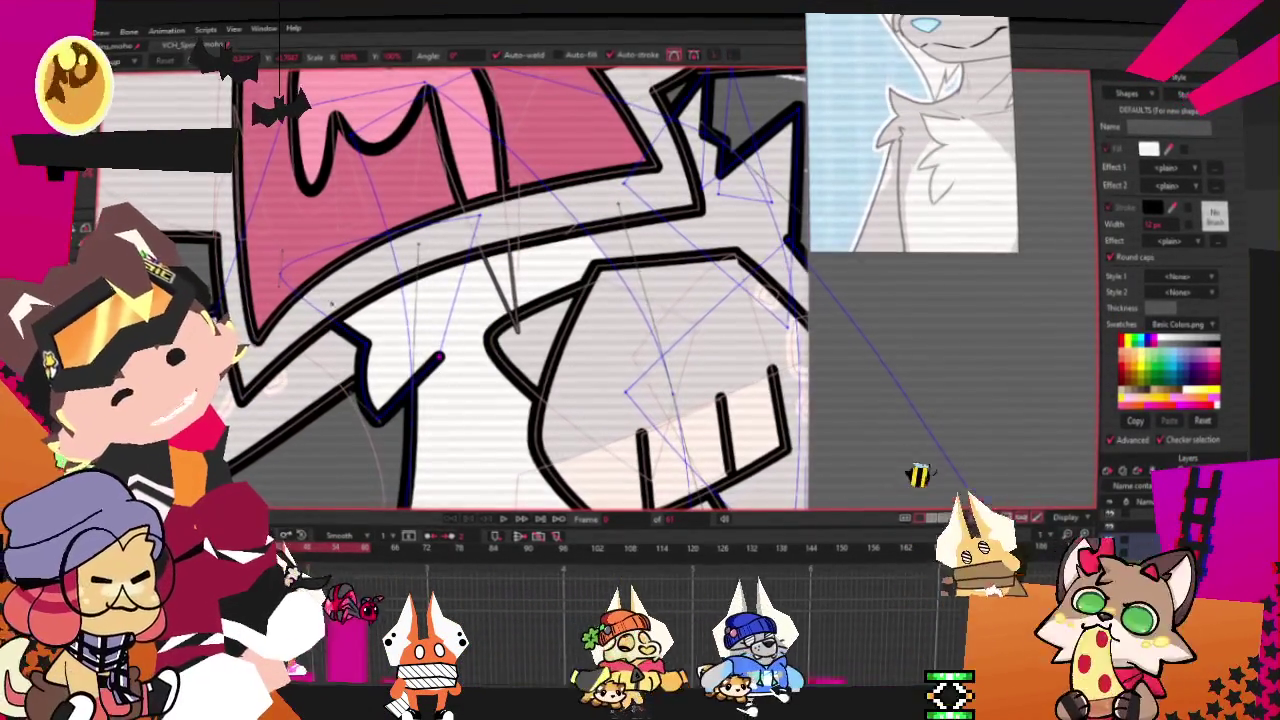
click(283, 224)
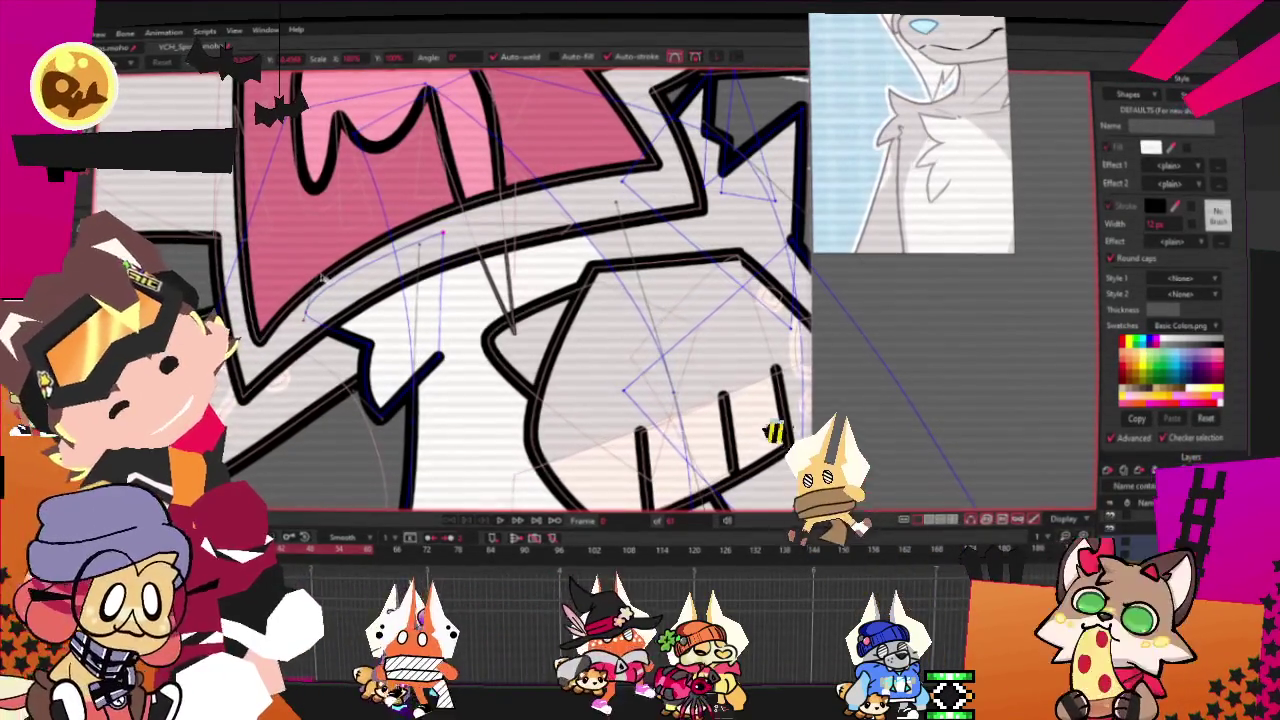
scroll(328, 220, down, 2)
scroll(440, 415, down, 2)
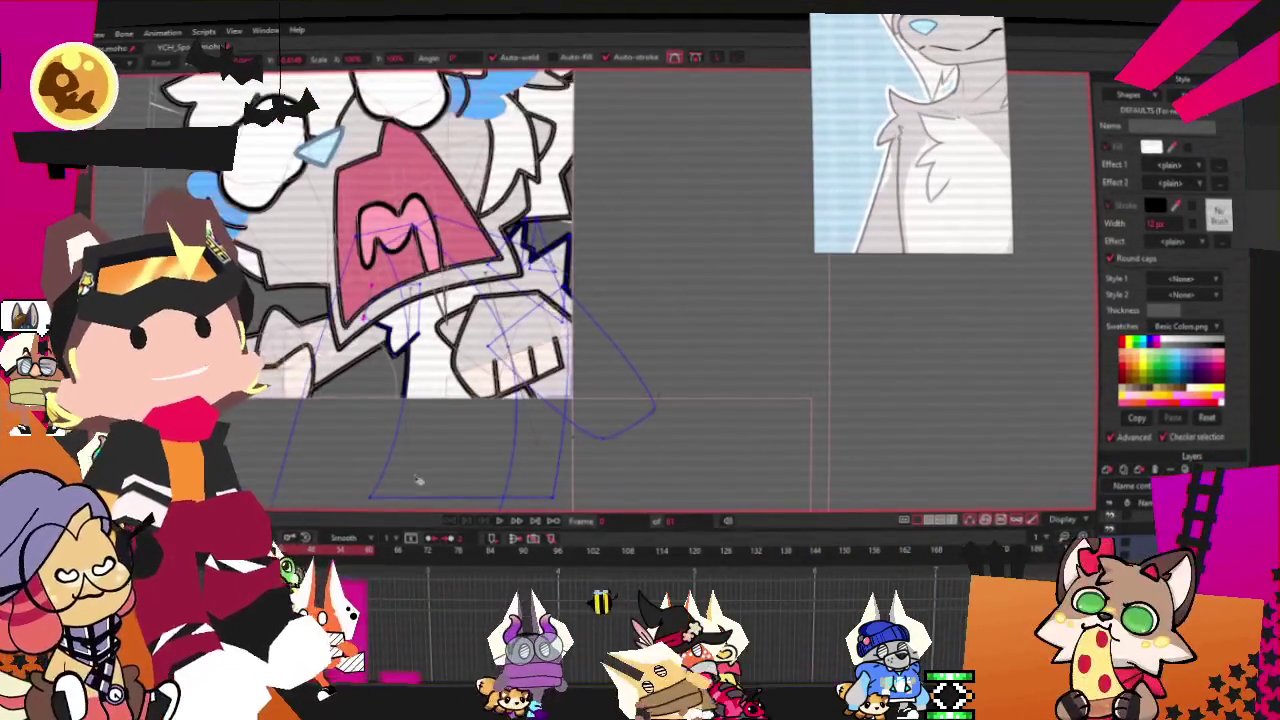
scroll(455, 325, down, 2)
scroll(455, 325, up, 1)
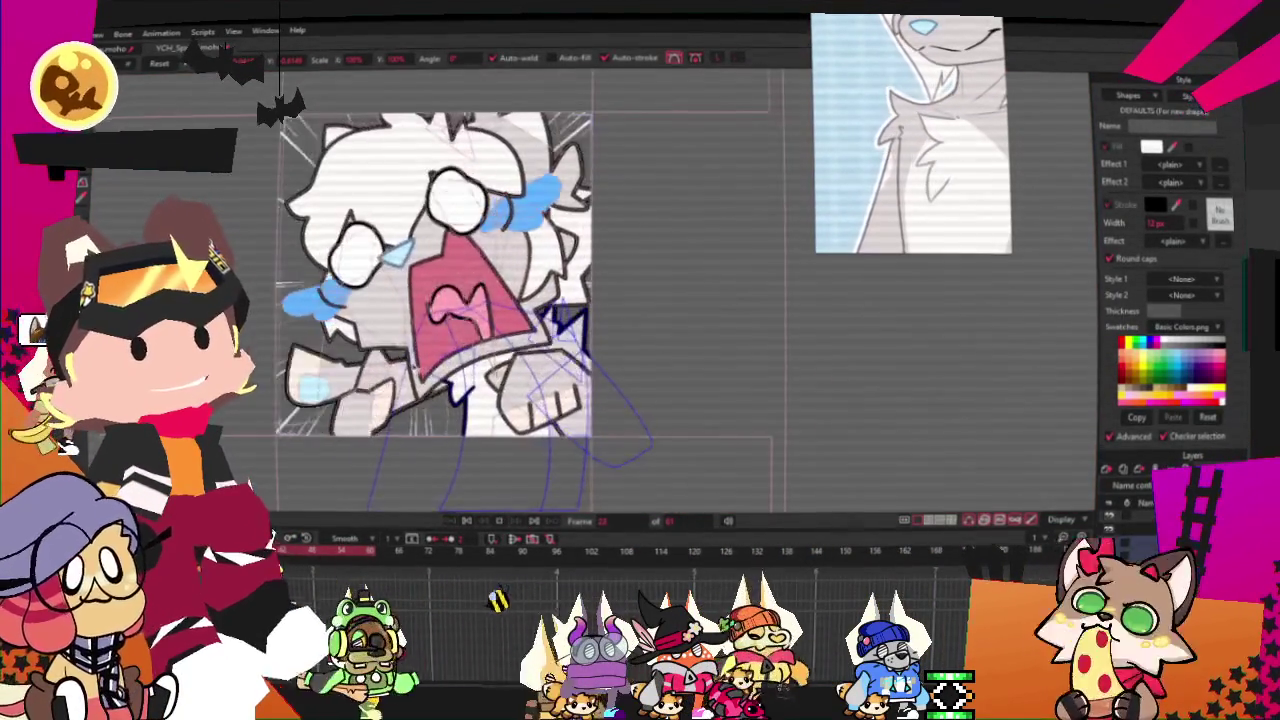
scroll(455, 325, down, 2)
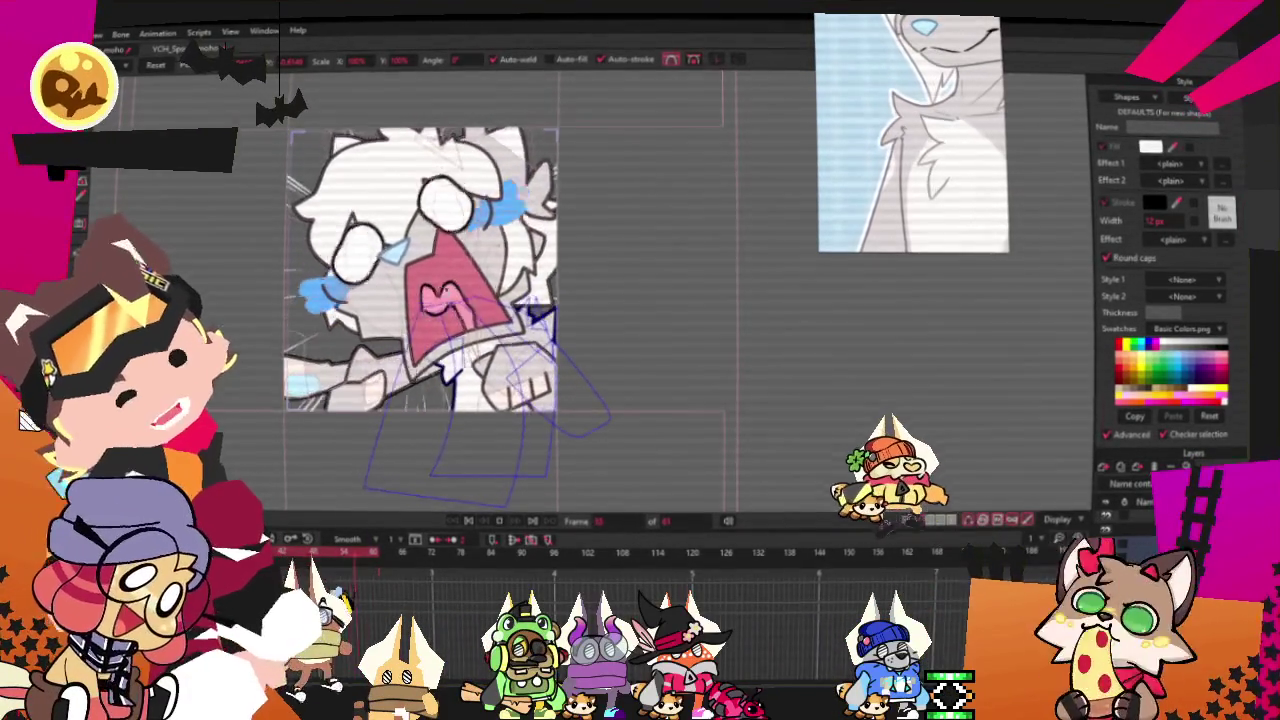
scroll(440, 480, up, 1)
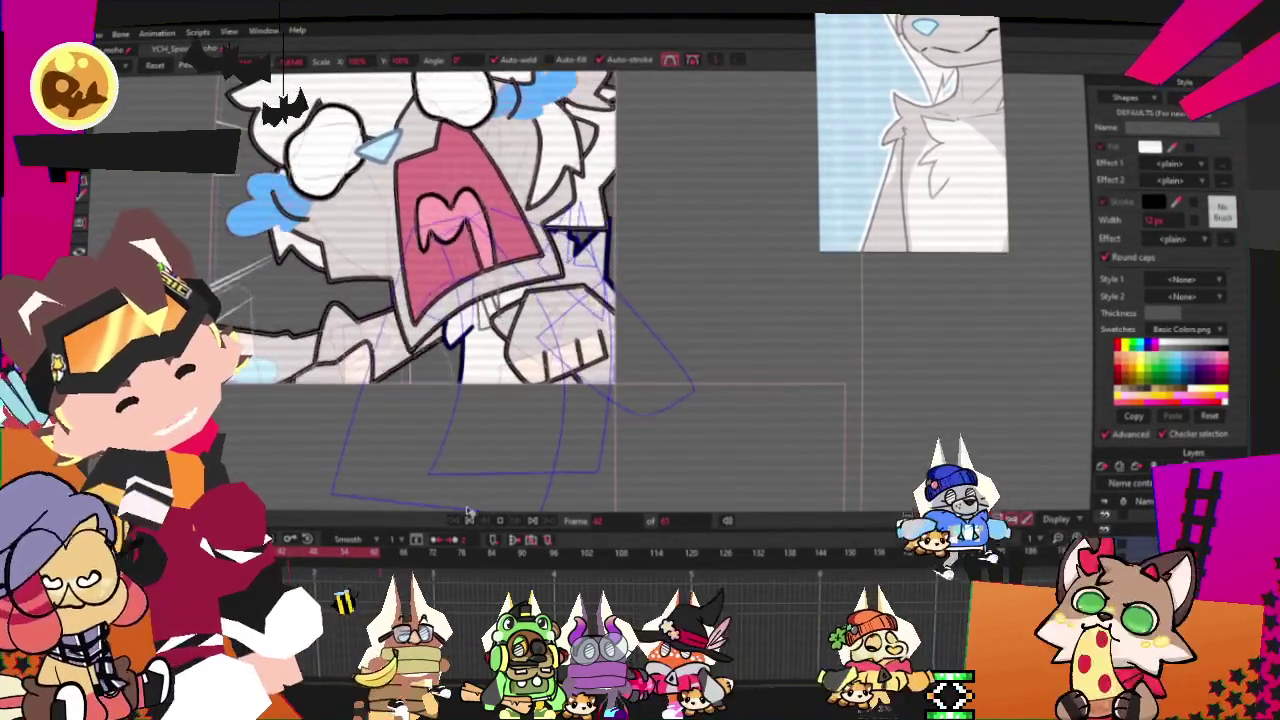
click(468, 521)
scroll(480, 360, up, 2)
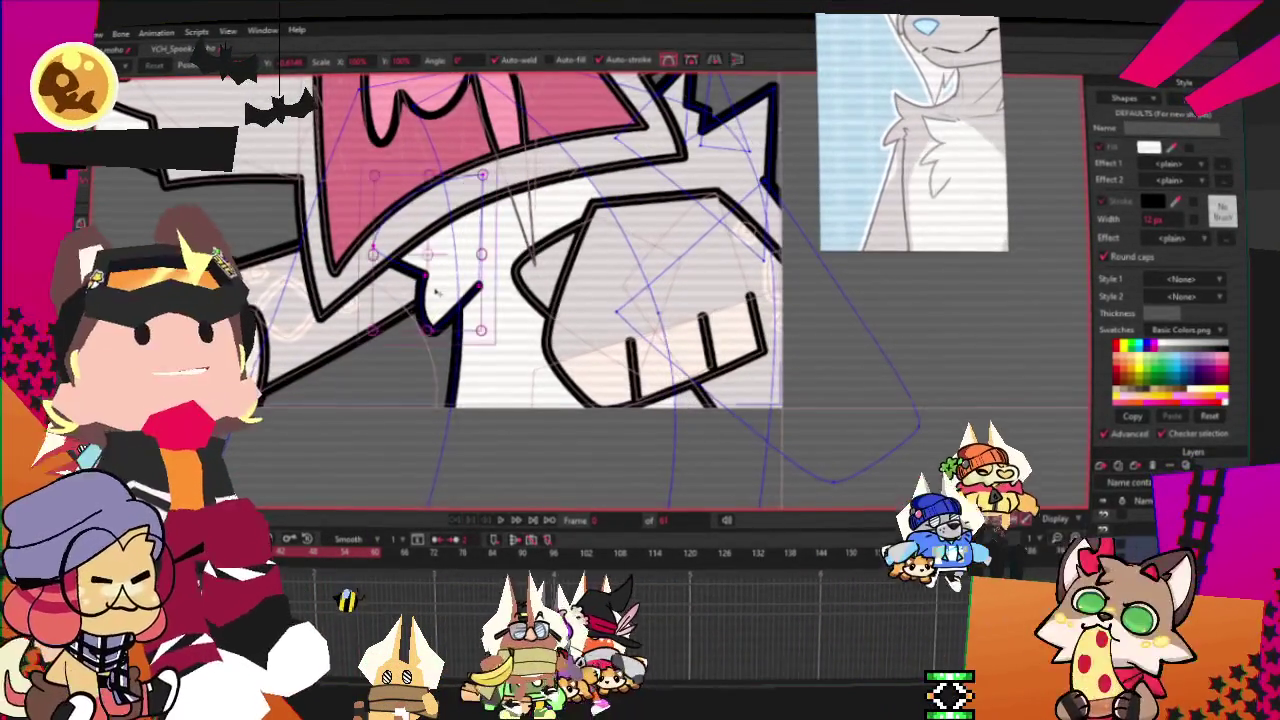
click(425, 256)
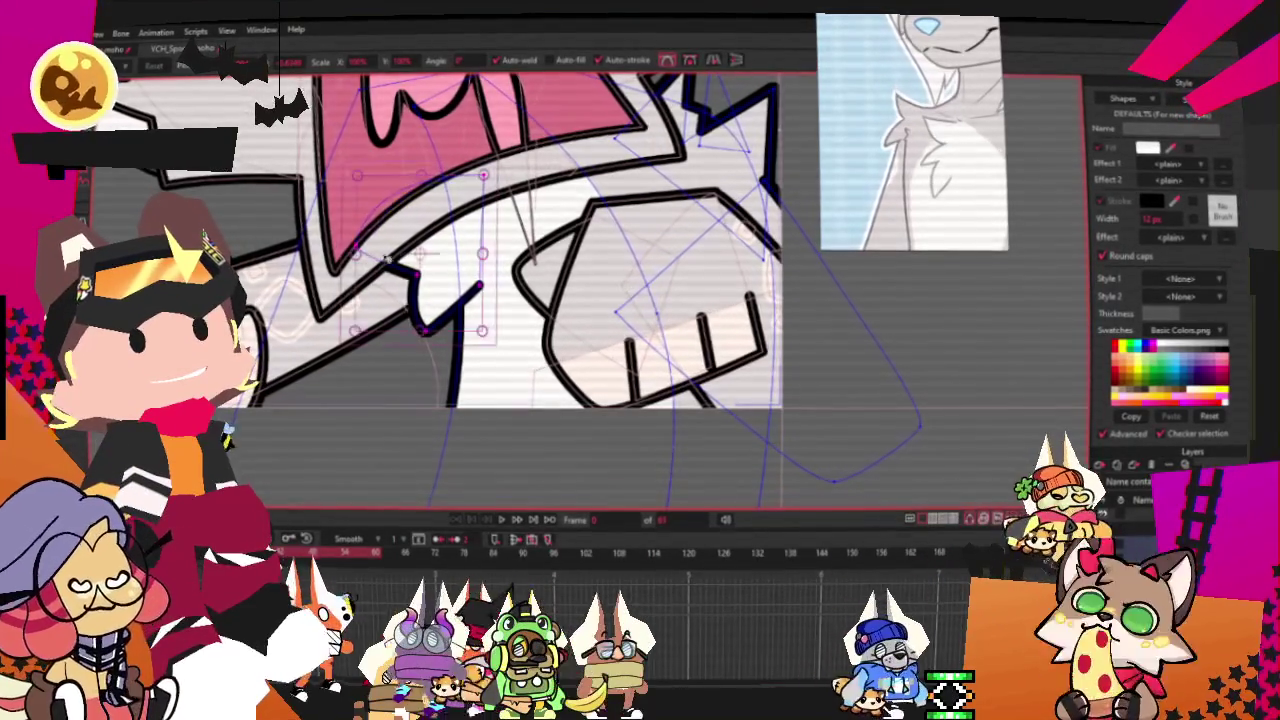
click(425, 256)
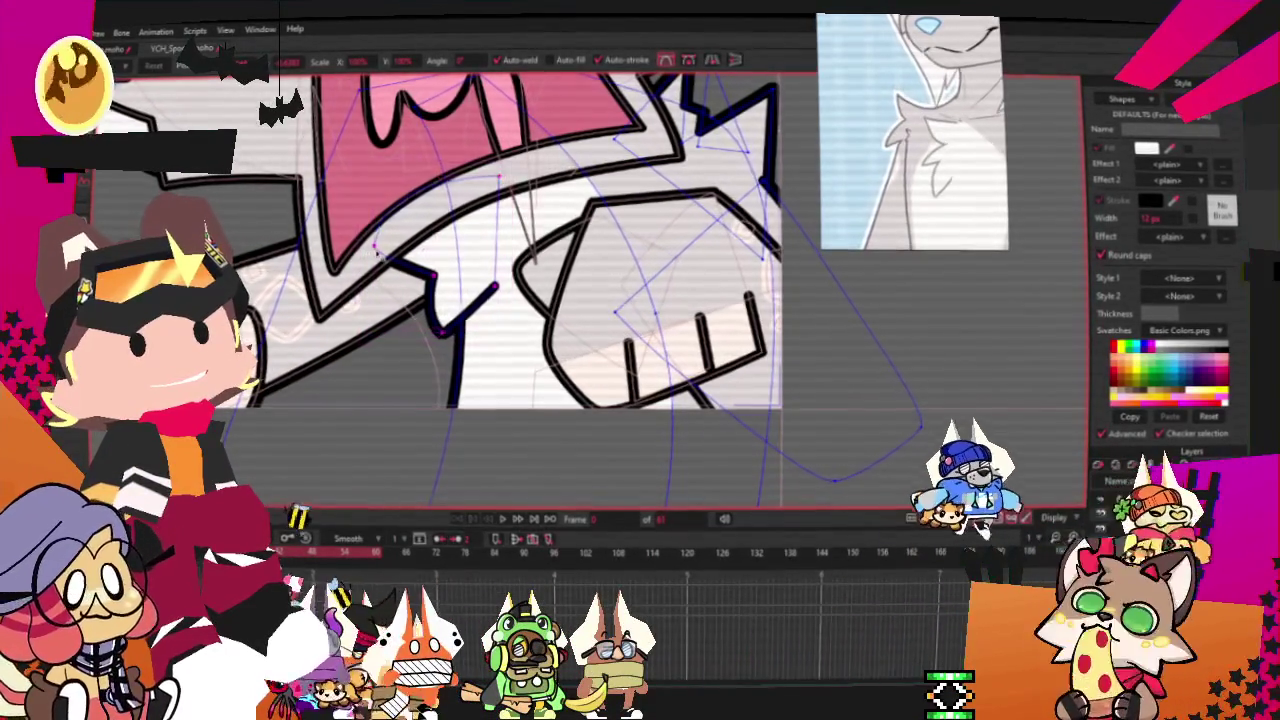
scroll(425, 256, up, 2)
scroll(425, 260, up, 2)
key(g)
click(418, 283)
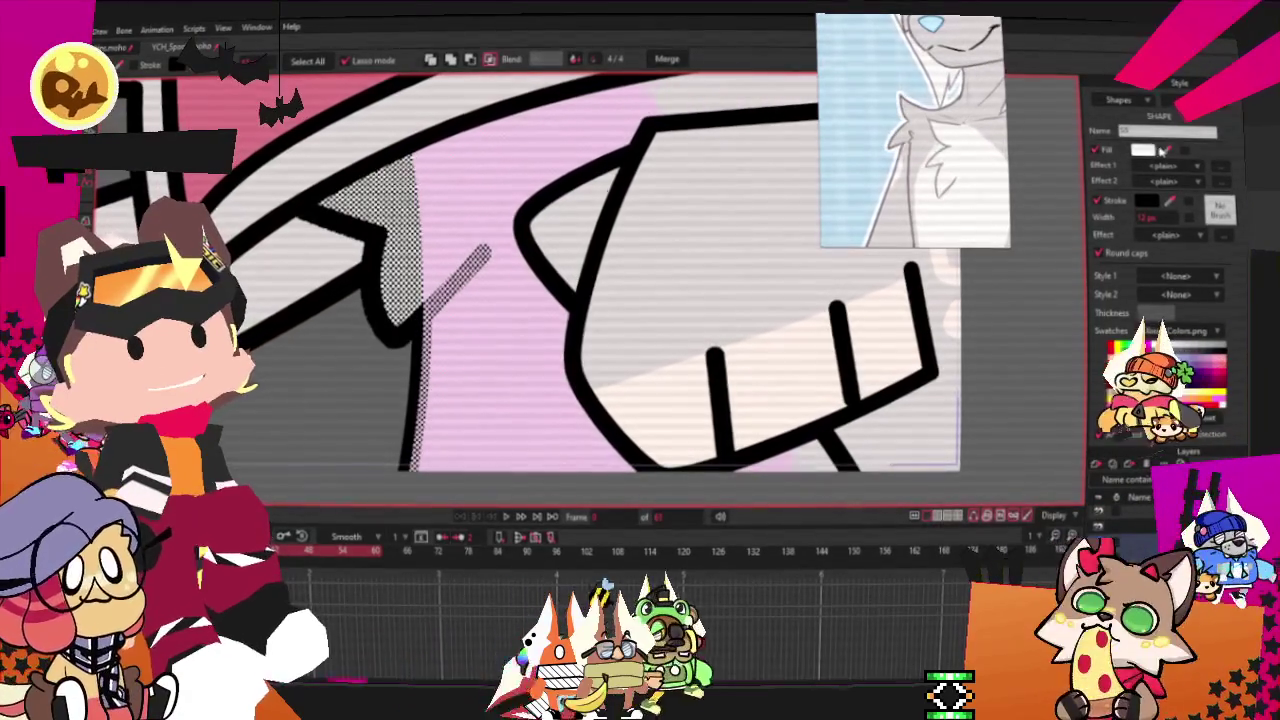
scroll(798, 368, down, 1)
scroll(798, 368, down, 2)
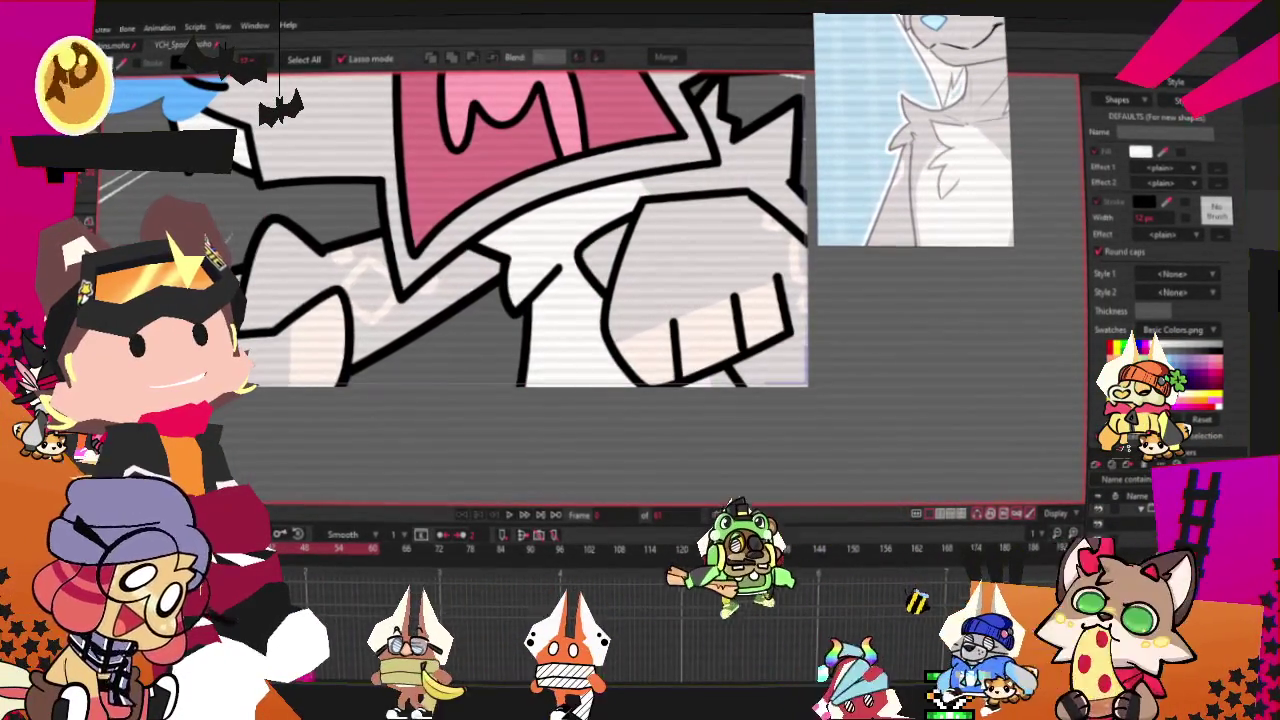
click(700, 340)
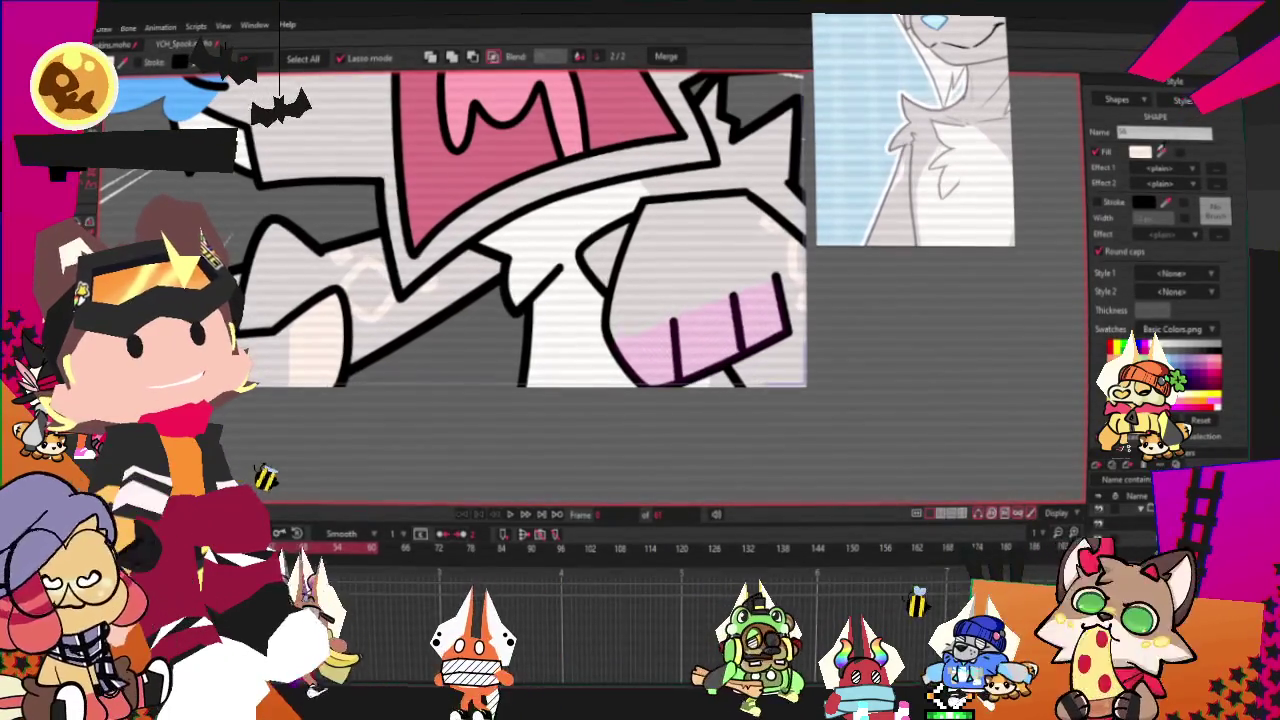
key(ctrl+z)
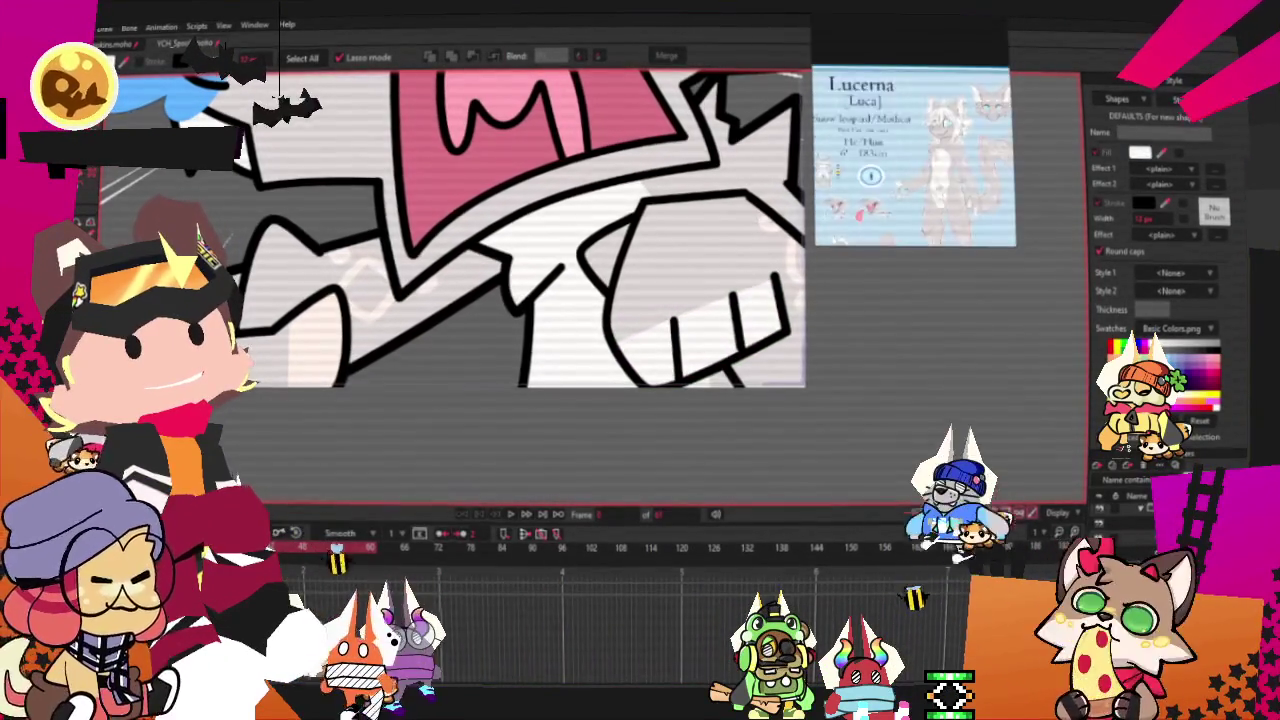
key(space)
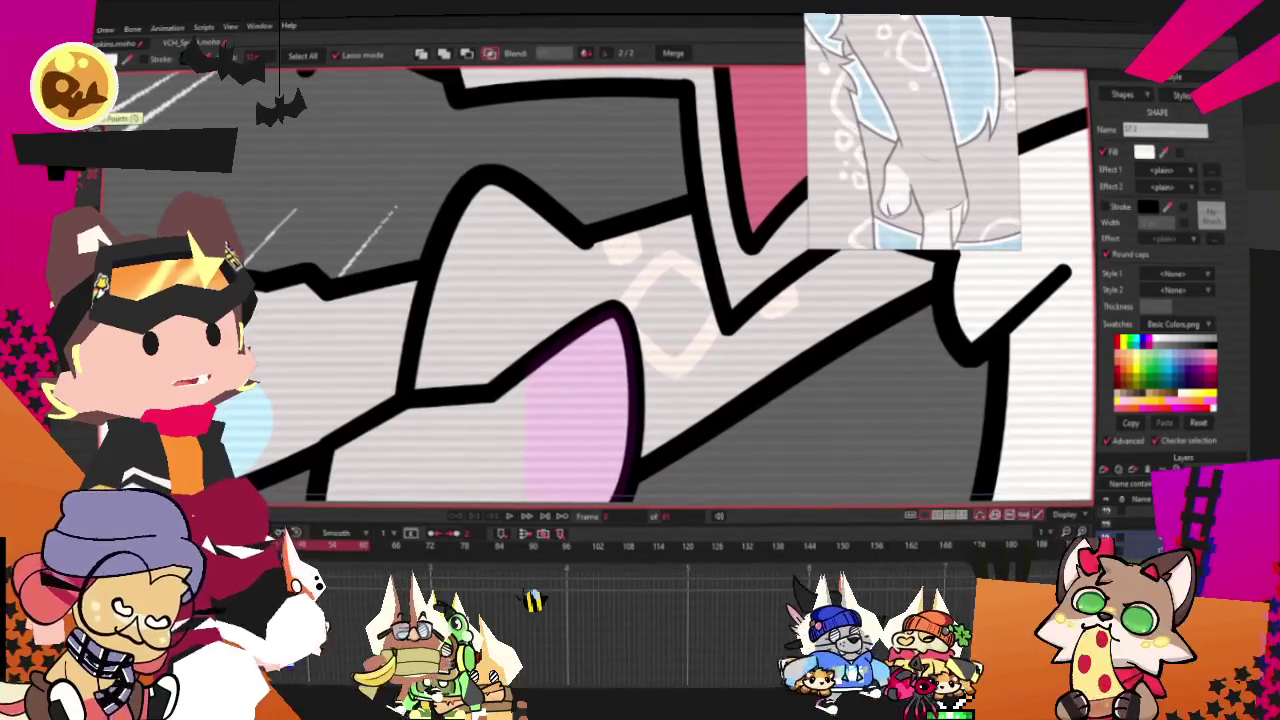
Adjust the diamond sparkle's points with Transform and Select Points, then deselect it
key(t)
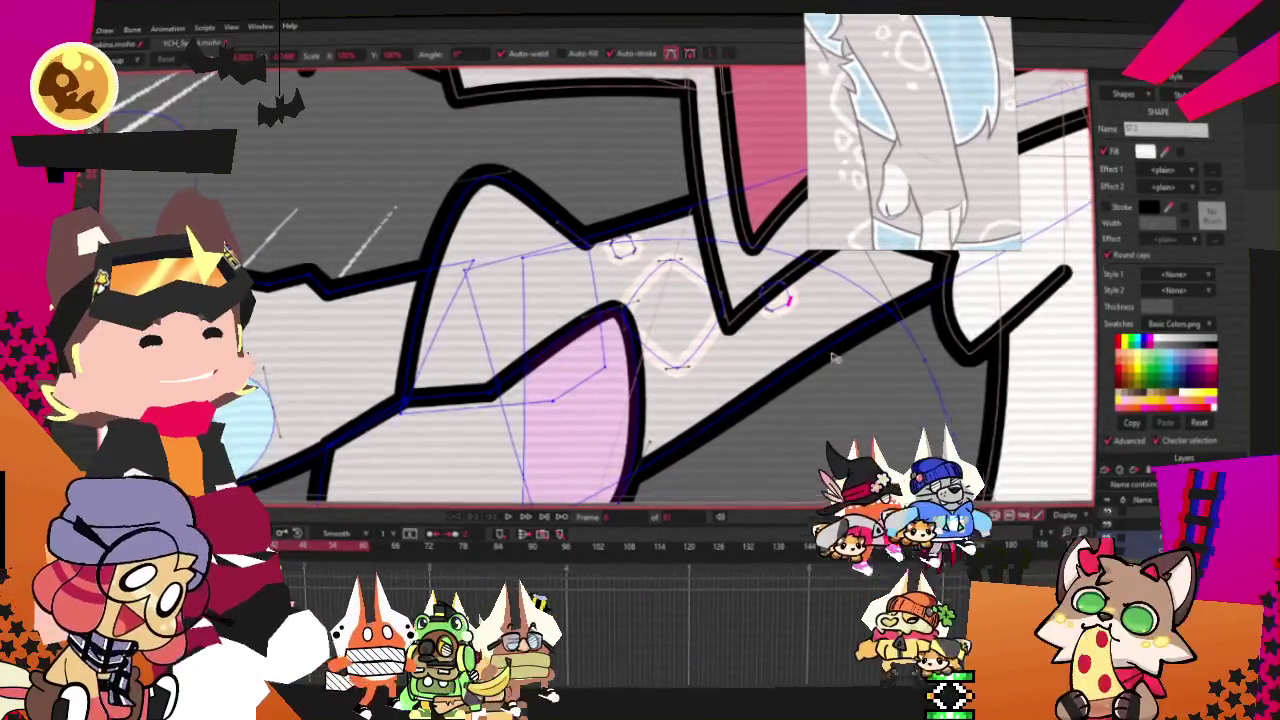
scroll(862, 368, down, 2)
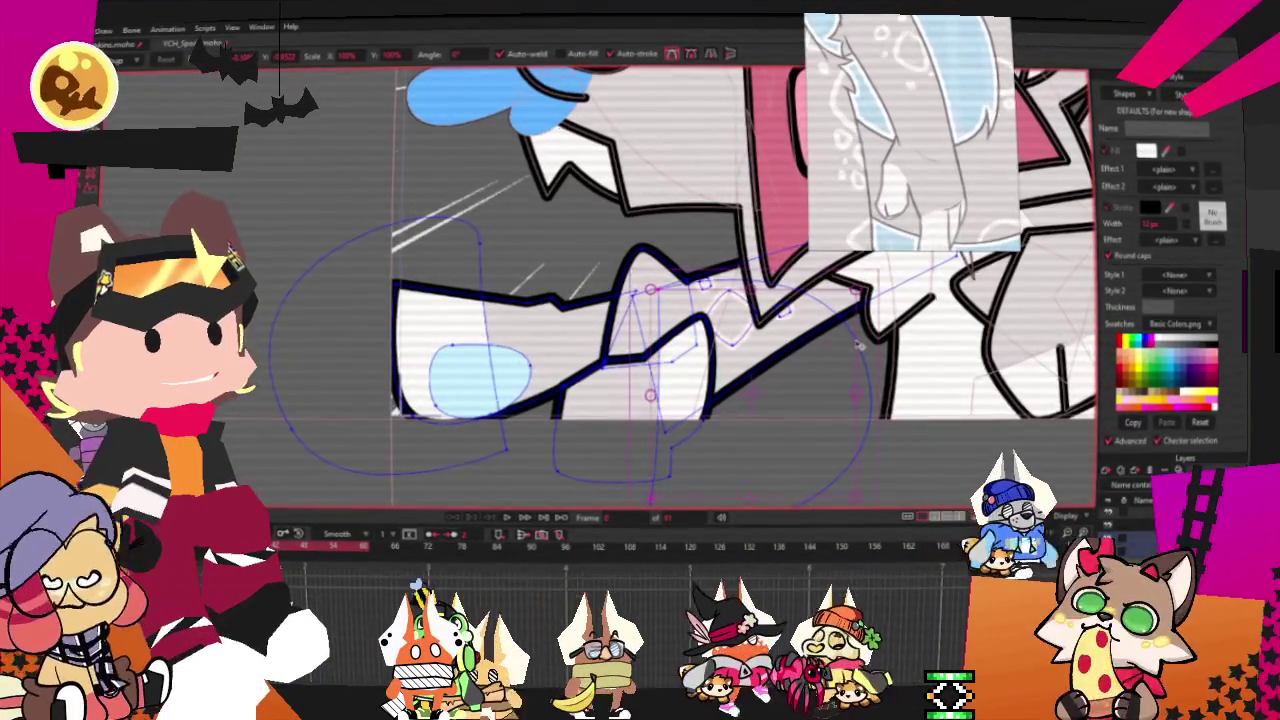
click(800, 360)
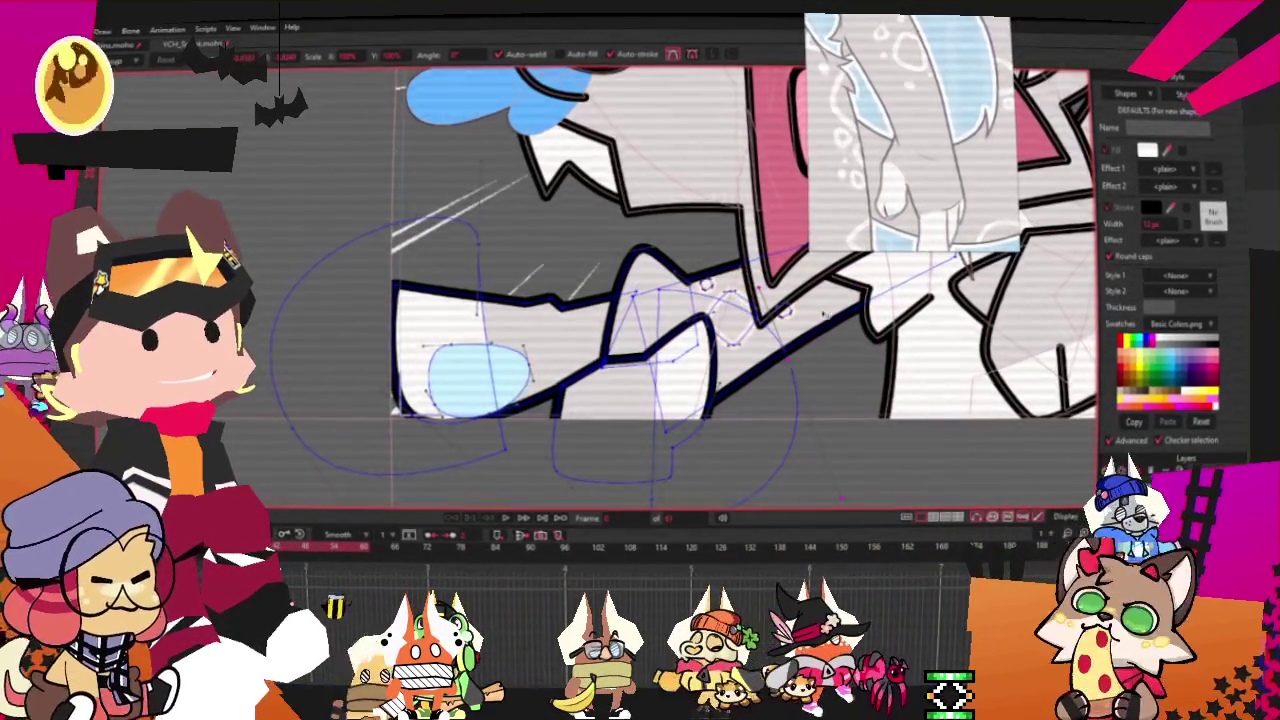
scroll(815, 315, up, 2)
key(q)
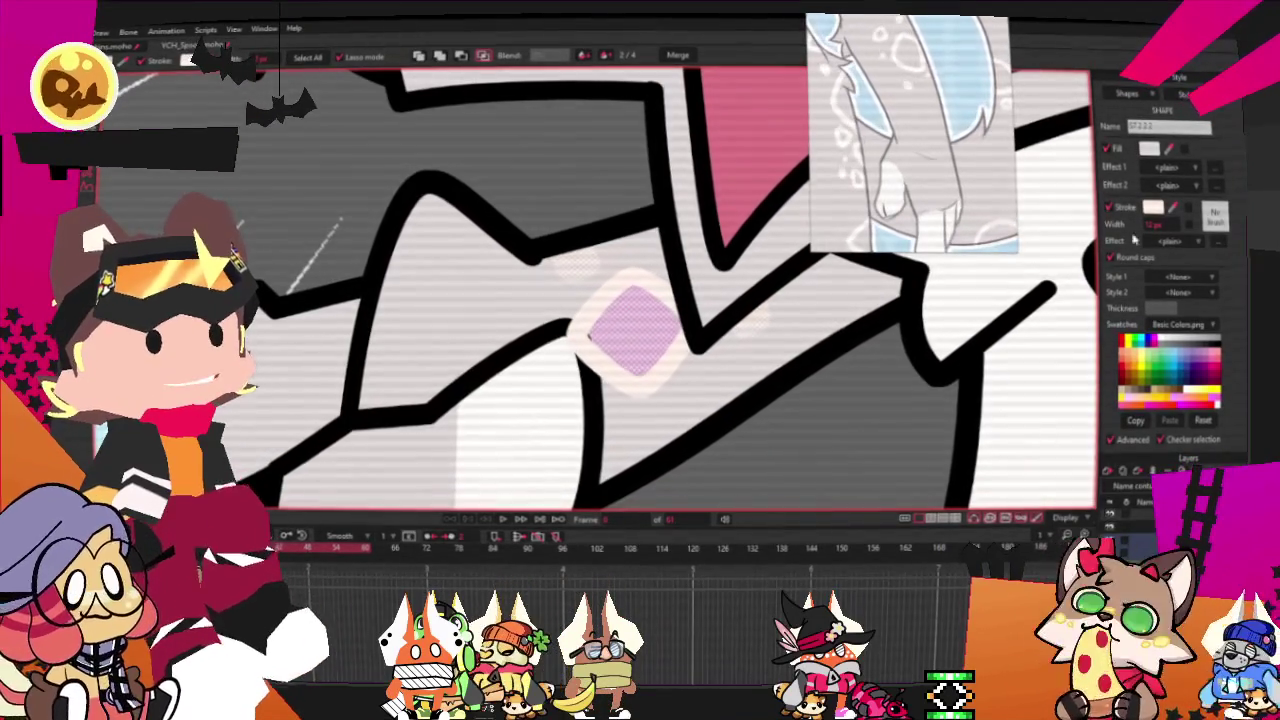
scroll(685, 388, down, 5)
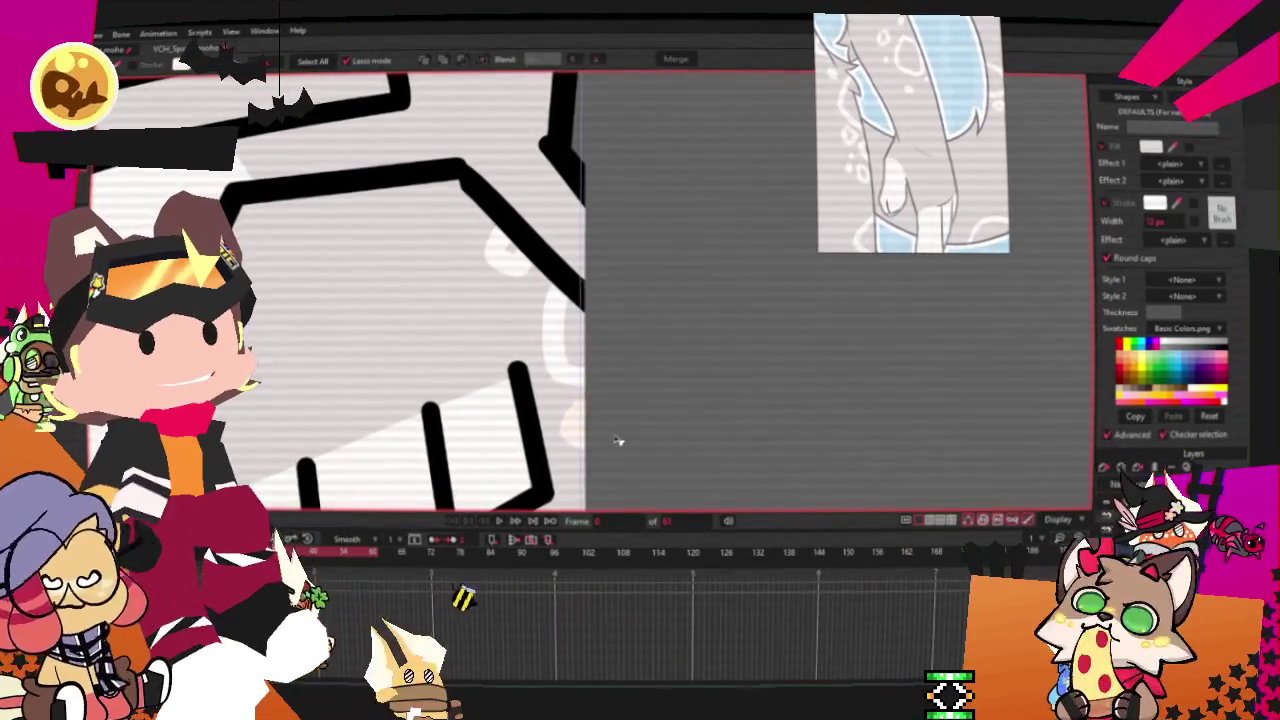
key(t)
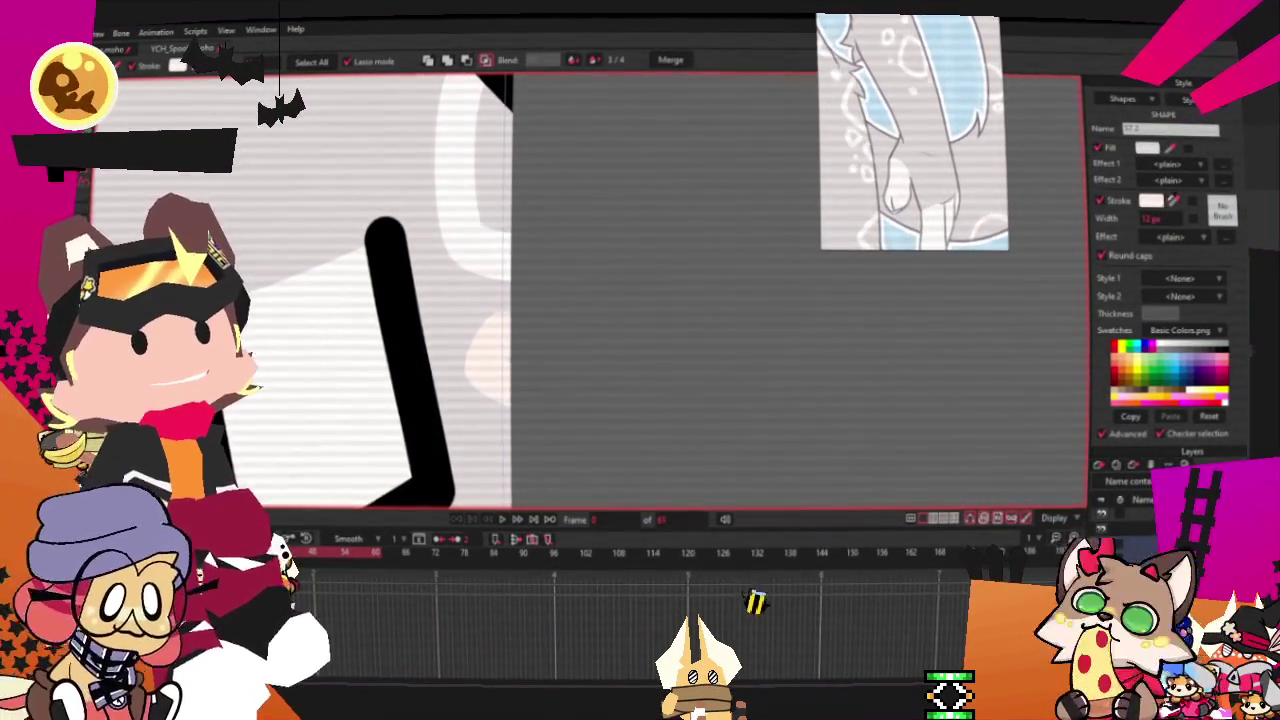
Zoom out until the whole illustration frame is in view
scroll(647, 350, down, 3)
scroll(777, 394, down, 2)
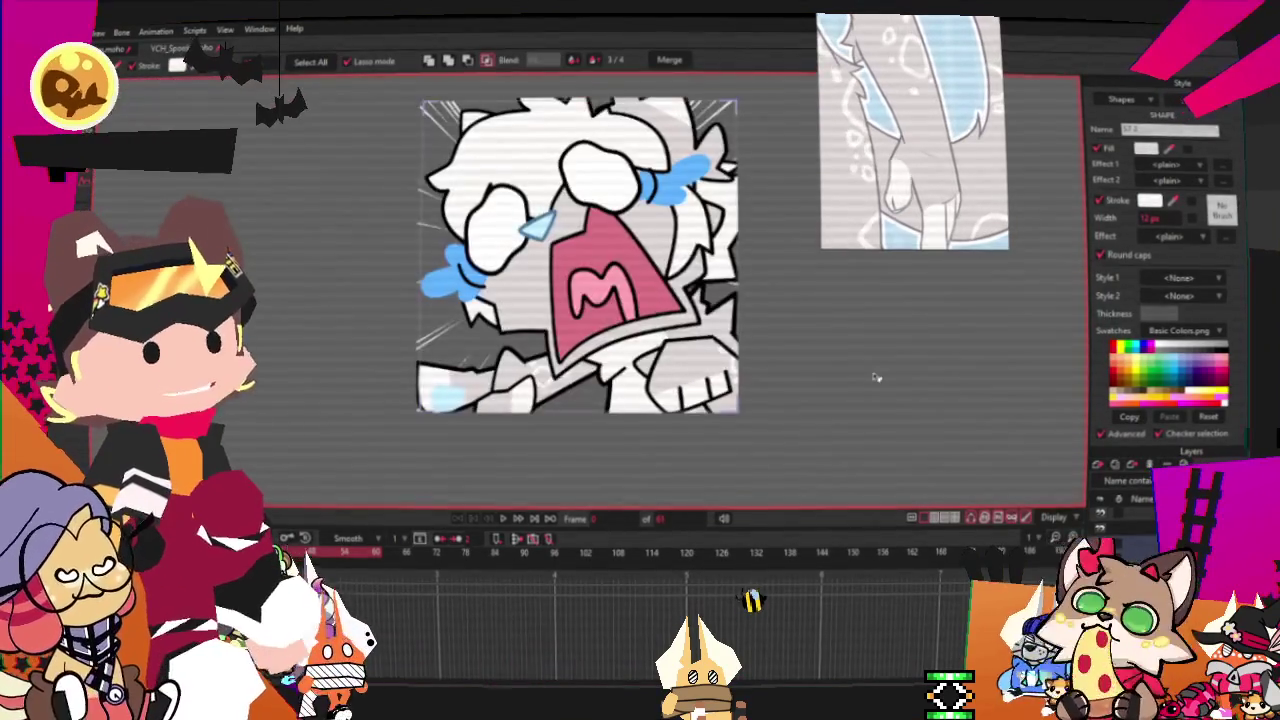
scroll(490, 300, down, 3)
scroll(540, 310, up, 3)
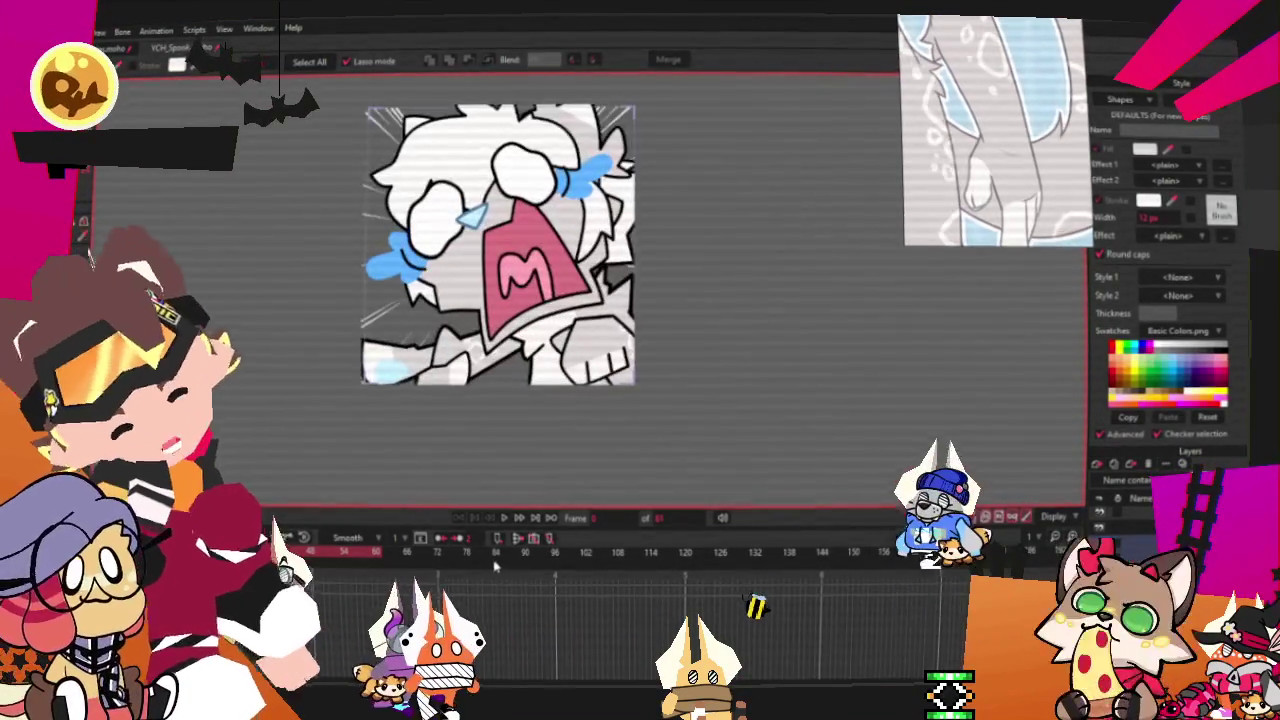
scroll(497, 530, down, 1)
scroll(524, 265, up, 2)
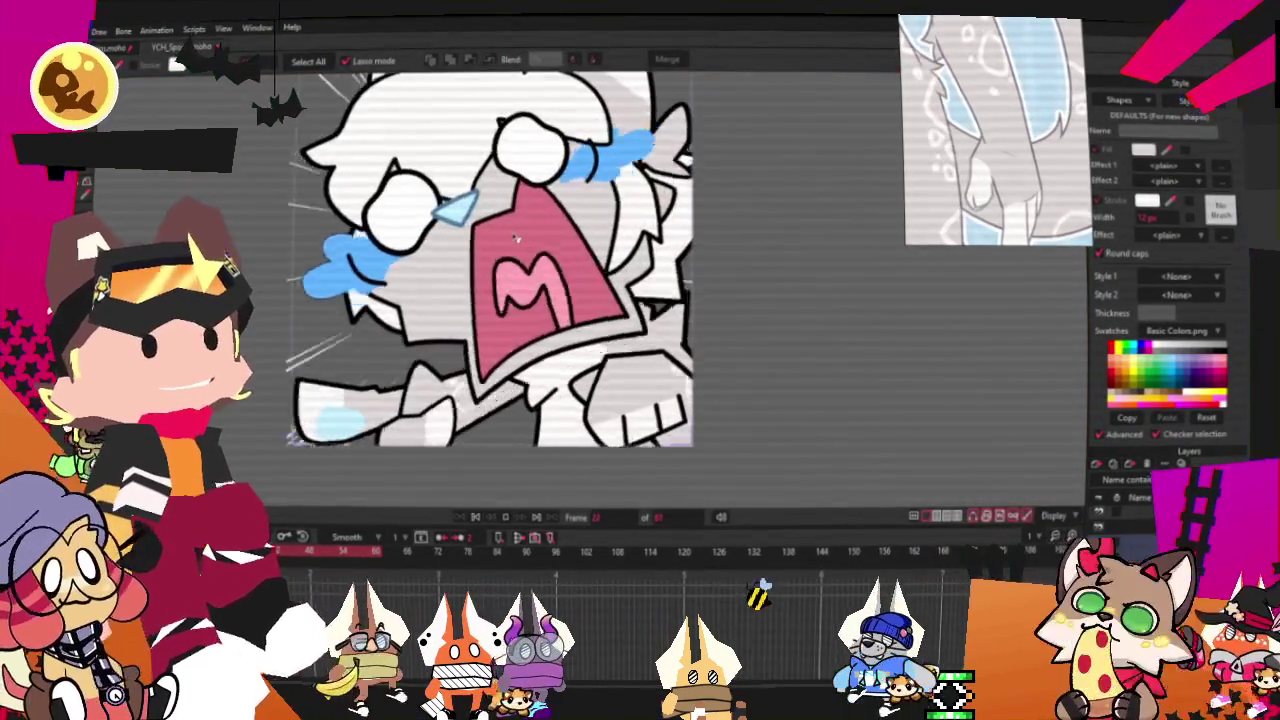
scroll(524, 265, down, 2)
scroll(524, 265, up, 3)
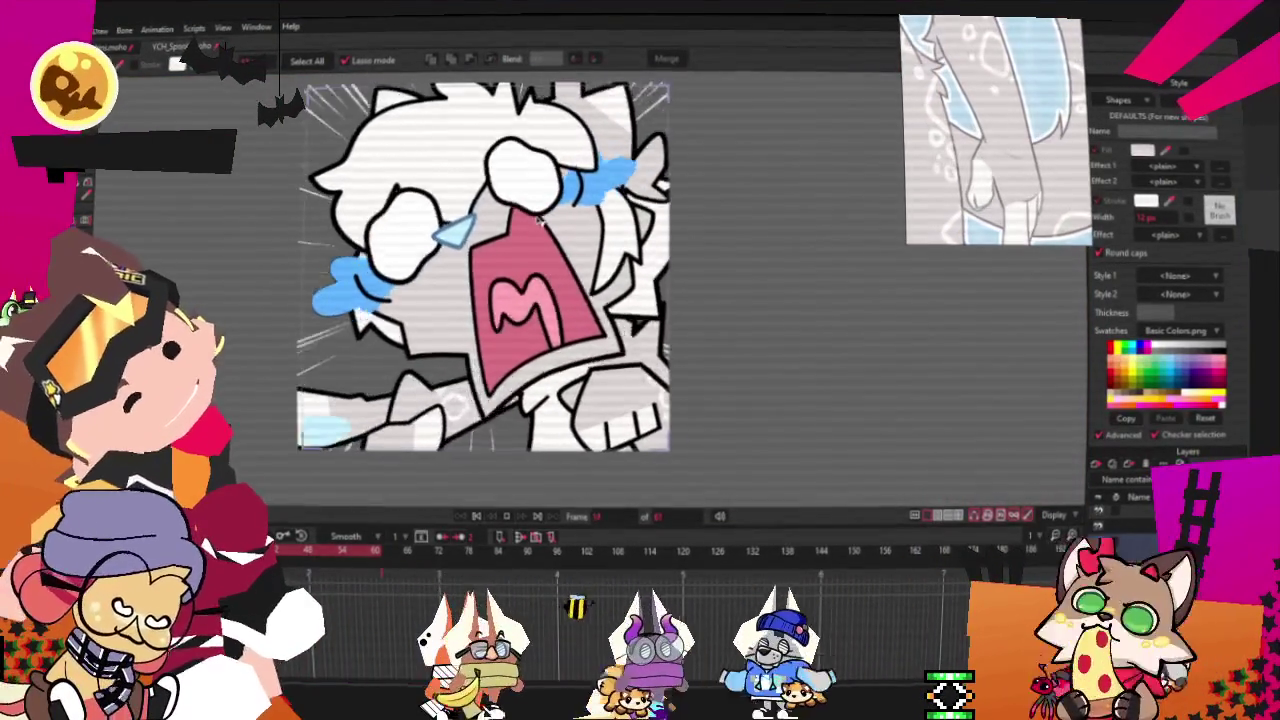
scroll(538, 219, down, 1)
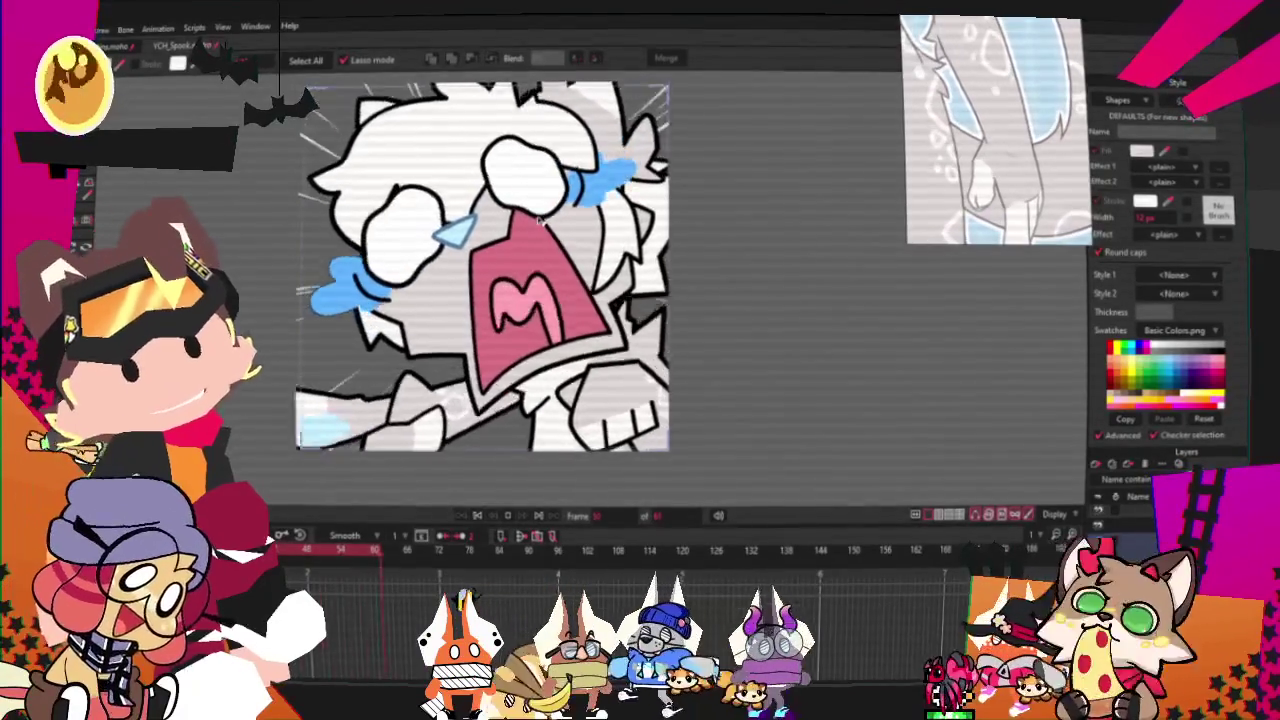
scroll(538, 219, down, 1)
scroll(520, 230, down, 1)
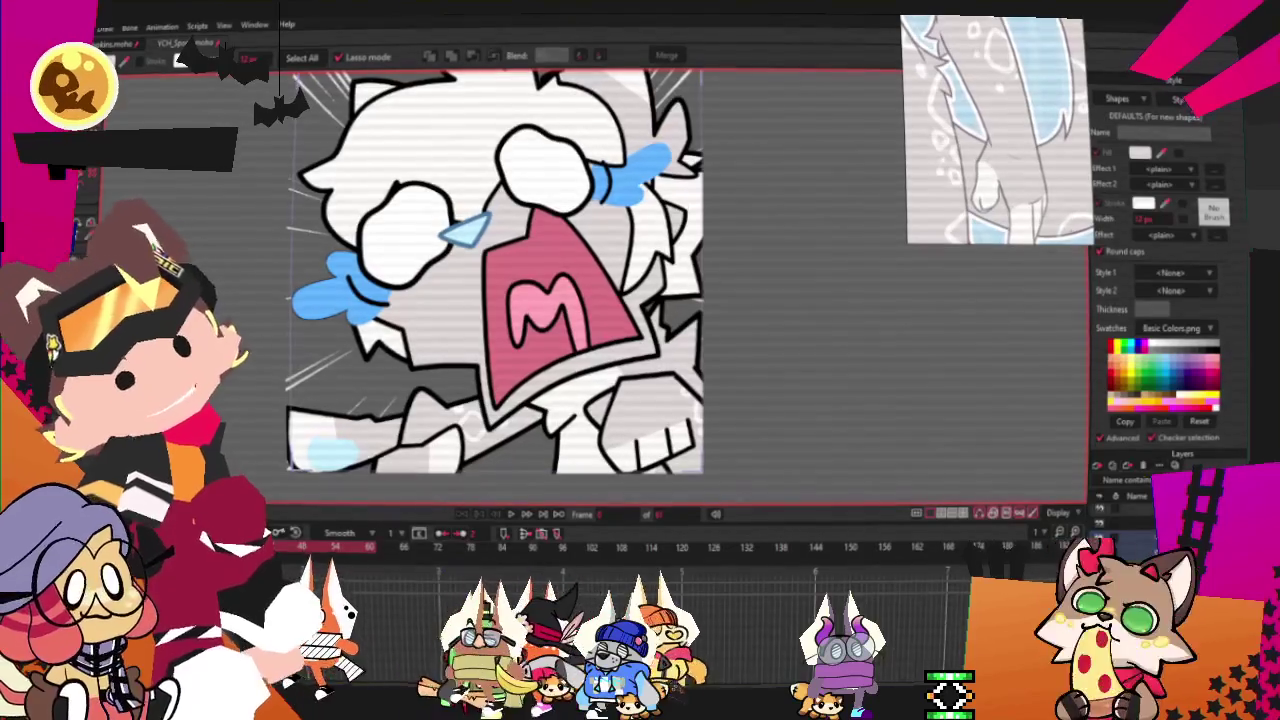
click(200, 255)
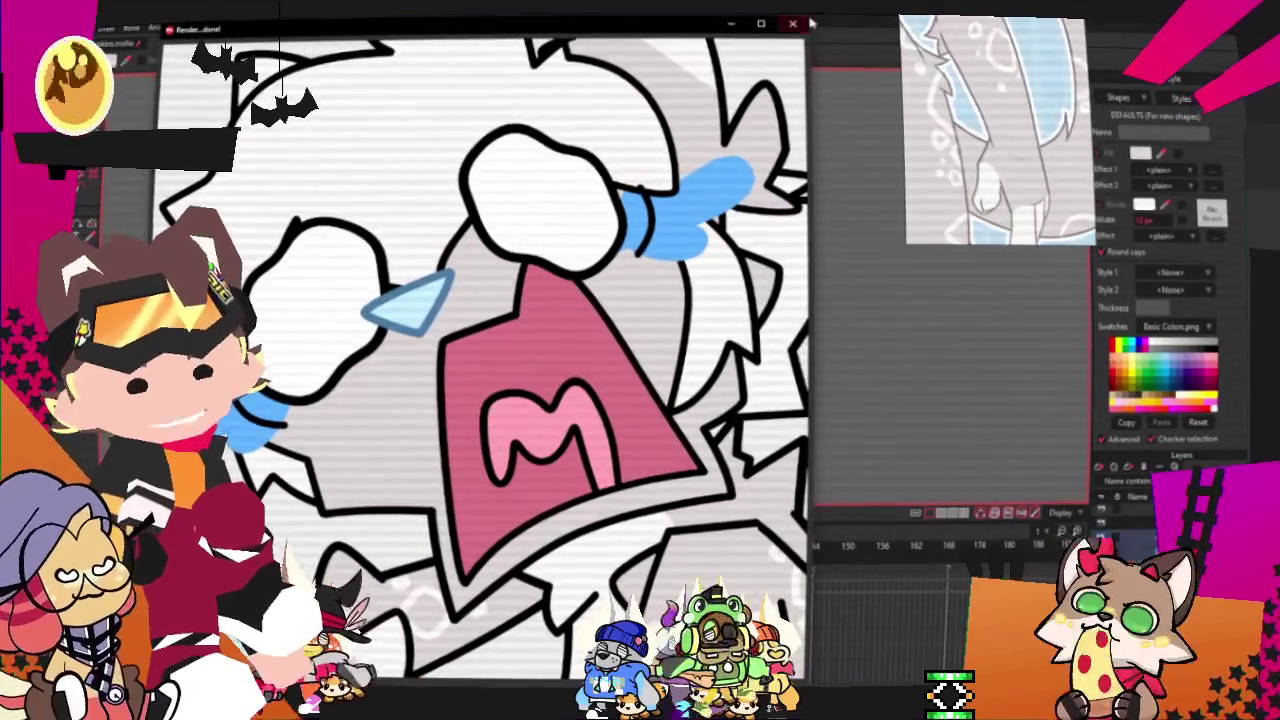
key(Escape)
click(107, 25)
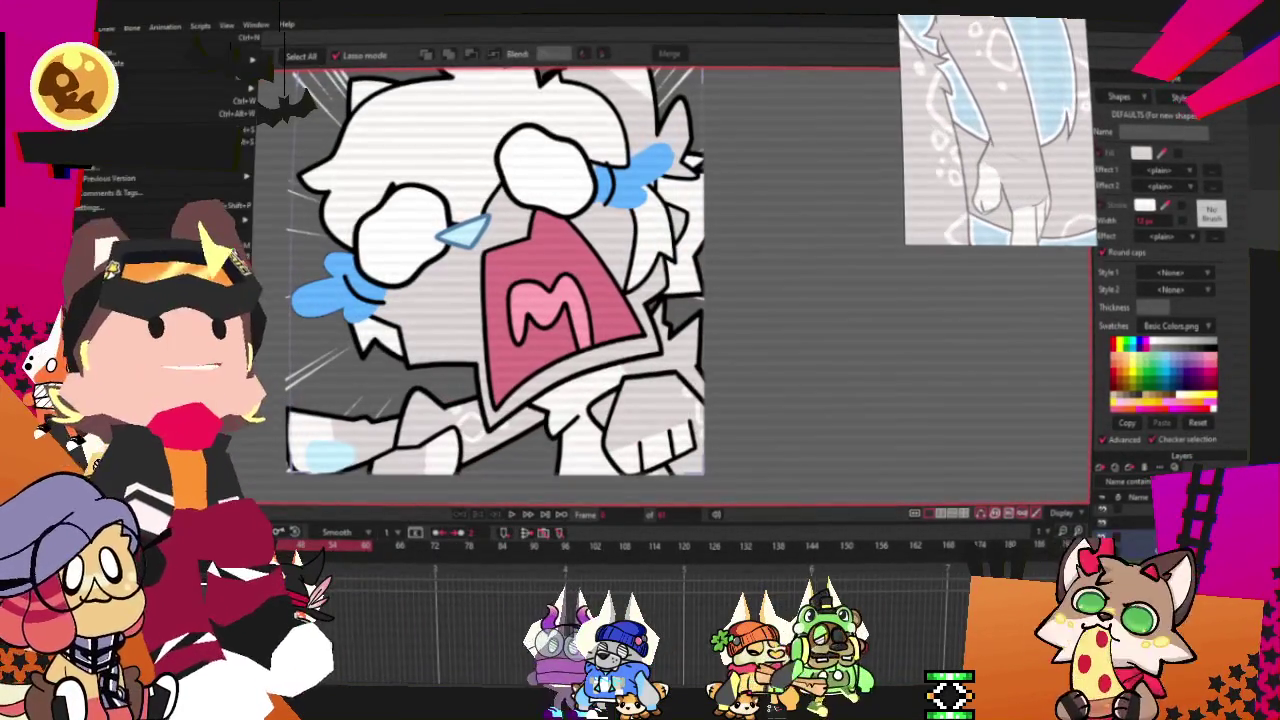
click(410, 297)
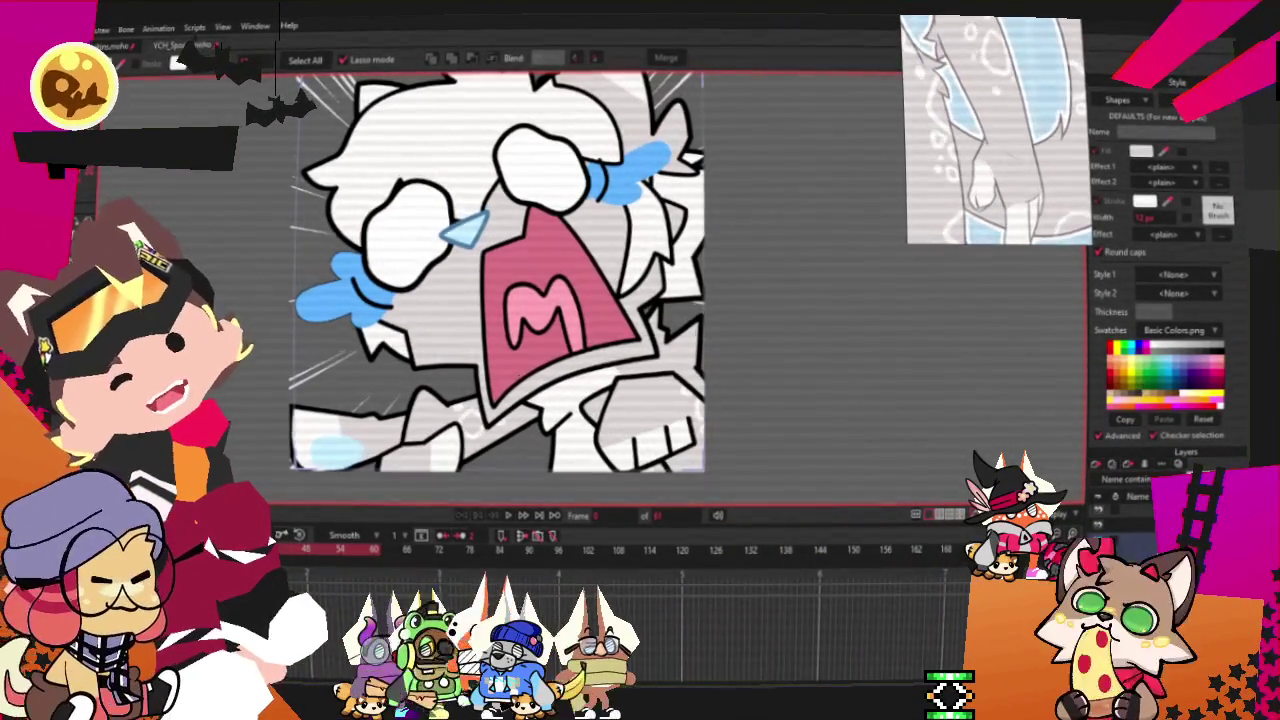
key(alt+f)
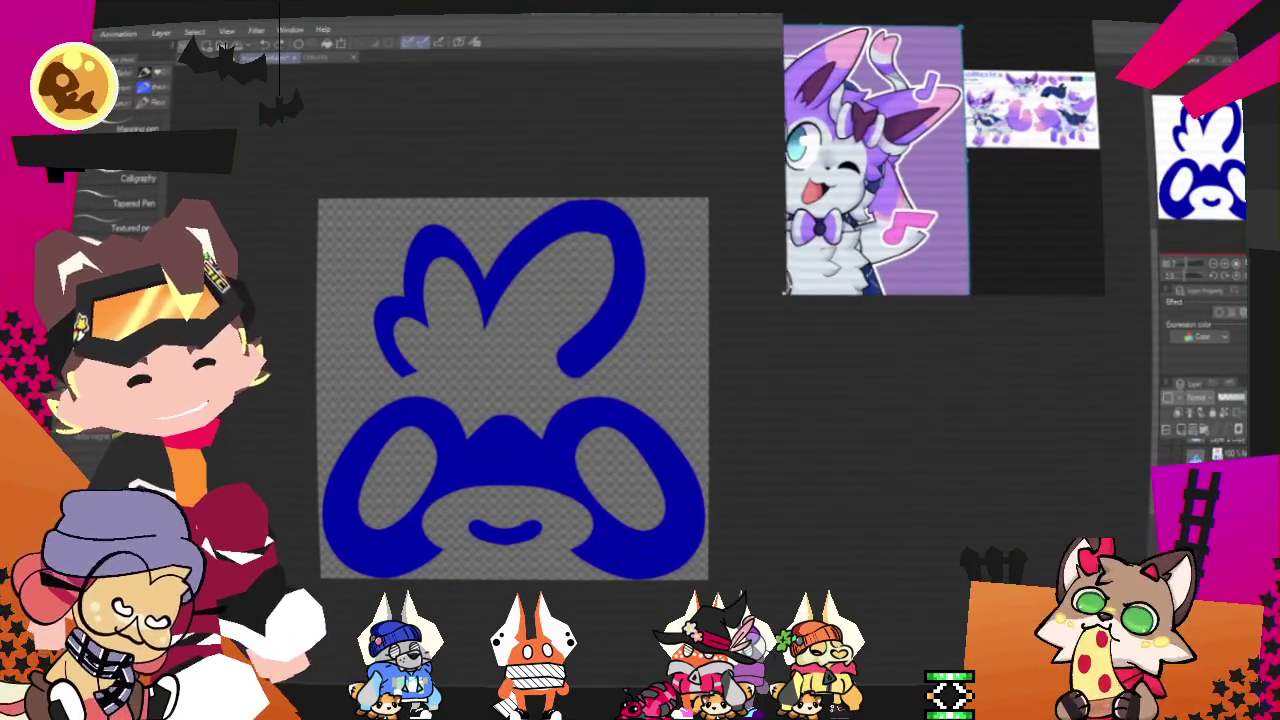
Enlarge the purple character reference sub-view, zoom around it, then delete the blue drawing
drag(789, 293, 767, 307)
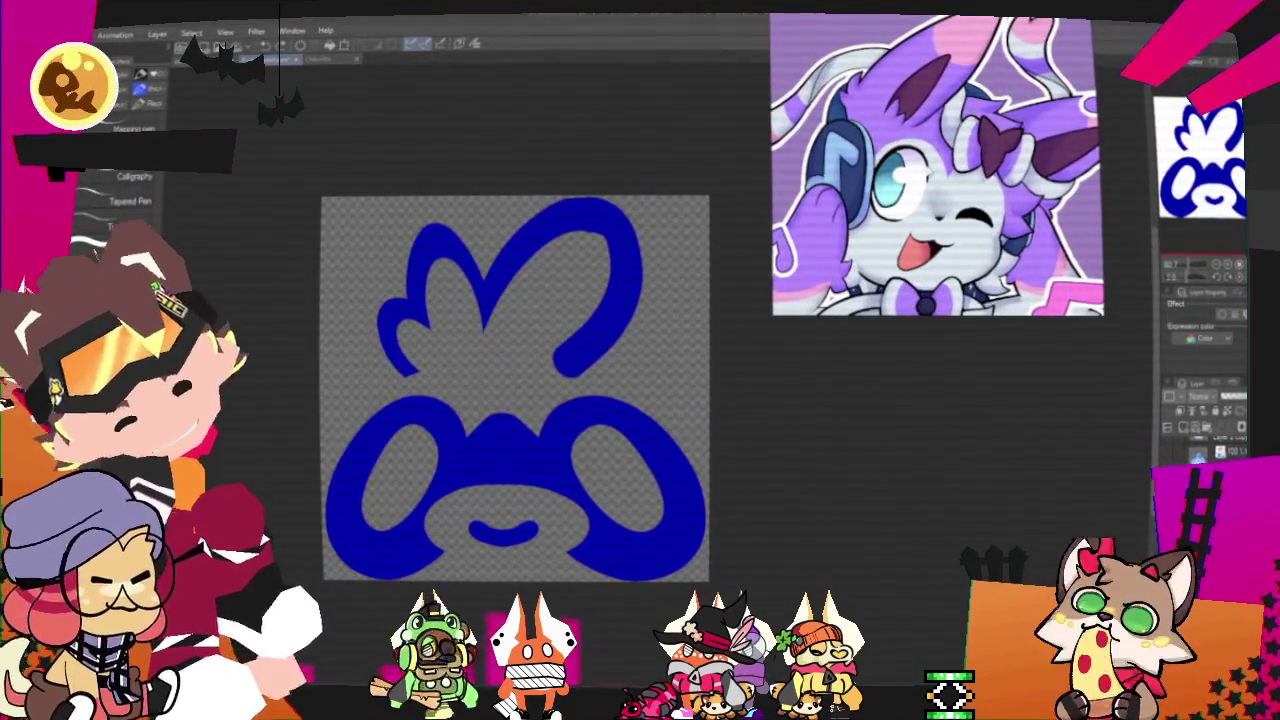
scroll(935, 165, down, 2)
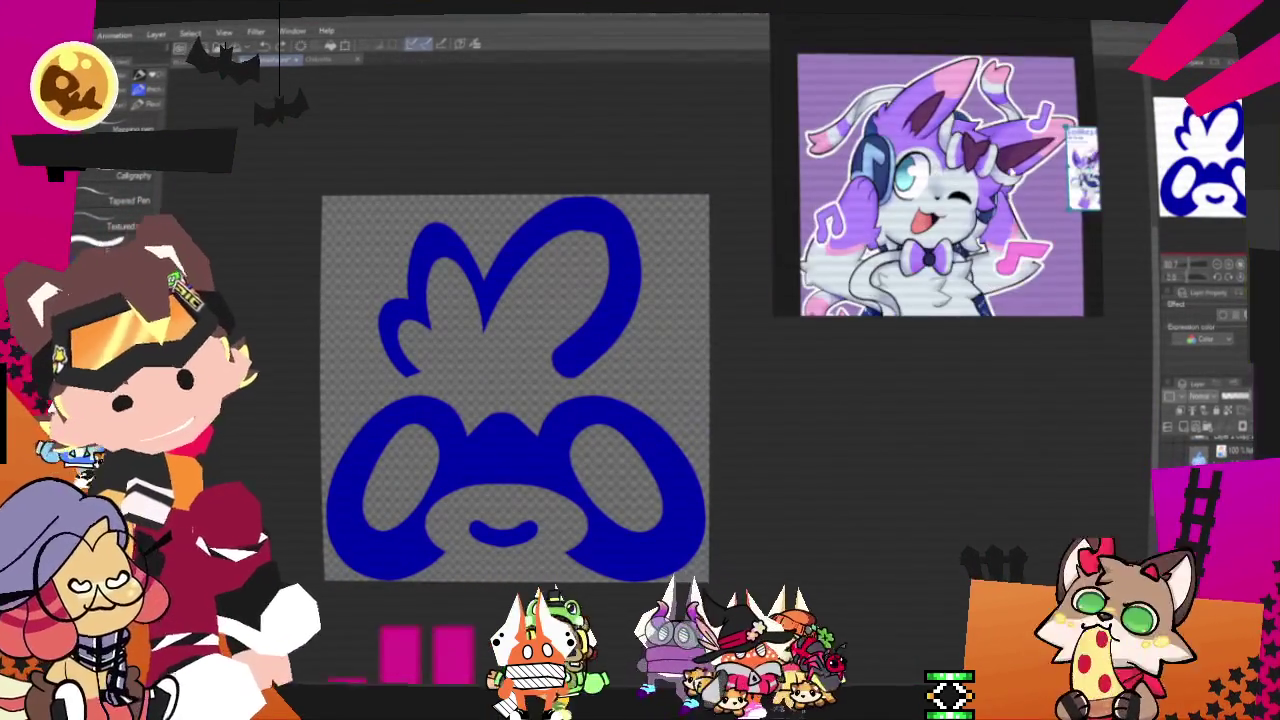
scroll(1000, 160, up, 1)
scroll(980, 140, up, 1)
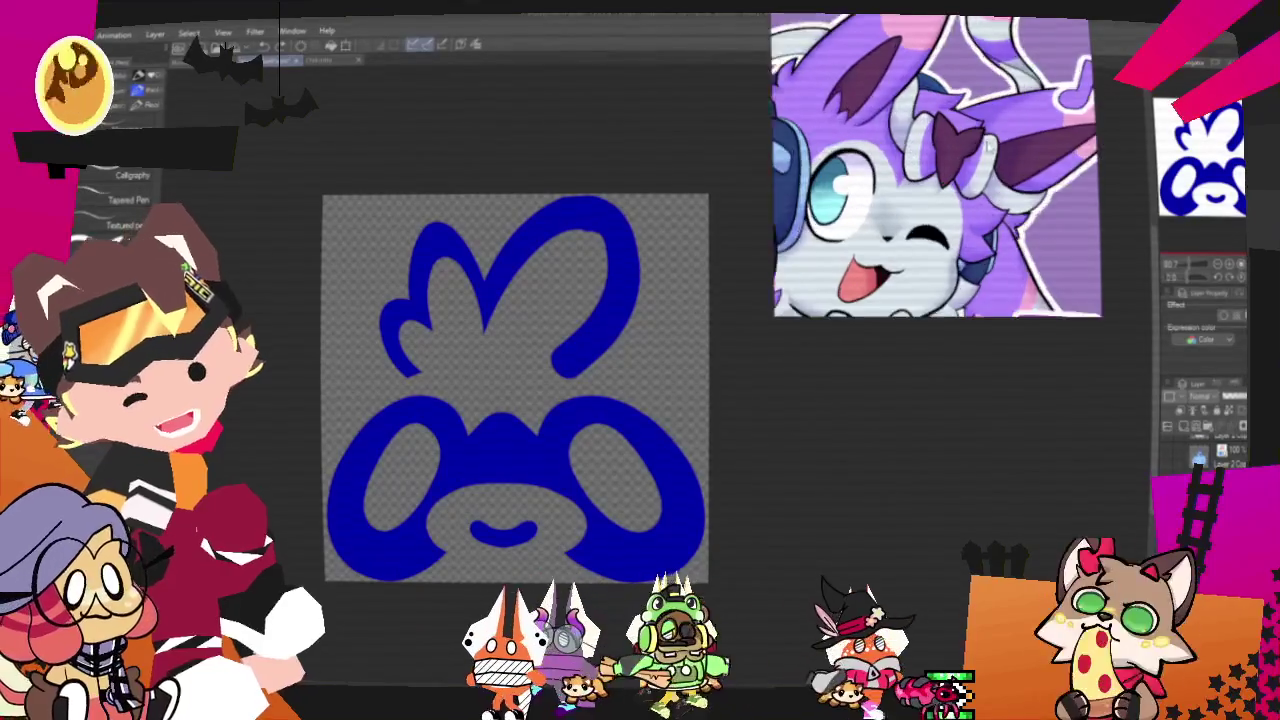
scroll(956, 118, up, 1)
scroll(955, 117, down, 3)
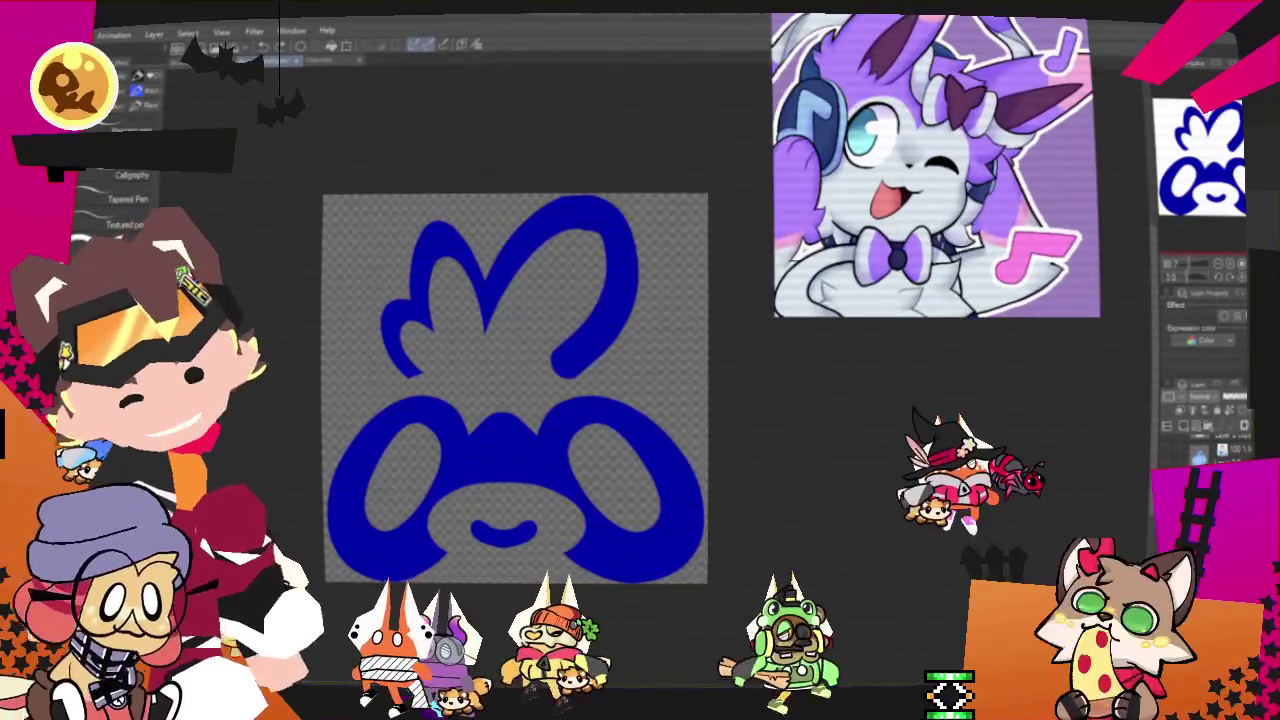
scroll(920, 290, up, 2)
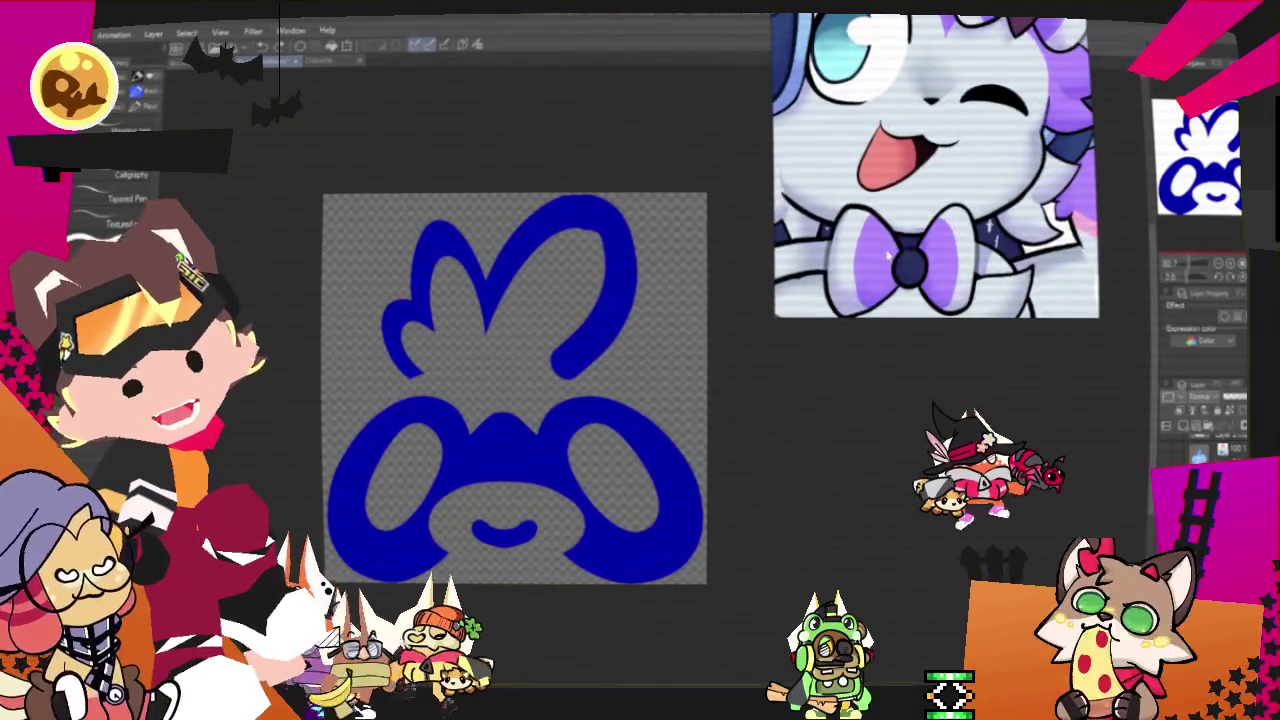
scroll(888, 256, down, 2)
scroll(880, 180, down, 2)
scroll(870, 185, down, 1)
scroll(855, 195, up, 3)
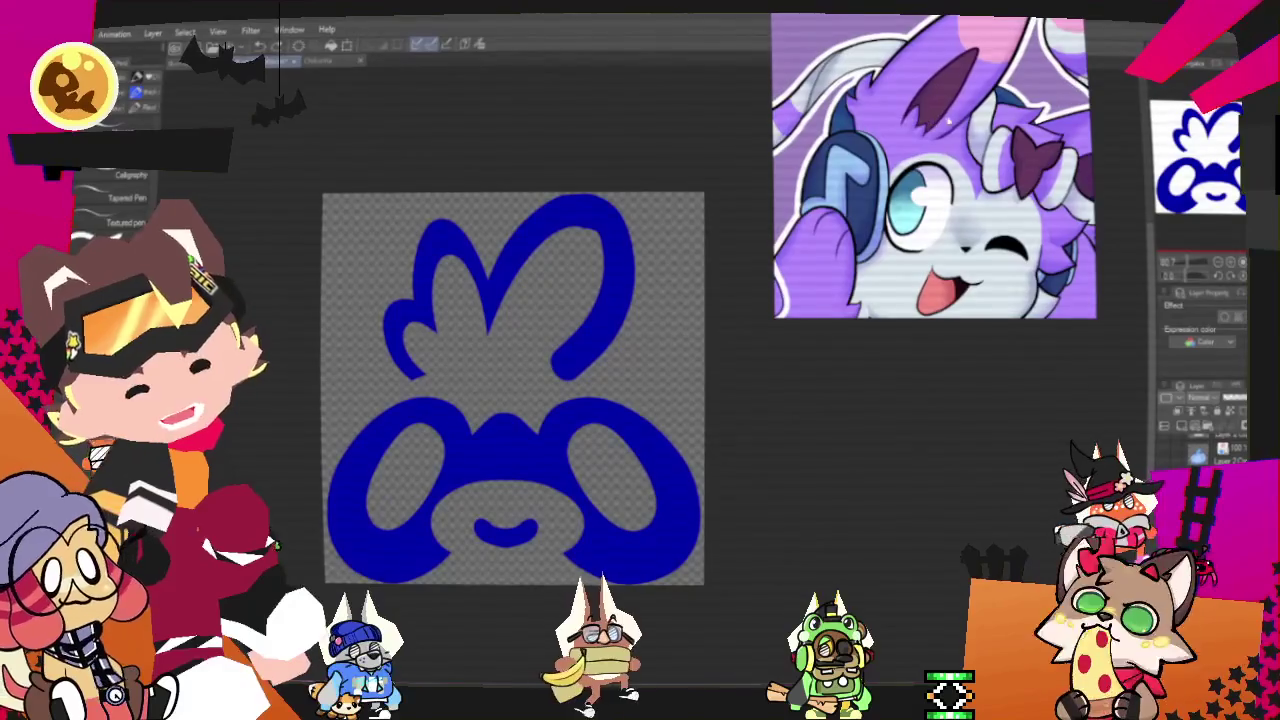
scroll(935, 165, down, 2)
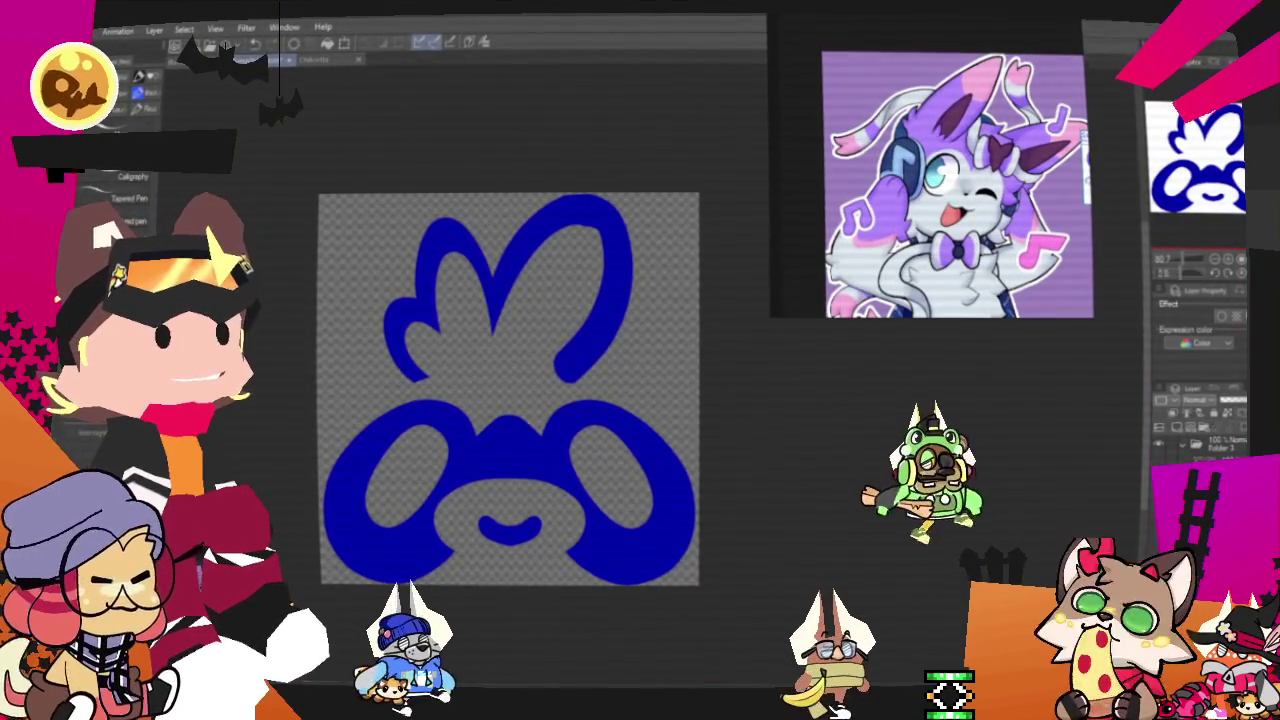
key(Delete)
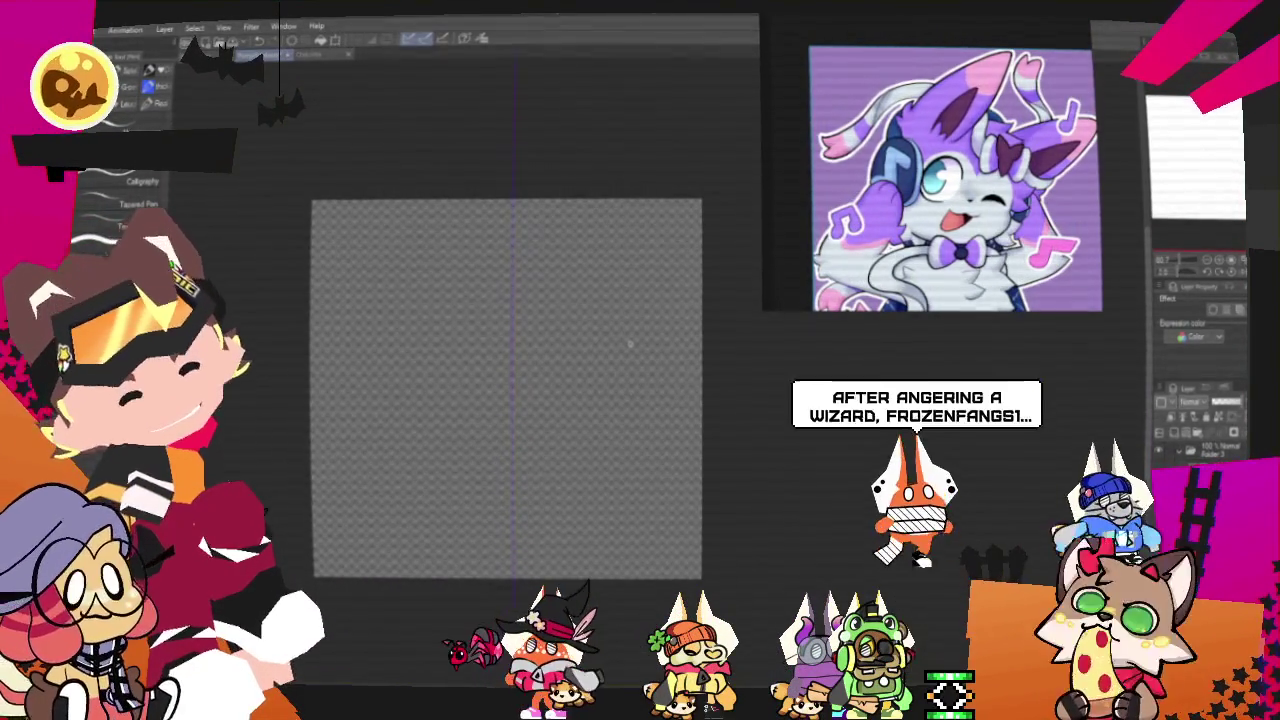
Nudge the canvas view up and to the right
mouse_move(630, 343)
mouse_down()
mouse_move(652, 307)
mouse_move(684, 298)
mouse_up()
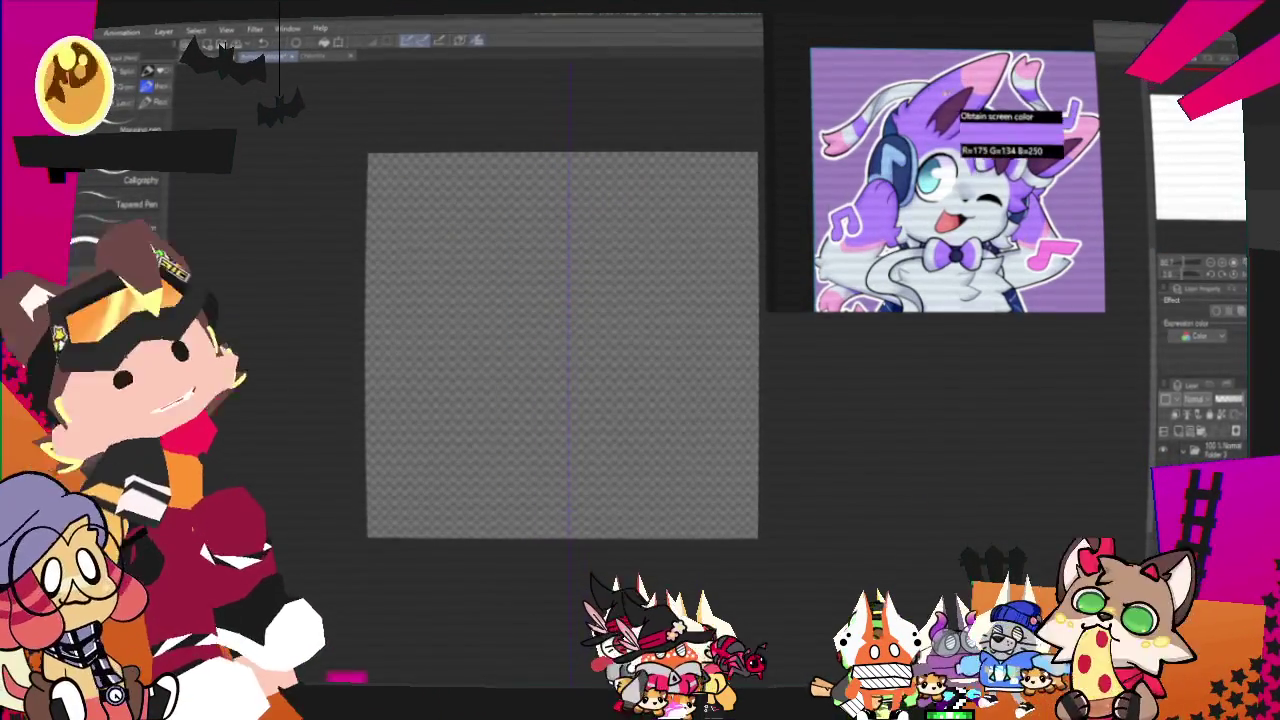
Paint the purple V shape solid, then cut a round hole and curved openings into both lobes
key(b)
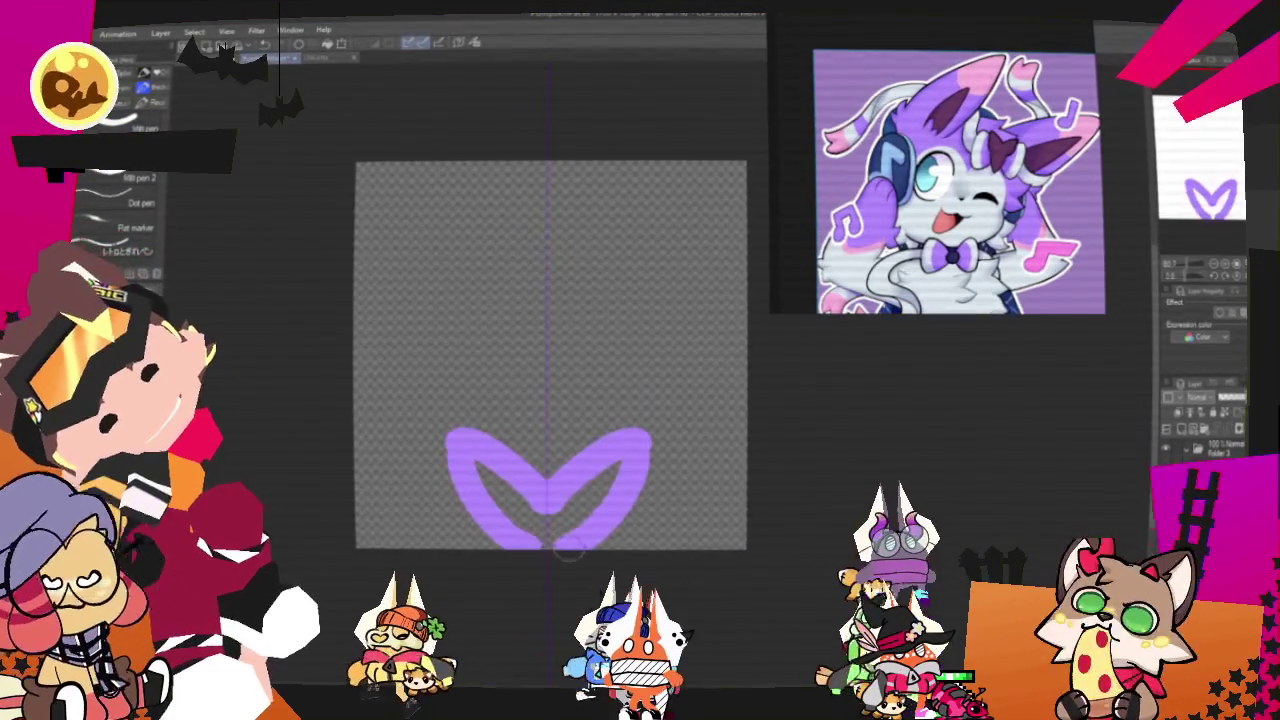
mouse_move(565, 548)
mouse_down()
mouse_move(448, 452)
mouse_move(477, 541)
mouse_up()
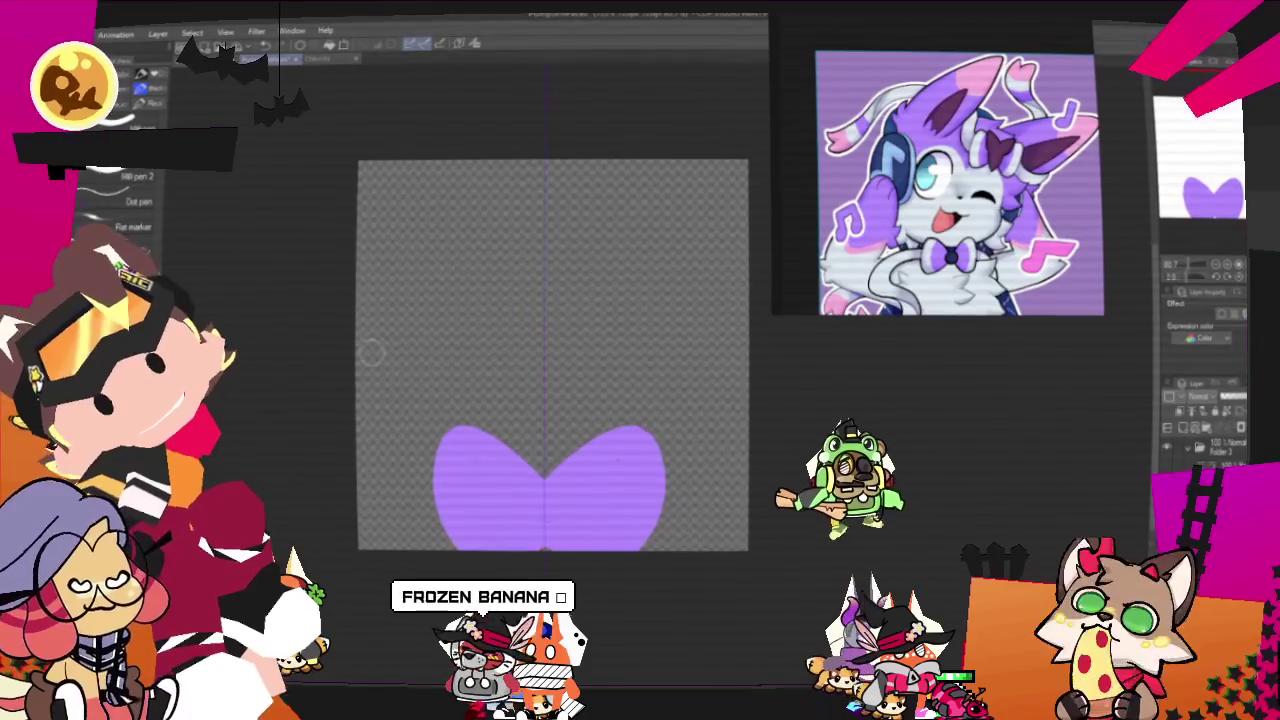
click(541, 514)
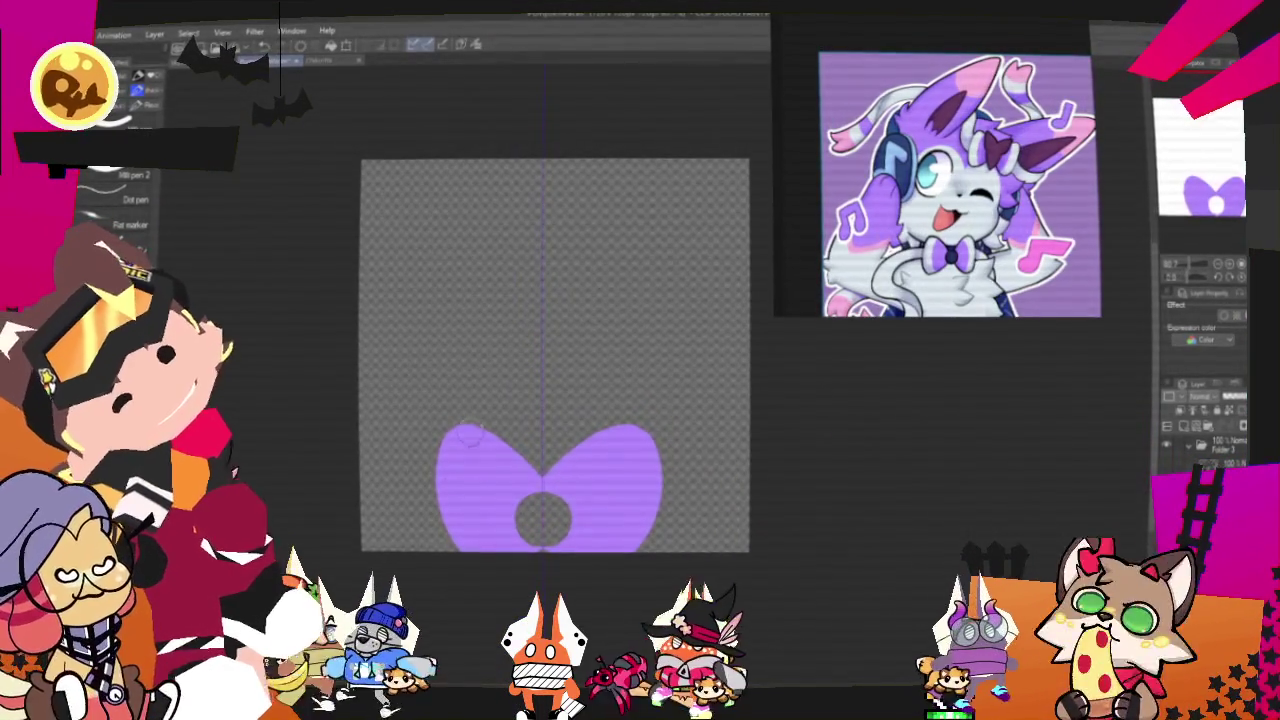
drag(612, 432, 624, 498)
drag(465, 438, 464, 493)
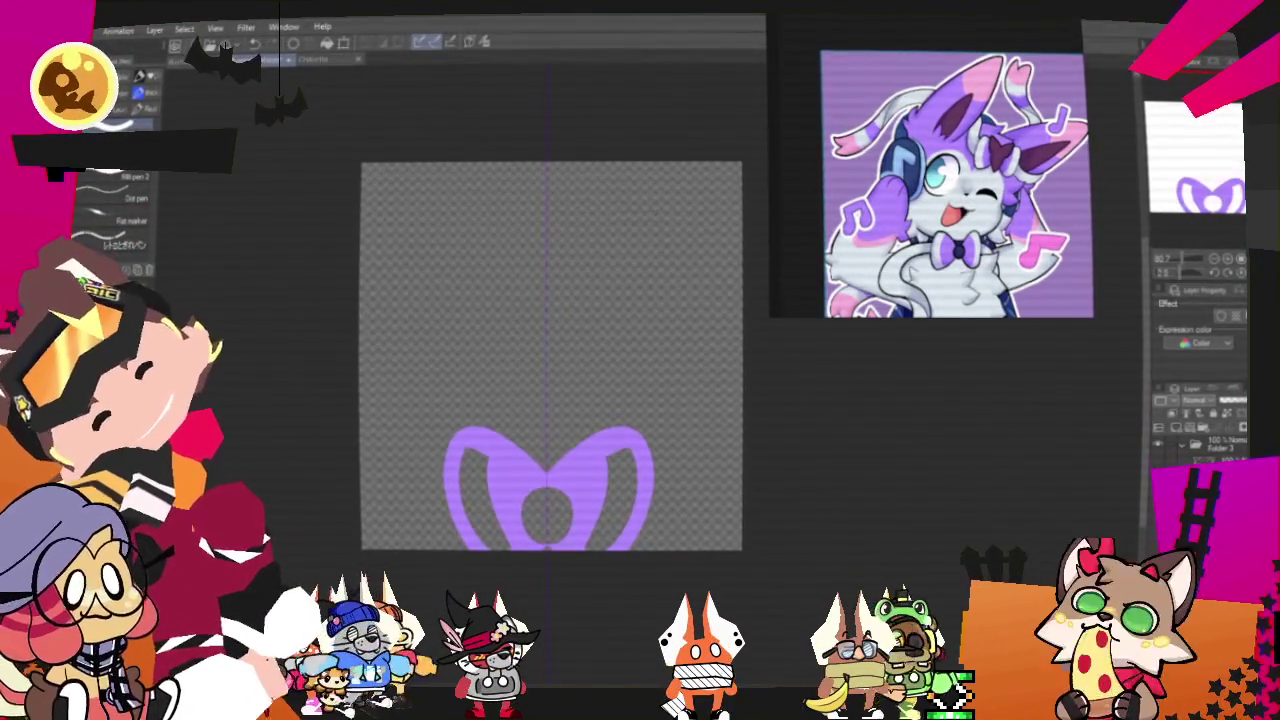
drag(931, 380, 968, 328)
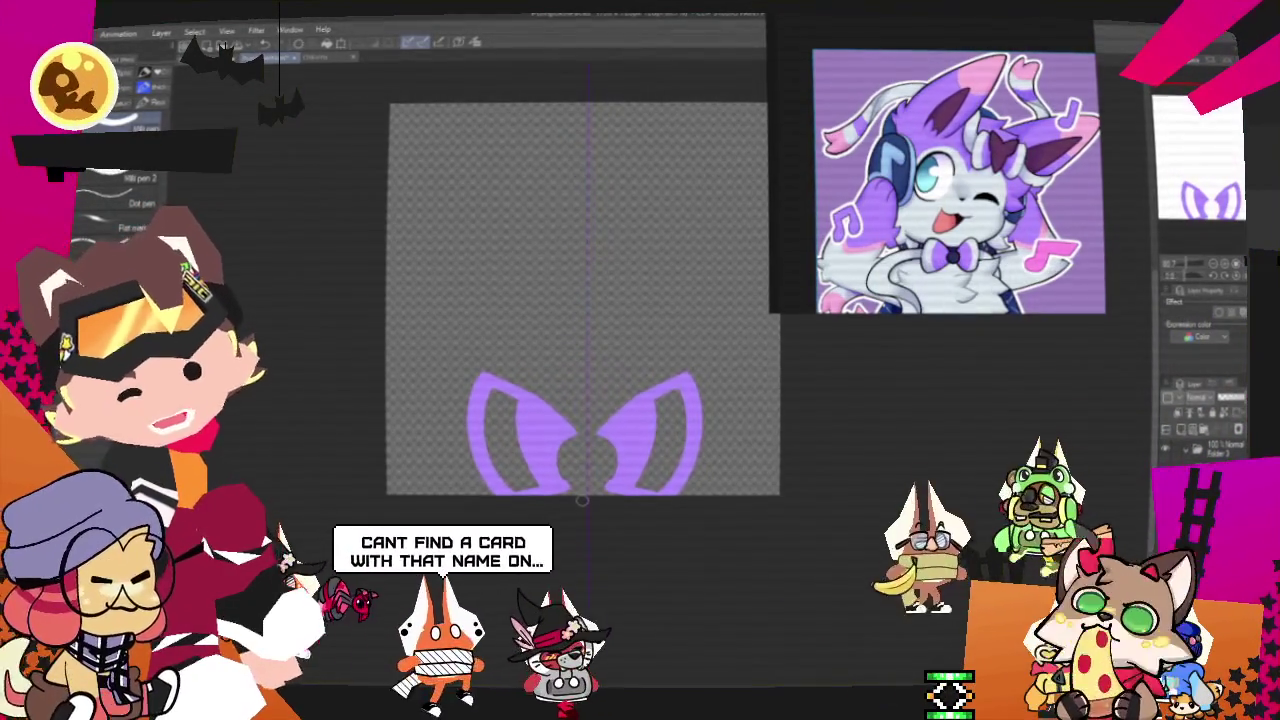
Draw two thick mirrored arched eye shapes above the bow, redoing the thin first attempt
drag(578, 300, 558, 337)
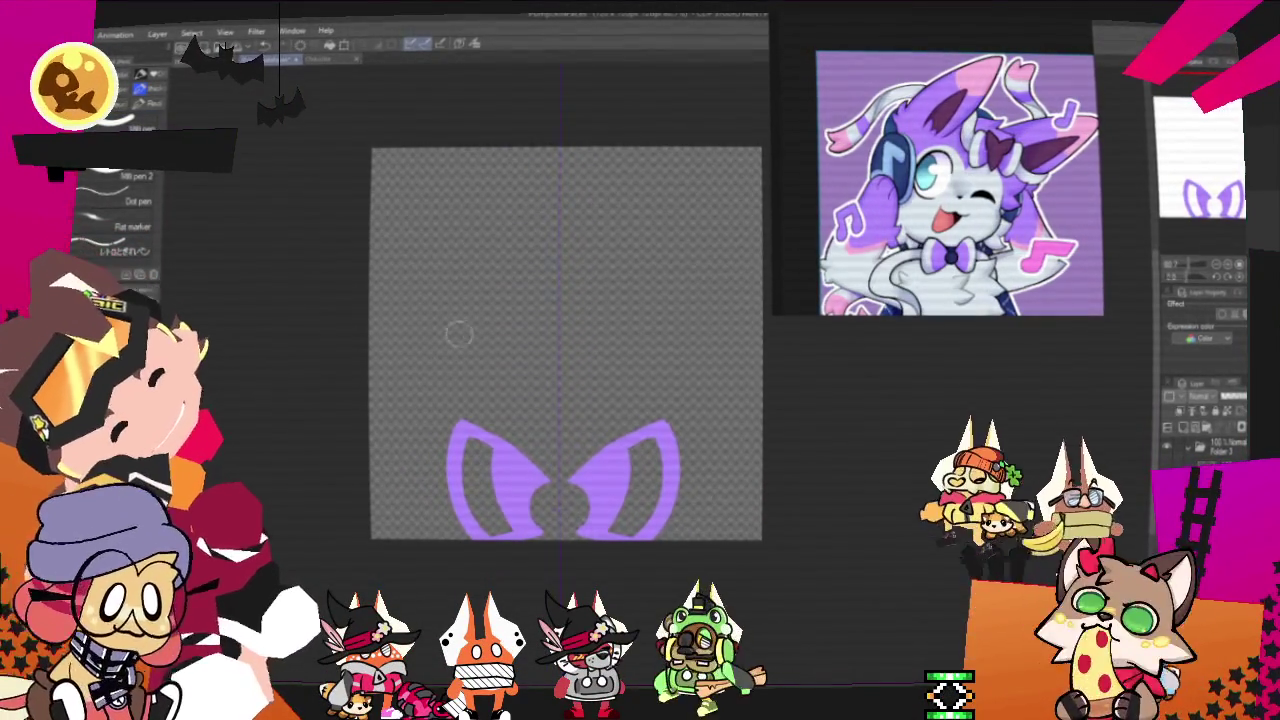
drag(413, 372, 523, 368)
drag(595, 368, 716, 373)
key(ctrl+z)
key(ctrl+z)
drag(600, 355, 722, 360)
drag(410, 358, 514, 366)
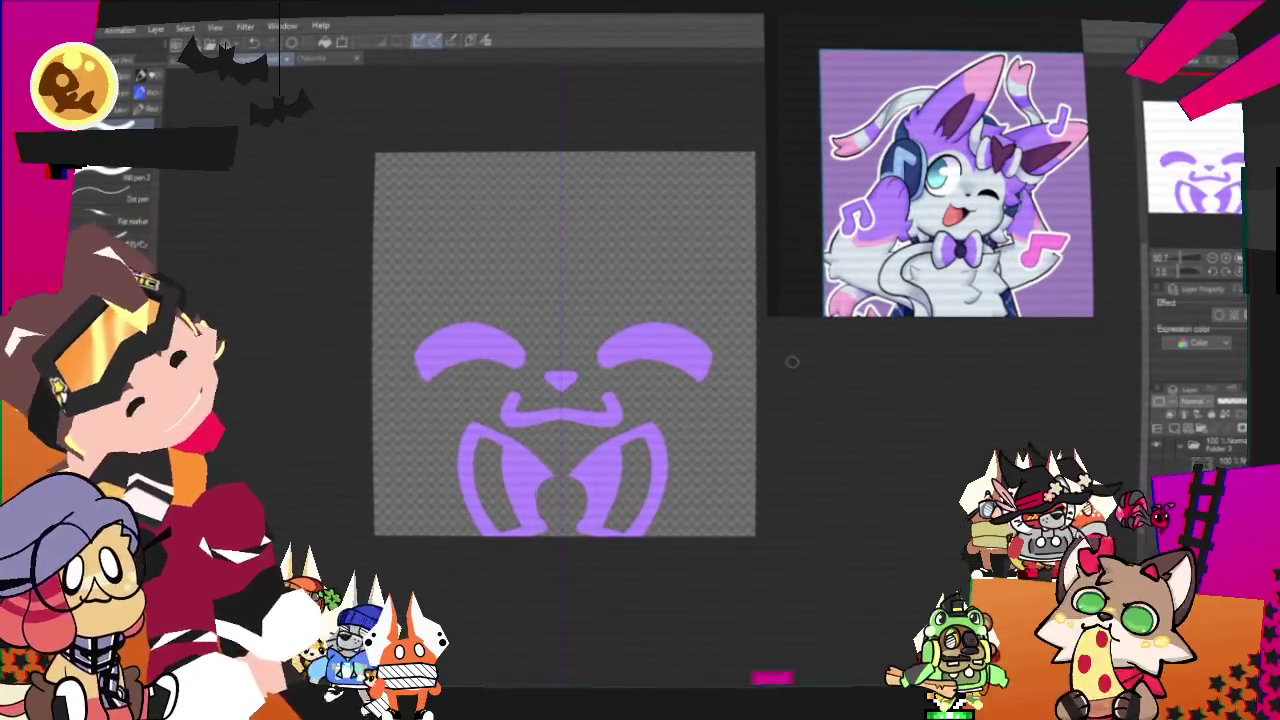
drag(790, 362, 811, 321)
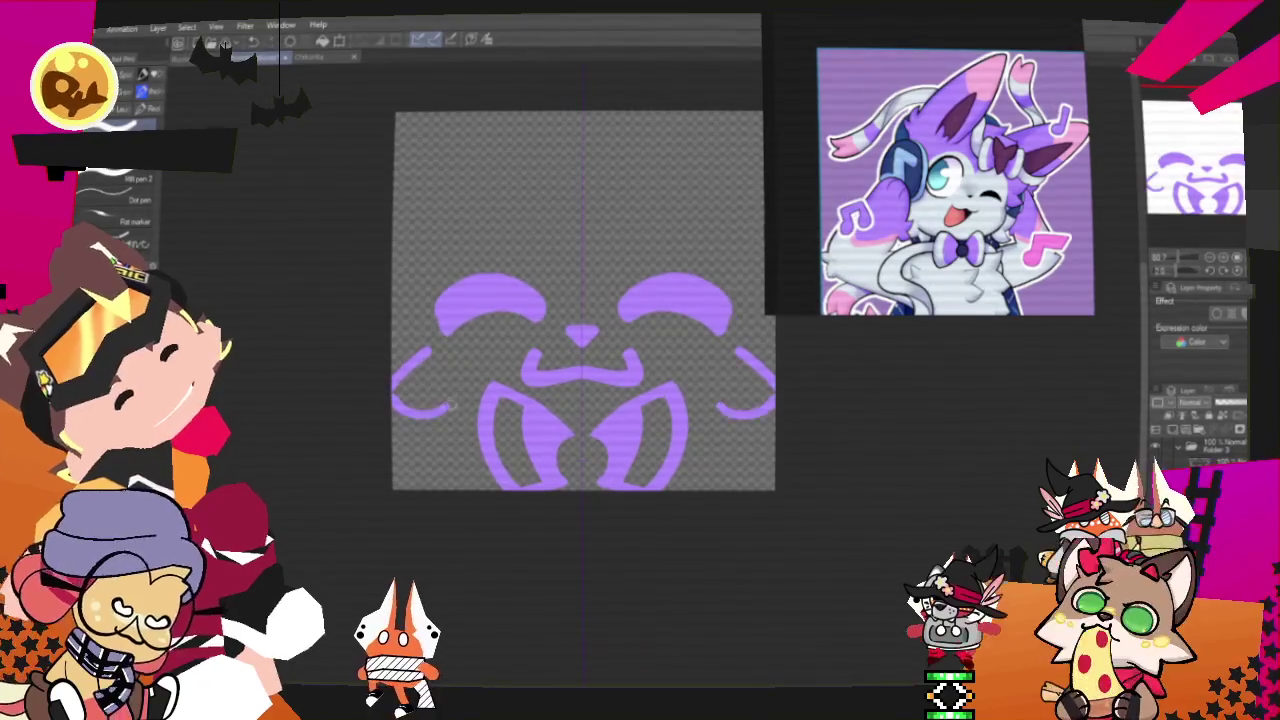
Redraw the ticked cheek as a smooth mirrored curve and begin a head line above the eyes
key(ctrl+z)
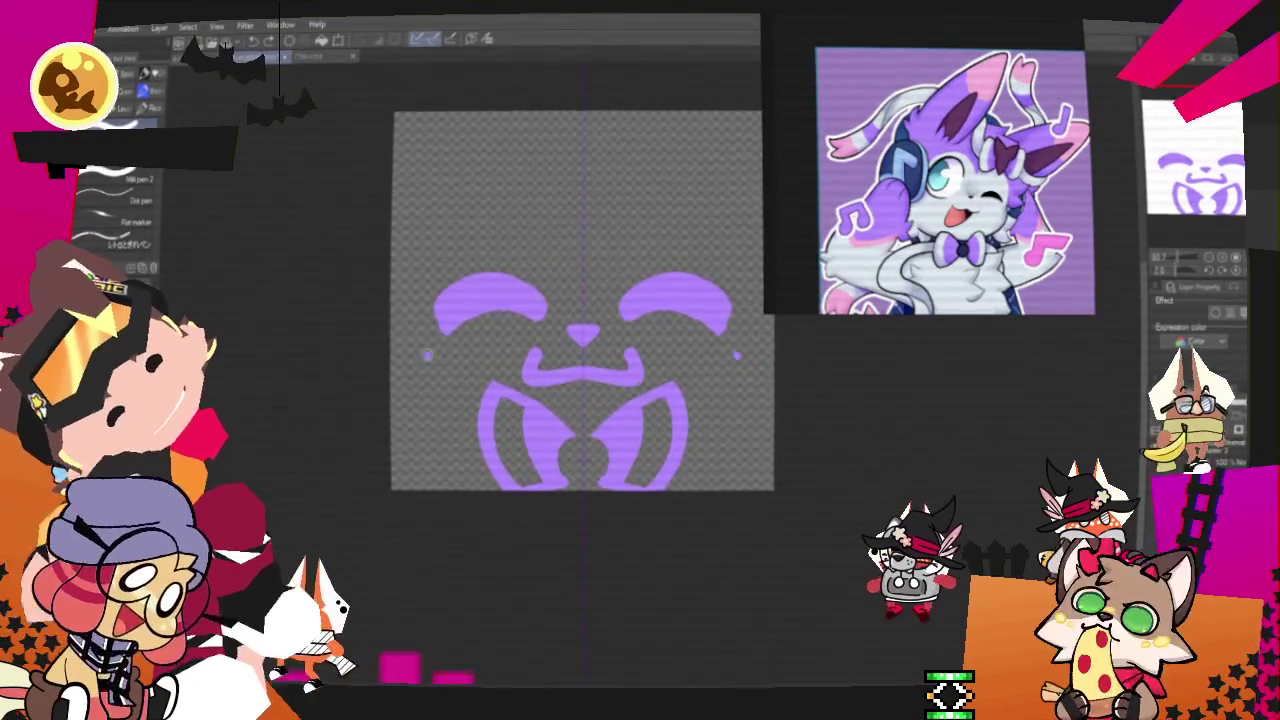
drag(425, 355, 440, 418)
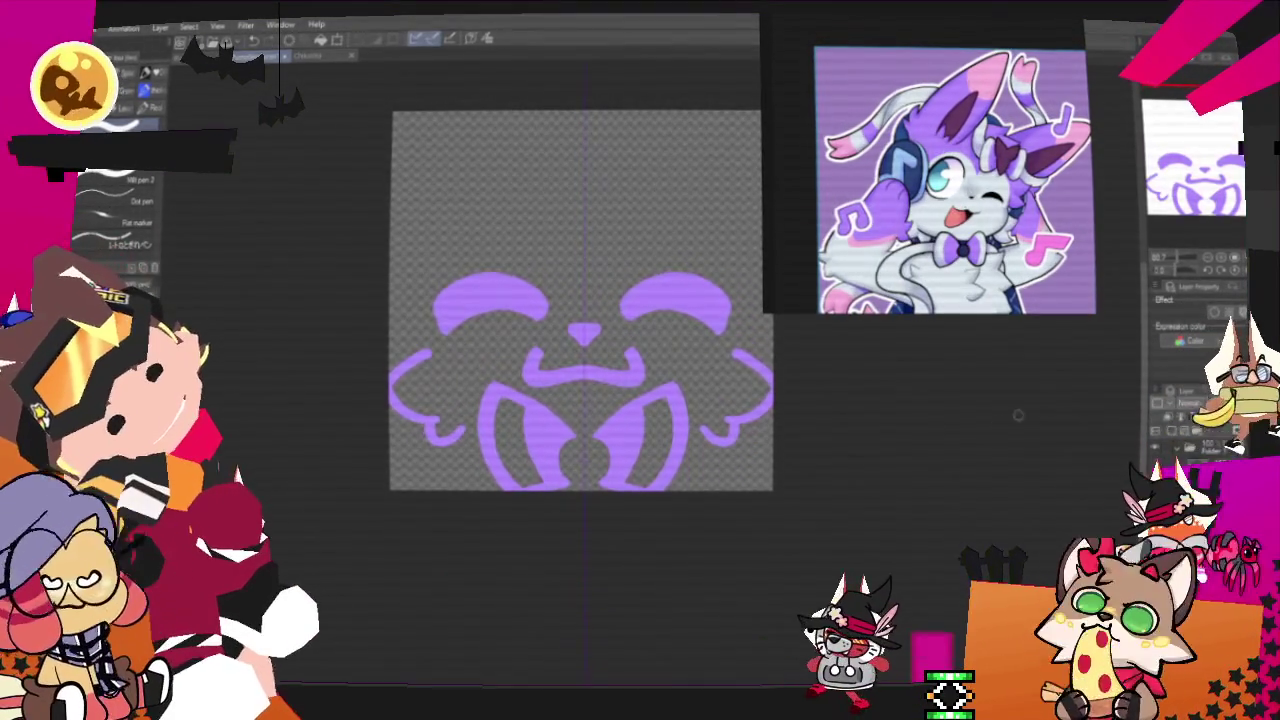
drag(668, 420, 637, 513)
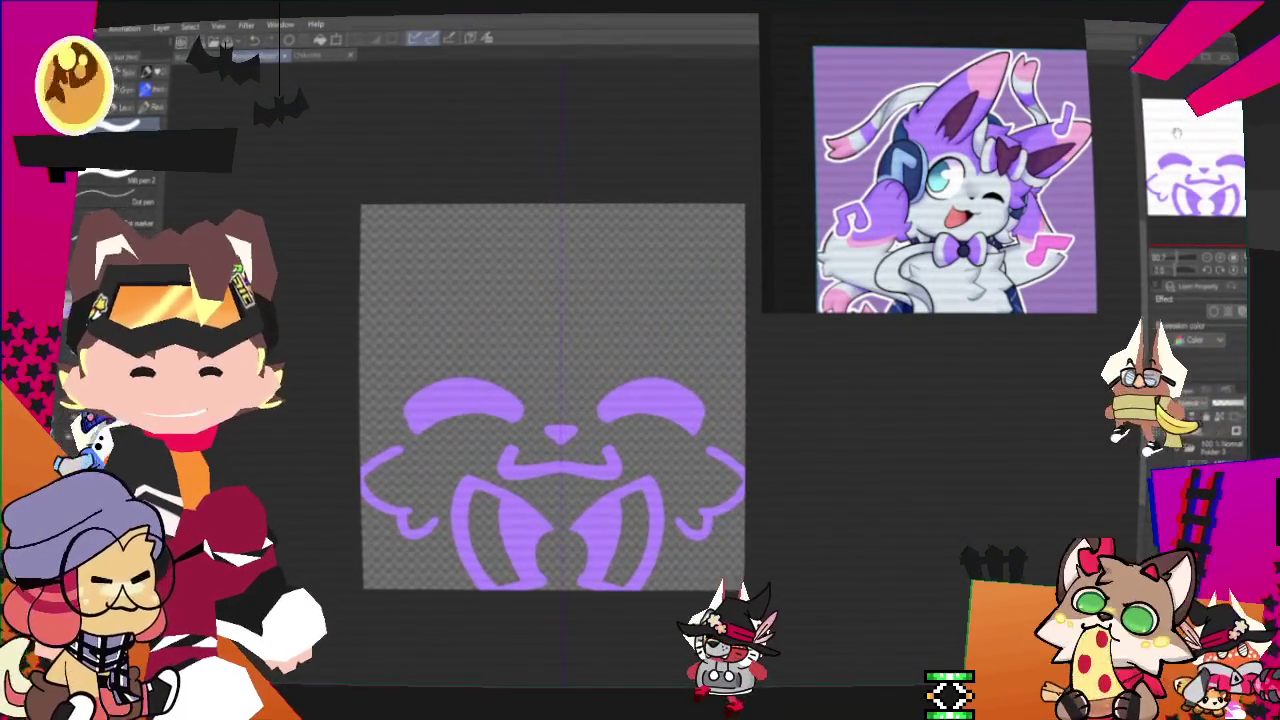
drag(560, 400, 608, 367)
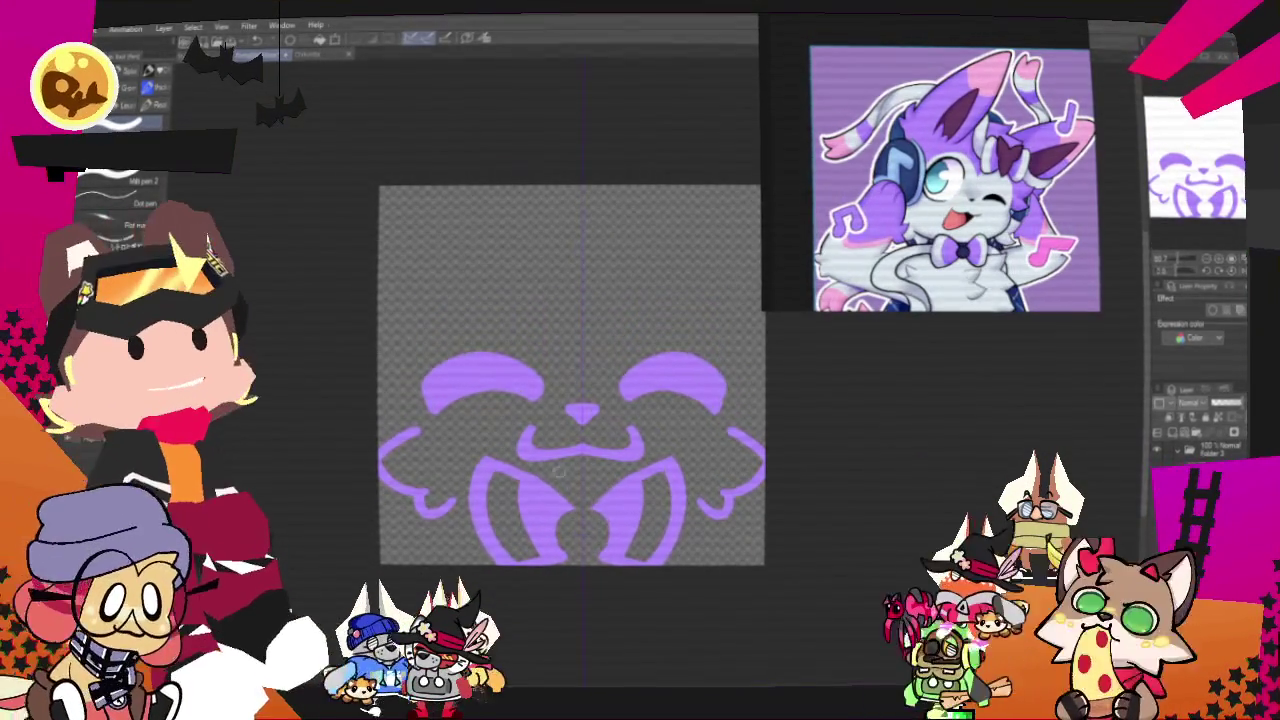
drag(548, 468, 538, 505)
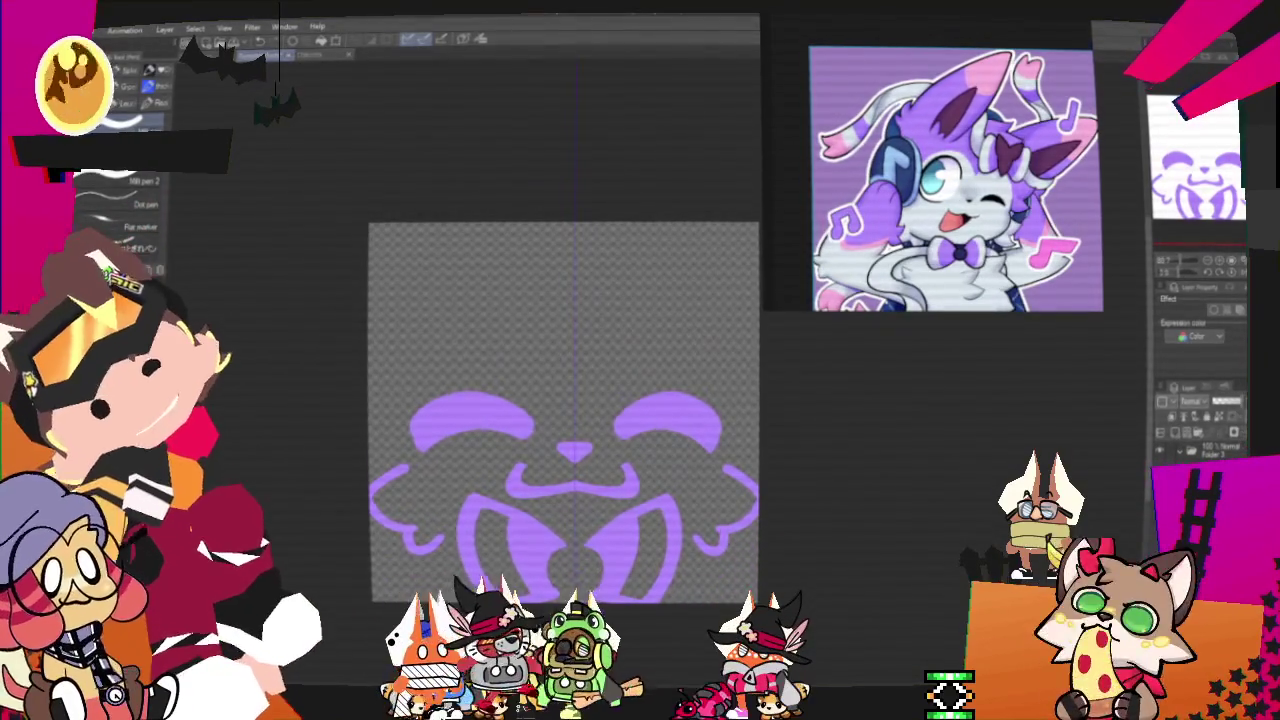
drag(538, 505, 535, 531)
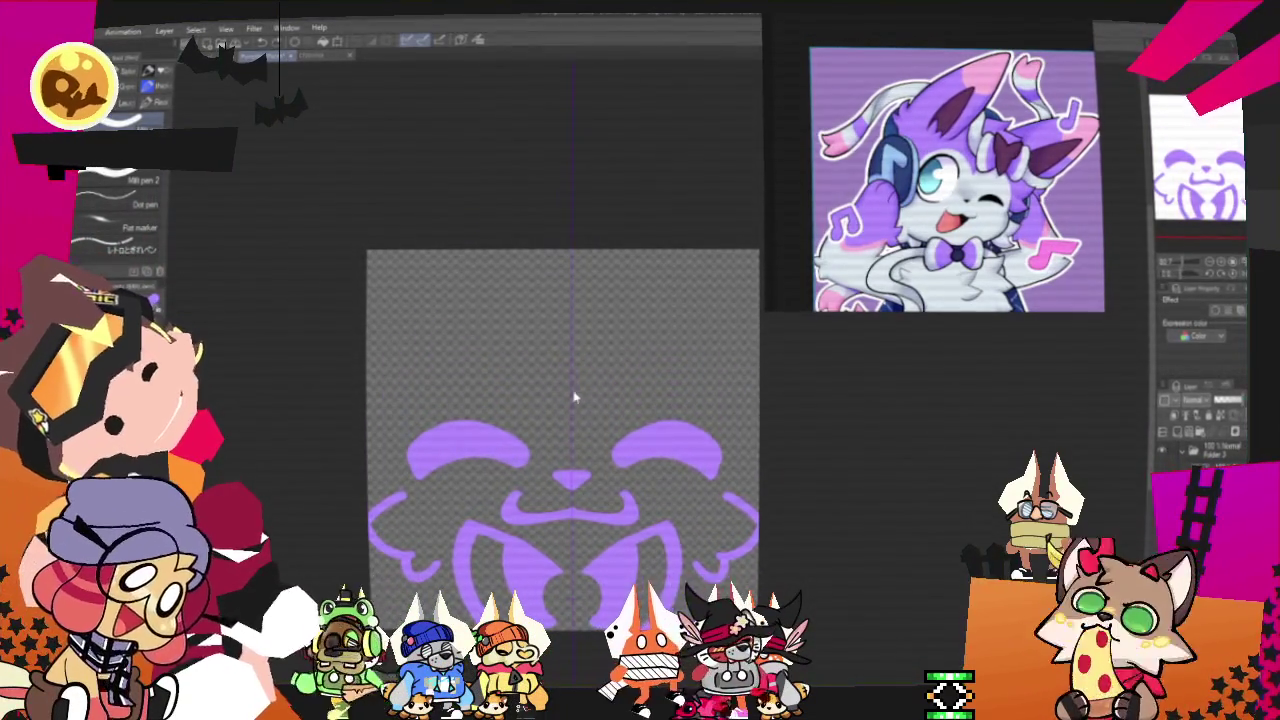
drag(568, 402, 403, 380)
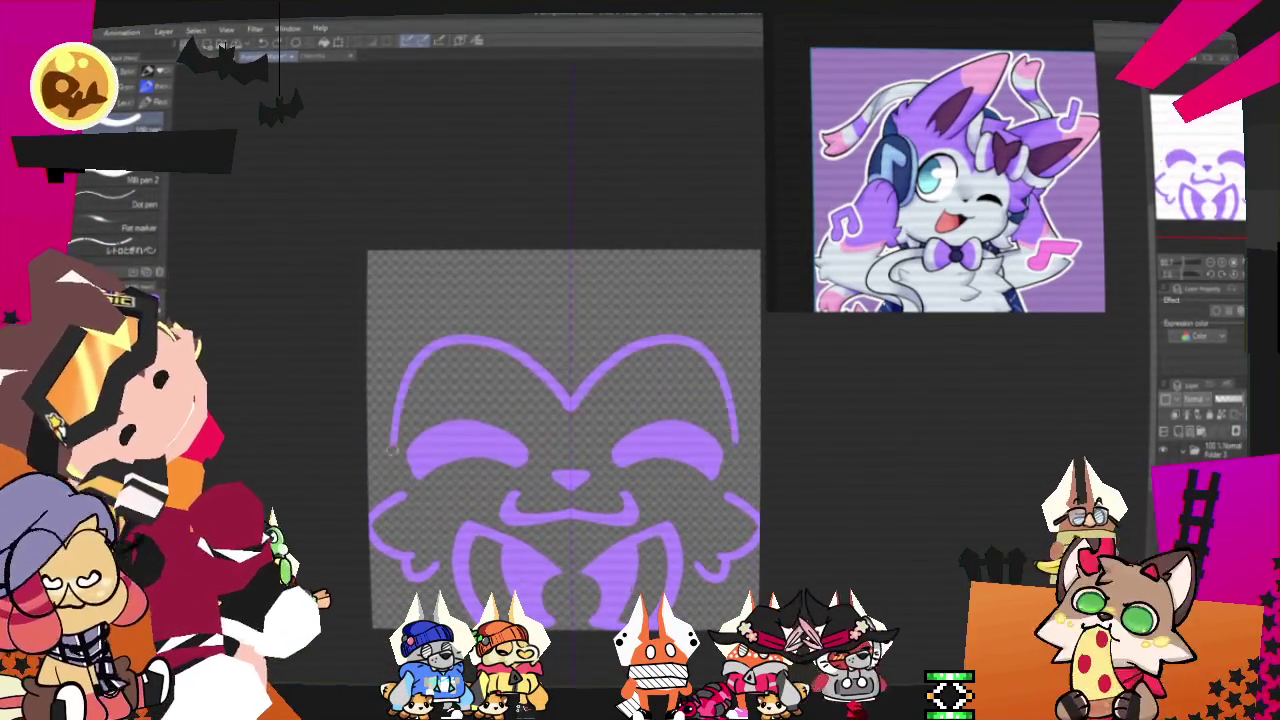
Draw the large mirrored head outline with upper arcs reaching the top centre, then sketch a tuft
drag(566, 405, 388, 520)
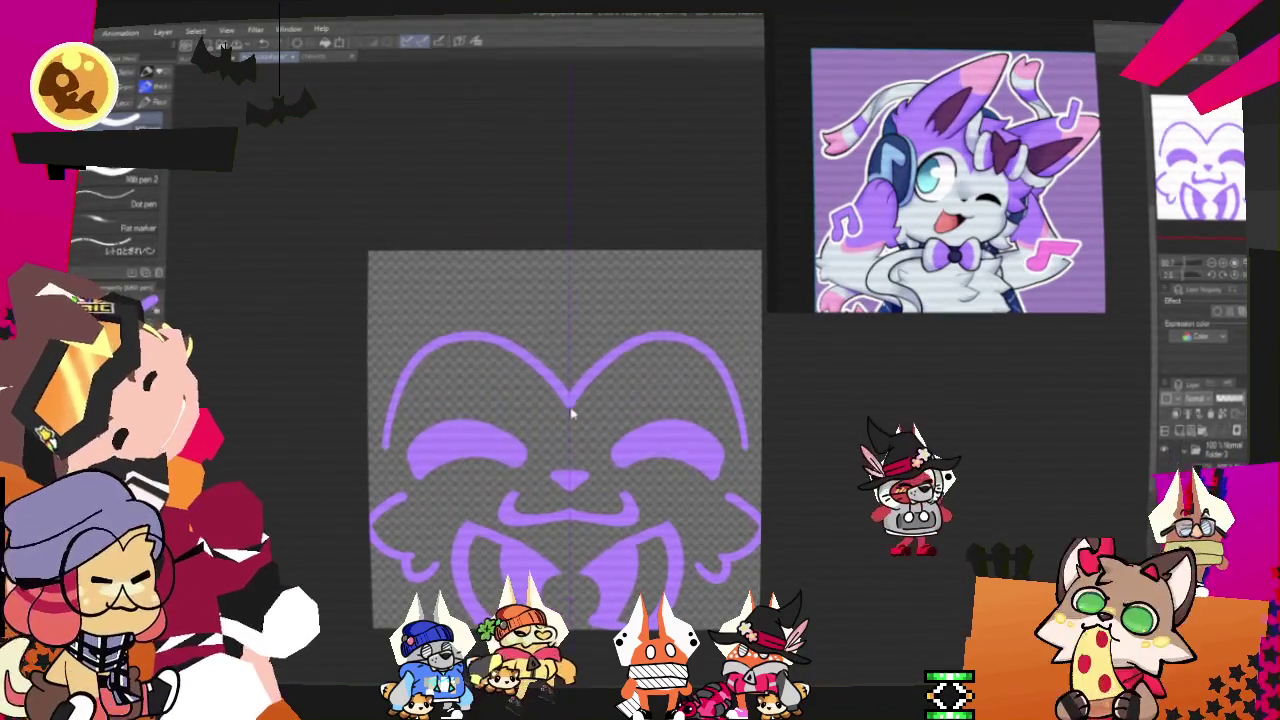
drag(455, 305, 385, 425)
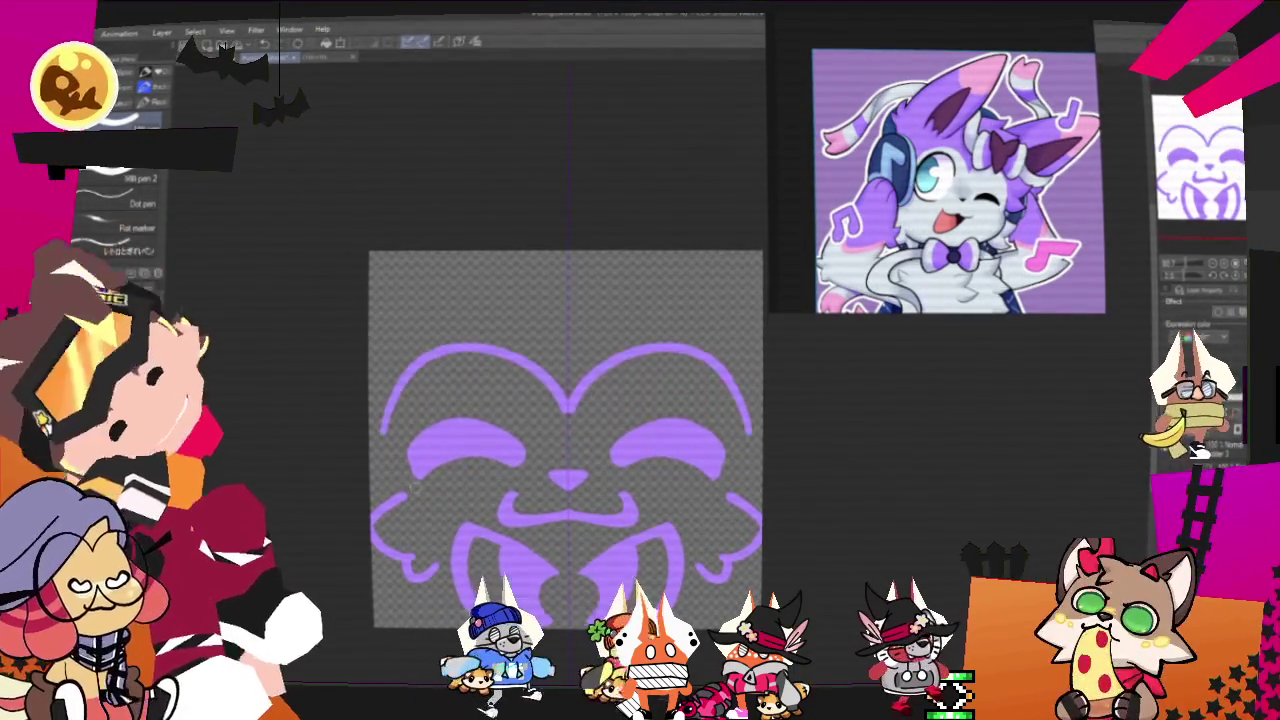
drag(540, 299, 462, 308)
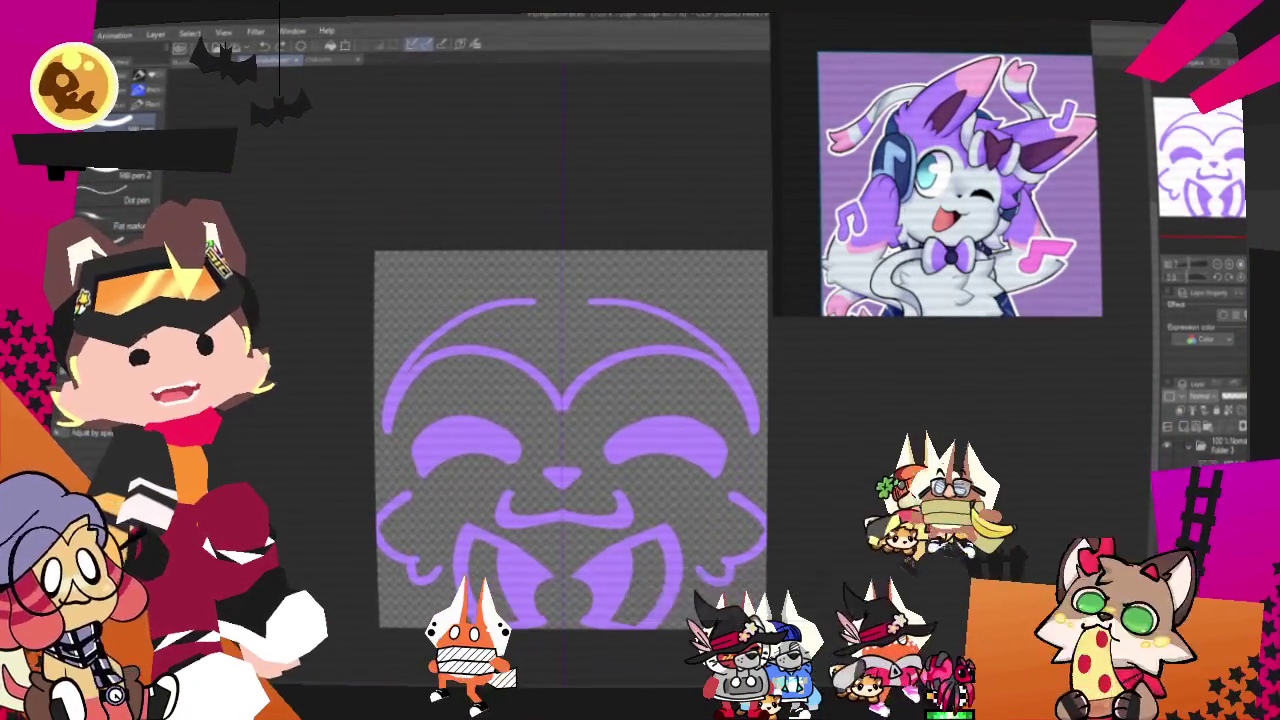
mouse_move(570, 440)
mouse_down()
mouse_move(605, 370)
mouse_move(591, 400)
mouse_up()
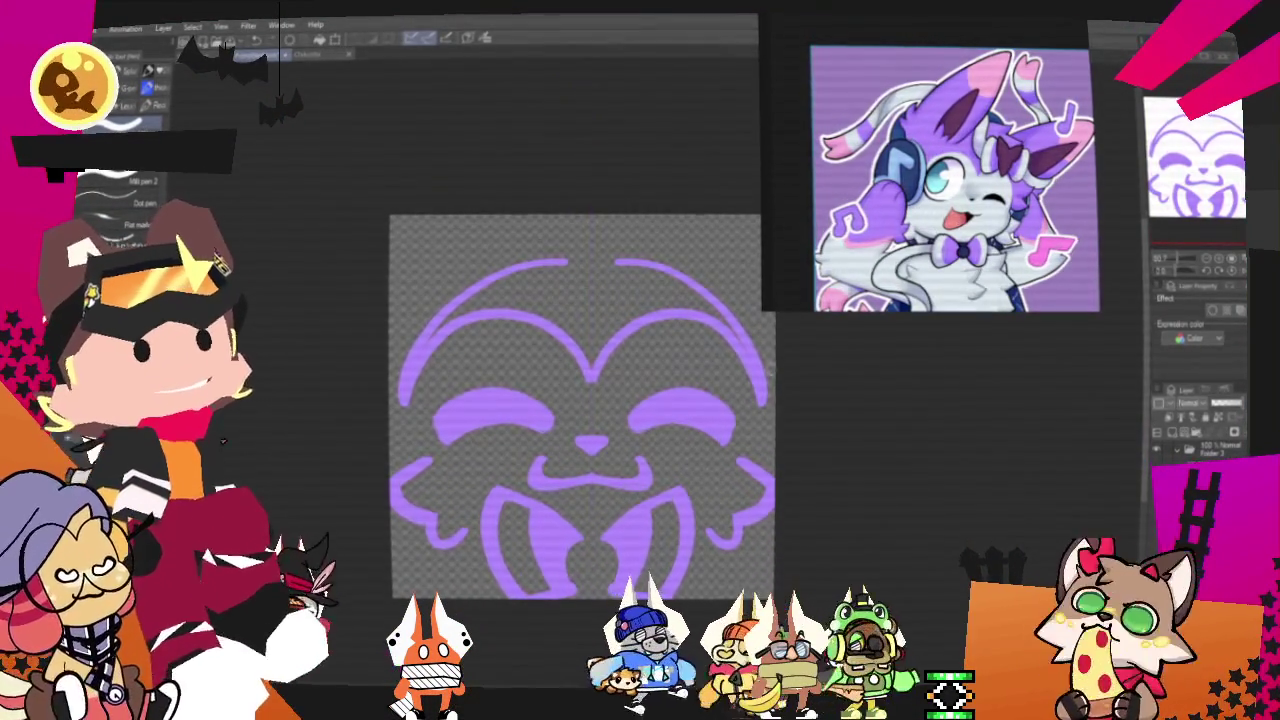
mouse_move(556, 266)
mouse_down()
mouse_move(596, 243)
mouse_move(622, 278)
mouse_up()
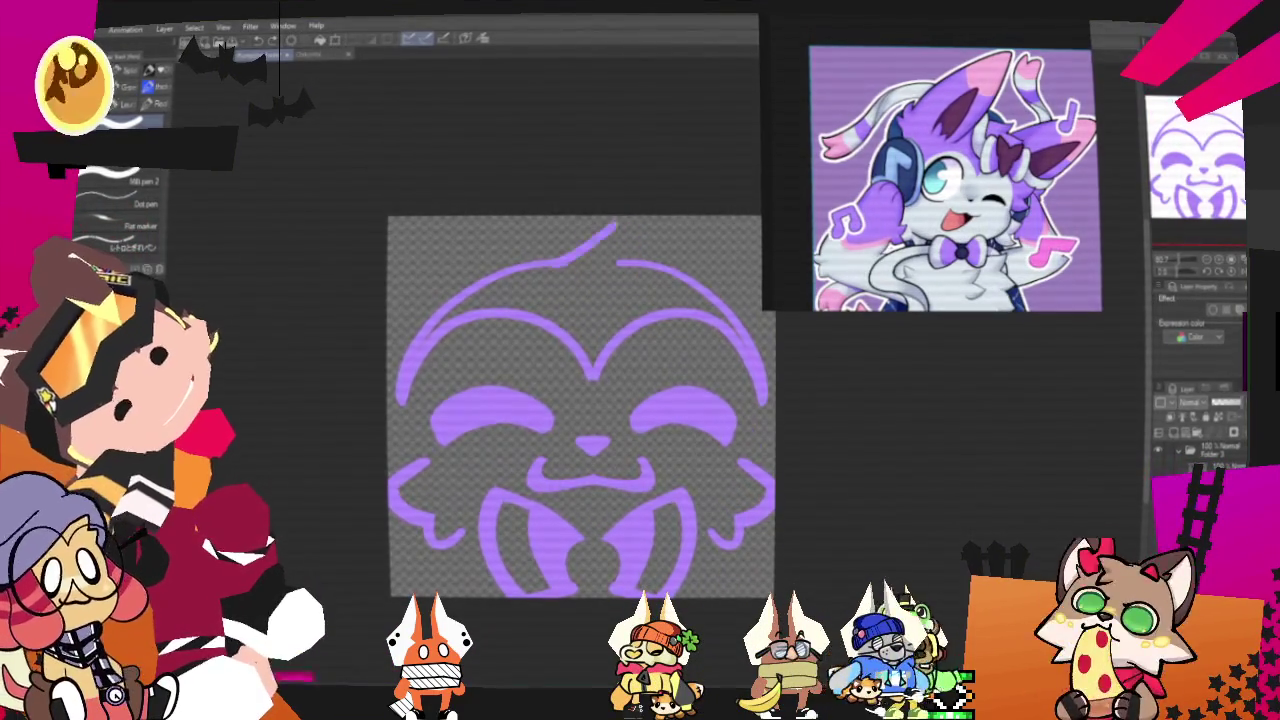
Add a curl beside the top tuft and fill the head's top band purple
drag(646, 258, 686, 266)
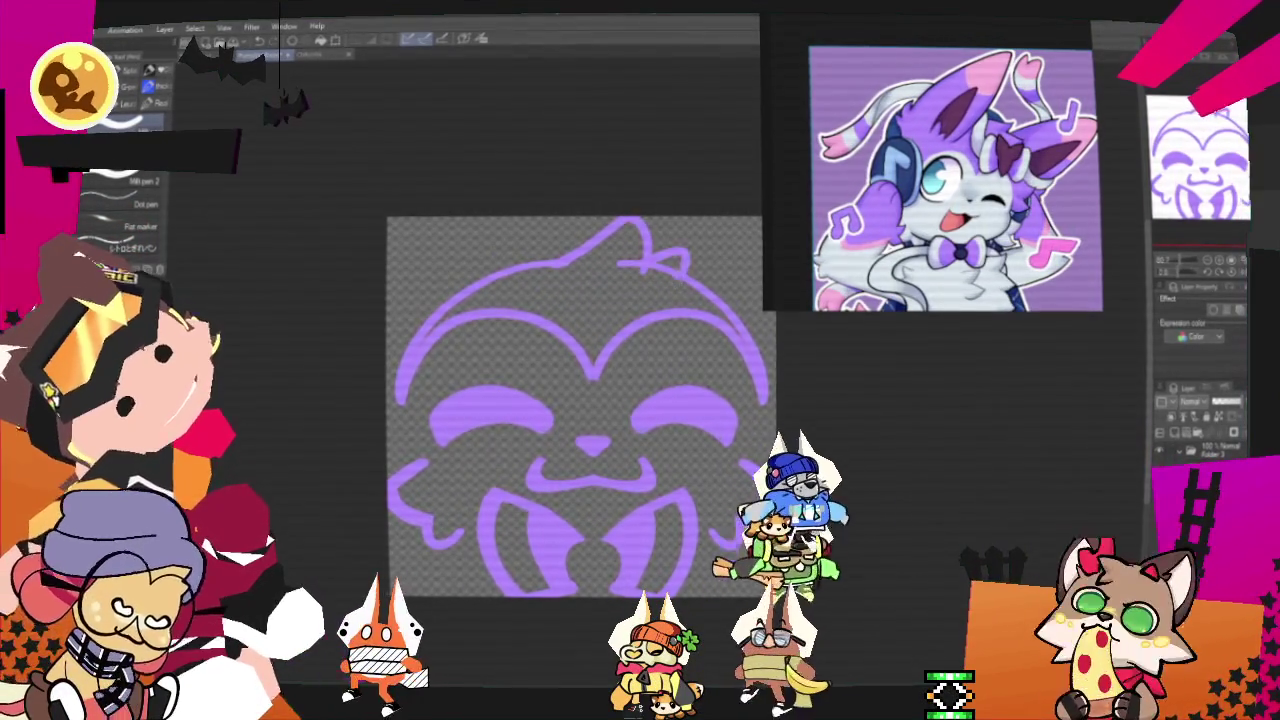
key(g)
click(590, 280)
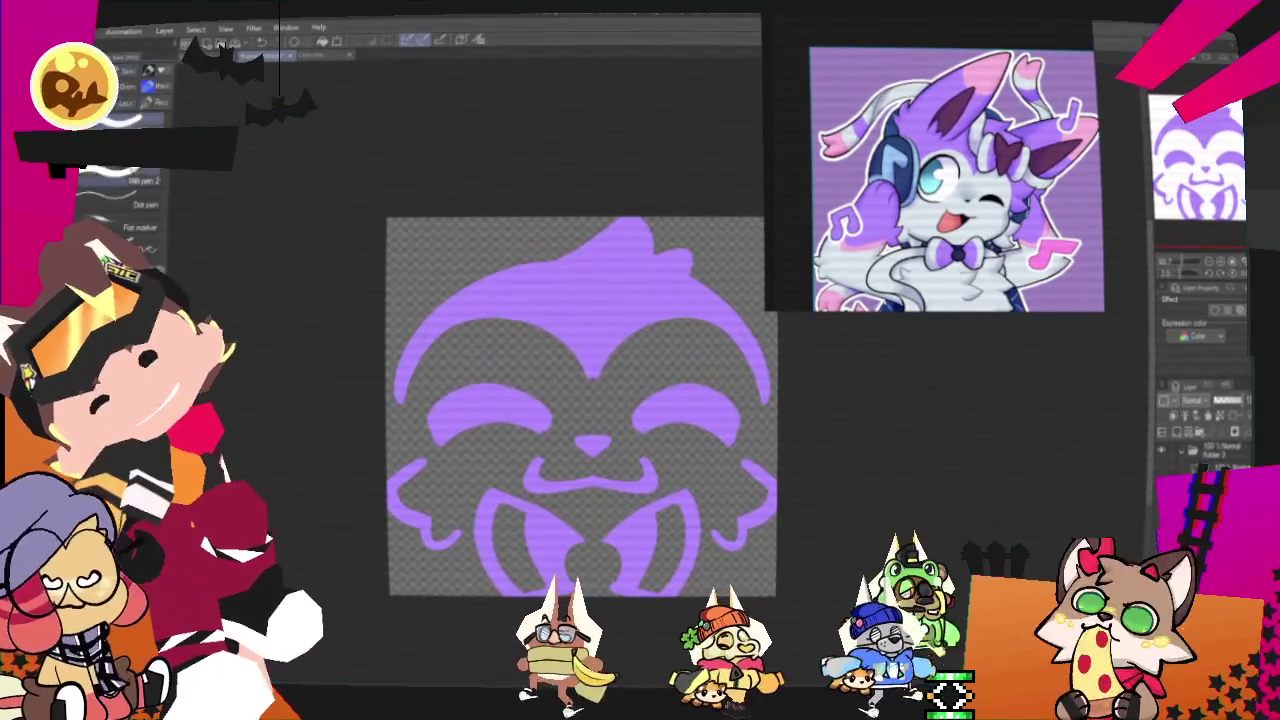
key(p)
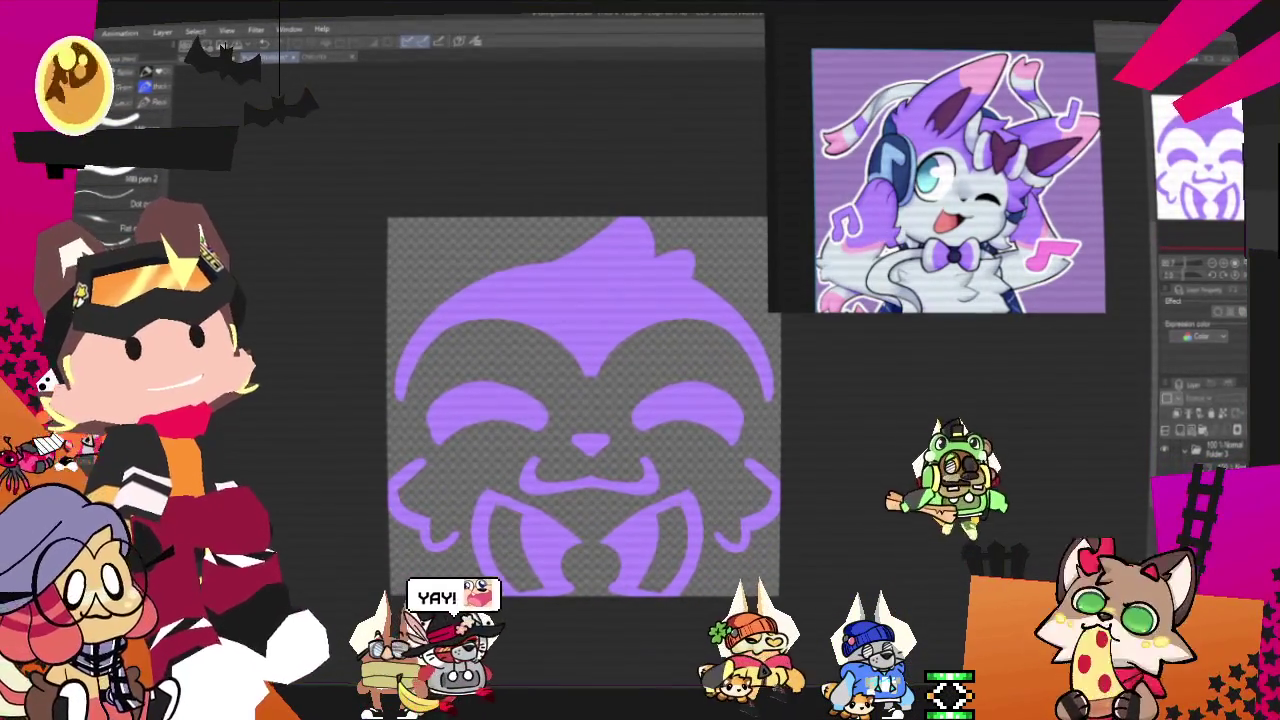
Undo a stray tick, then erase a curl and a curved line into the hair
drag(584, 406, 538, 443)
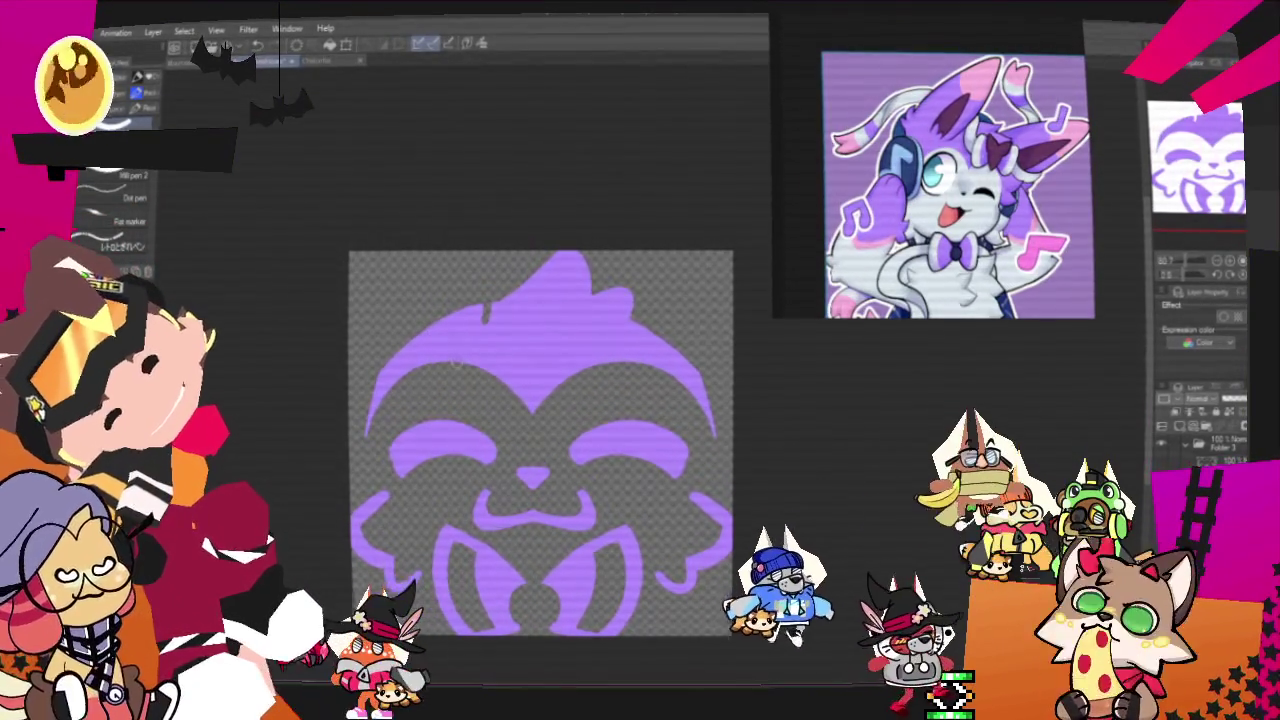
key(ctrl+z)
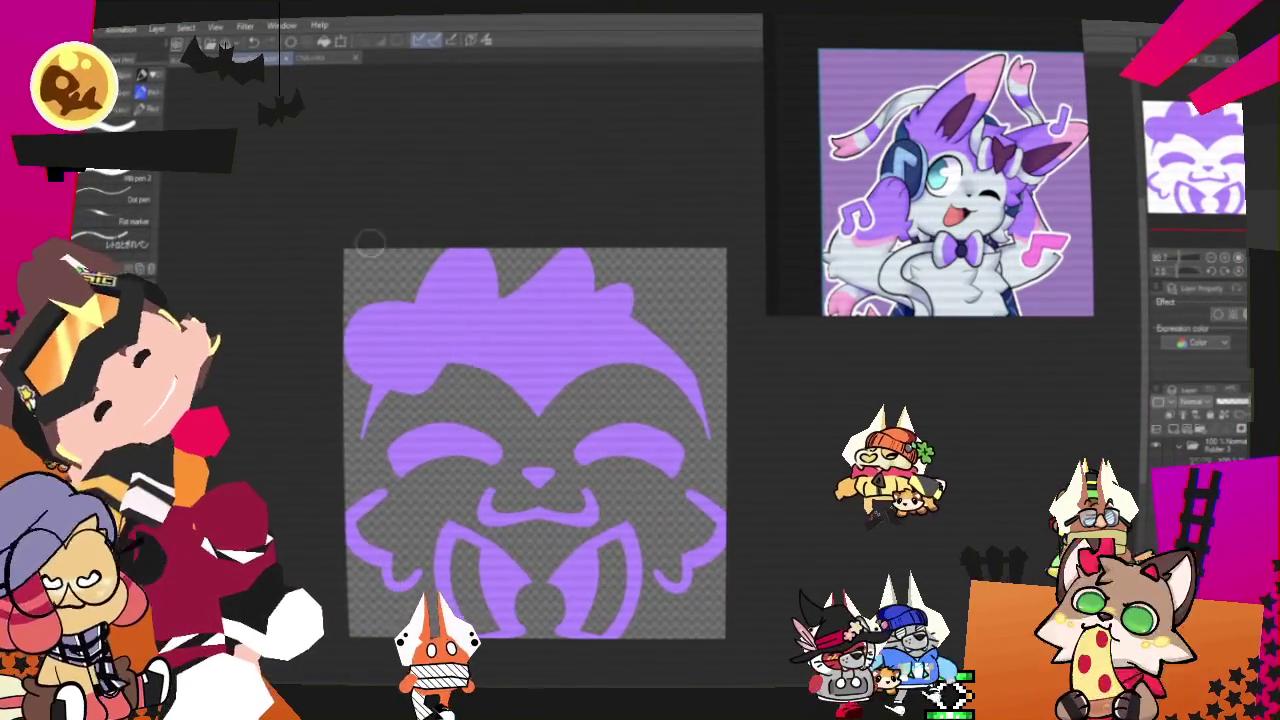
drag(425, 378, 365, 335)
drag(462, 258, 480, 316)
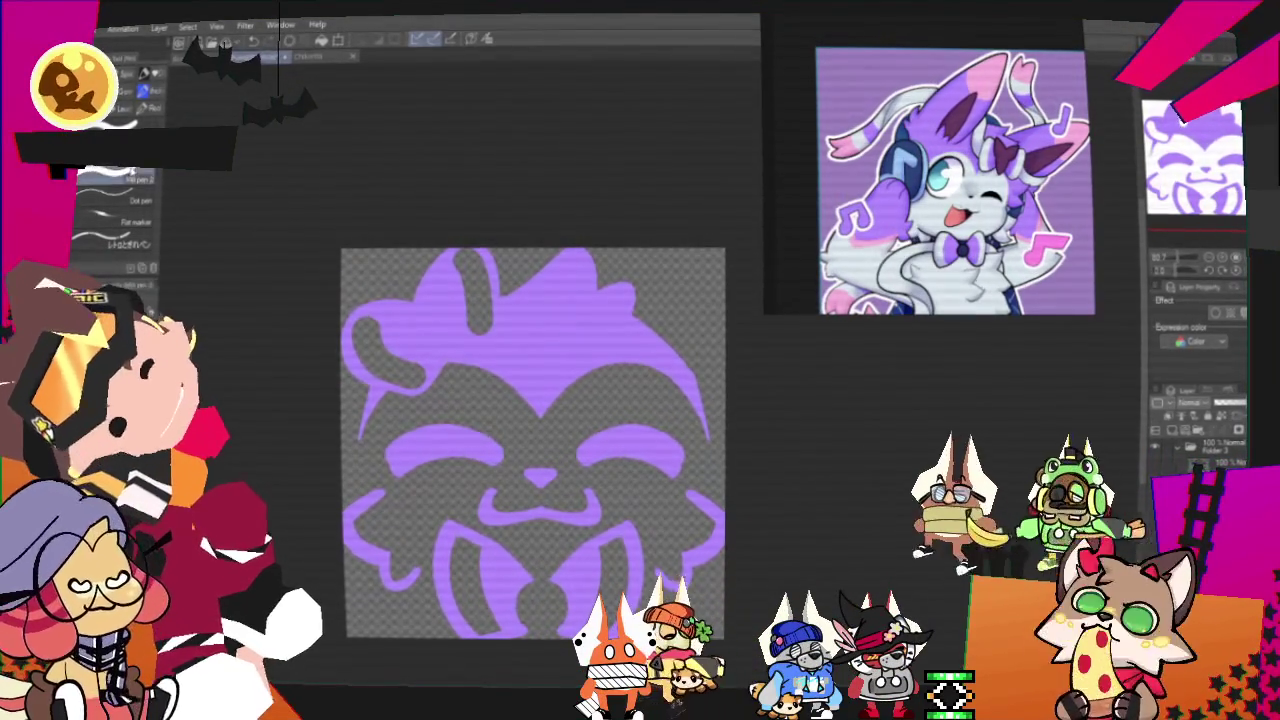
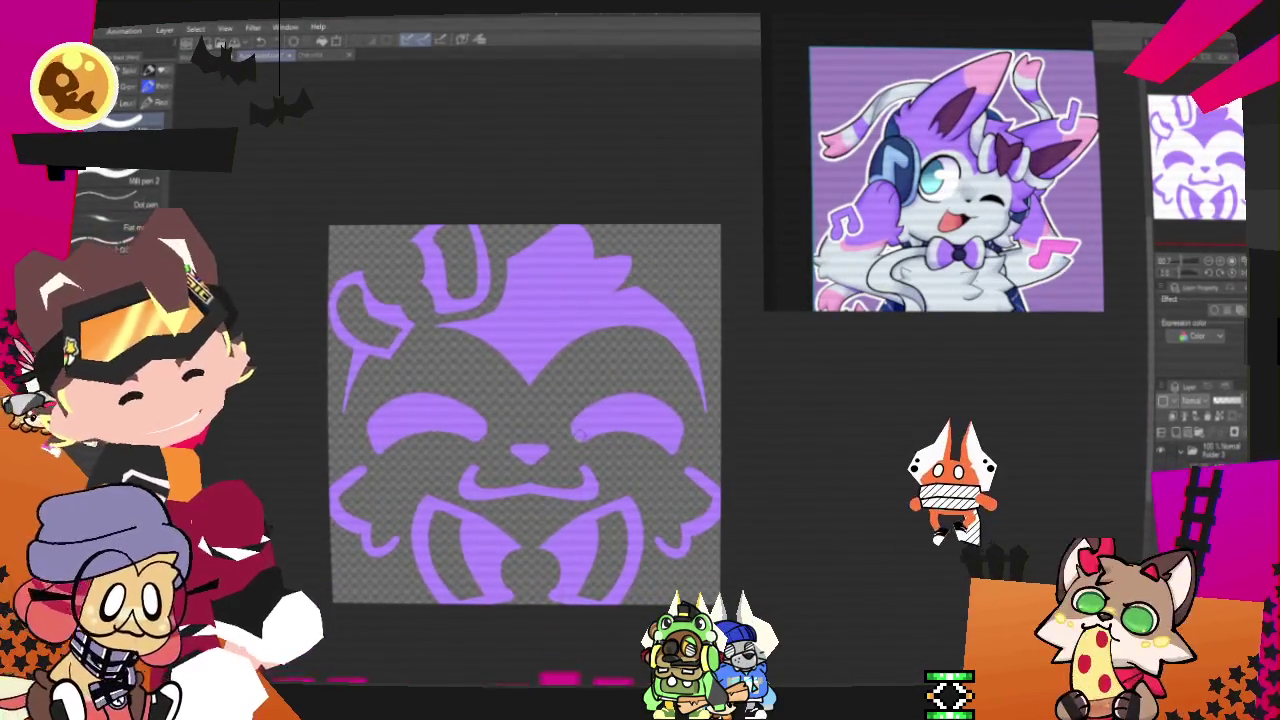
Export the purple pumpkin face from Clip Studio Paint as a single-layer PNG image
scroll(580, 432, down, 2)
scroll(580, 432, down, 1)
scroll(580, 430, up, 2)
scroll(581, 416, up, 1)
scroll(582, 416, up, 1)
scroll(582, 414, down, 2)
scroll(585, 400, up, 2)
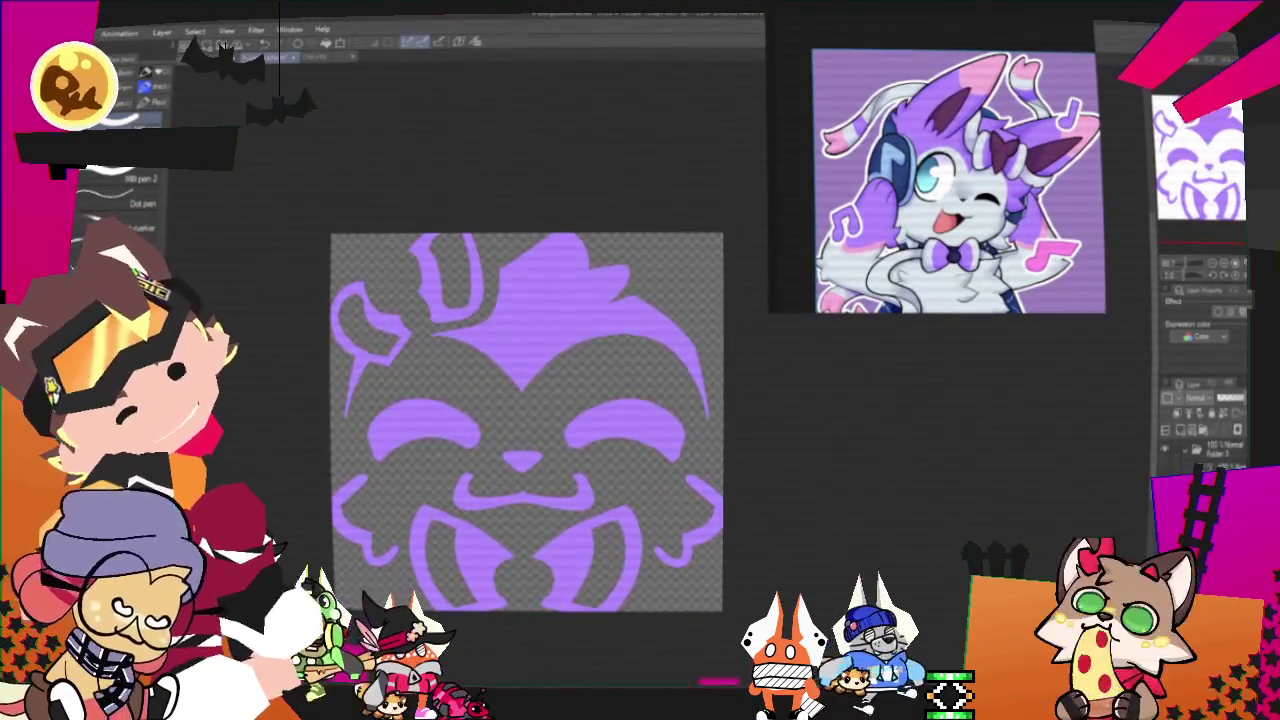
click(45, 36)
mouse_move(150, 194)
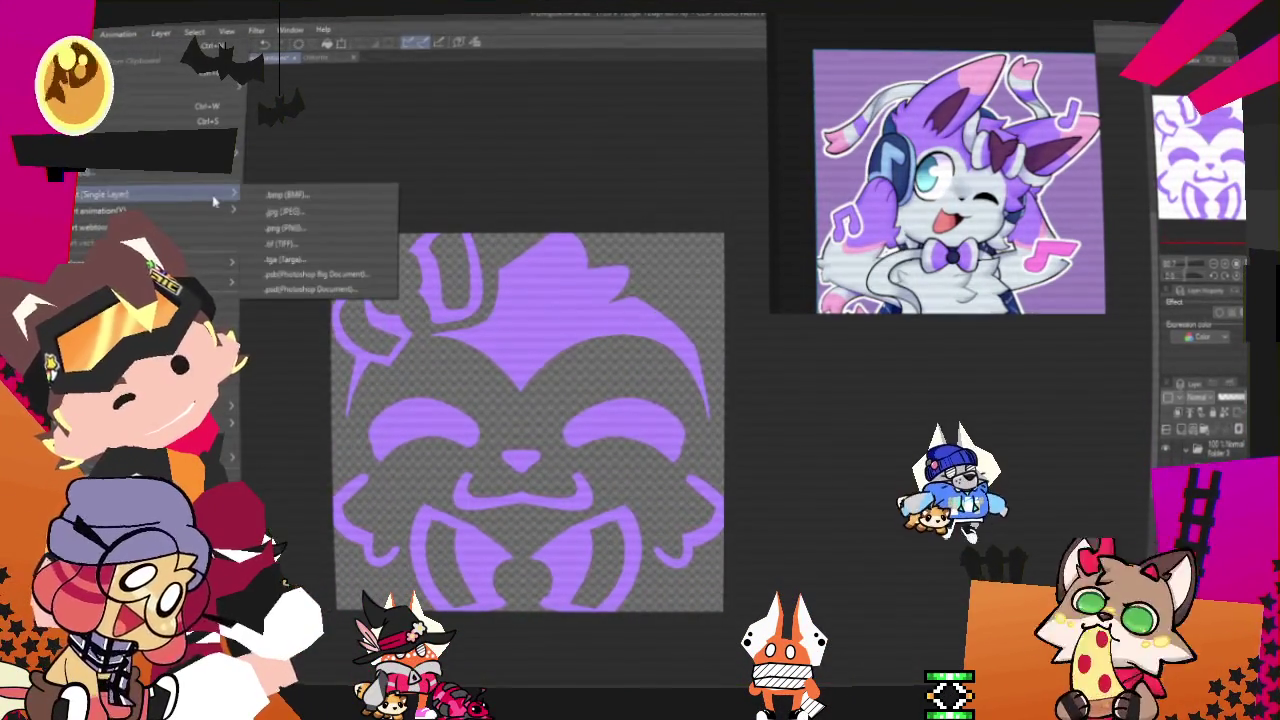
click(312, 242)
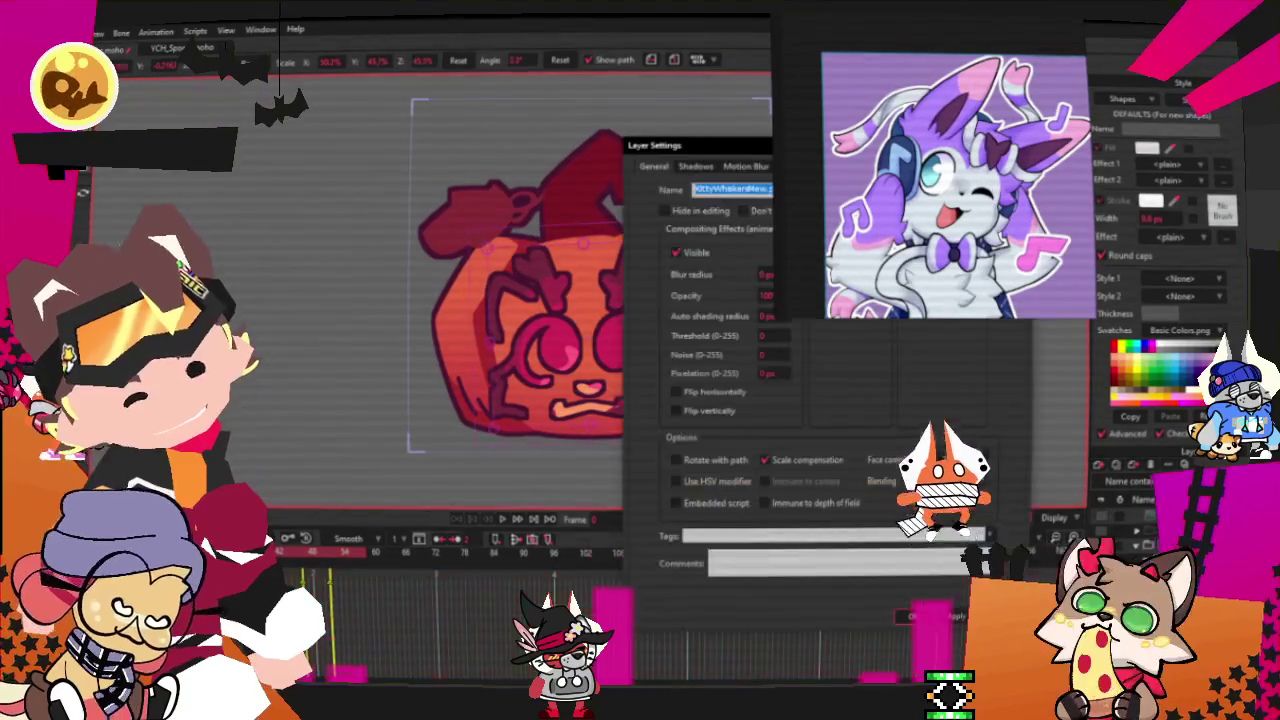
In Layer Settings, load the purple face file as the face layer's new image and close the dialog
click(794, 167)
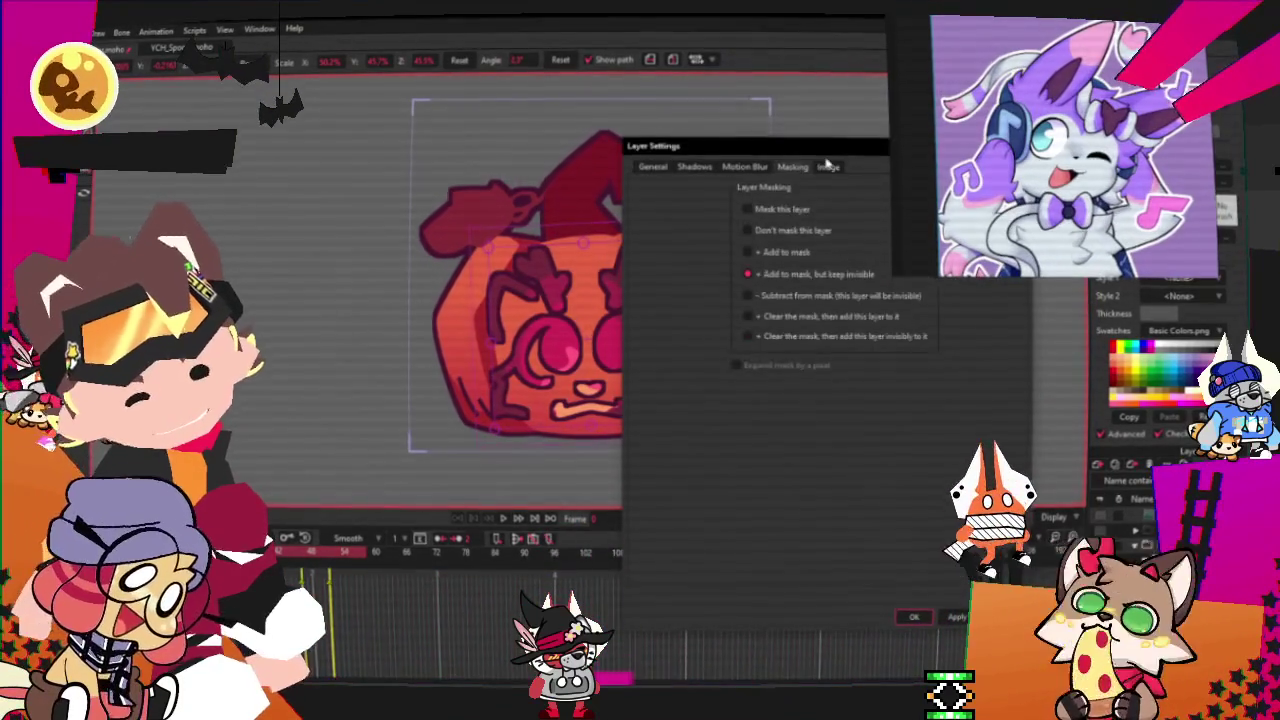
click(768, 211)
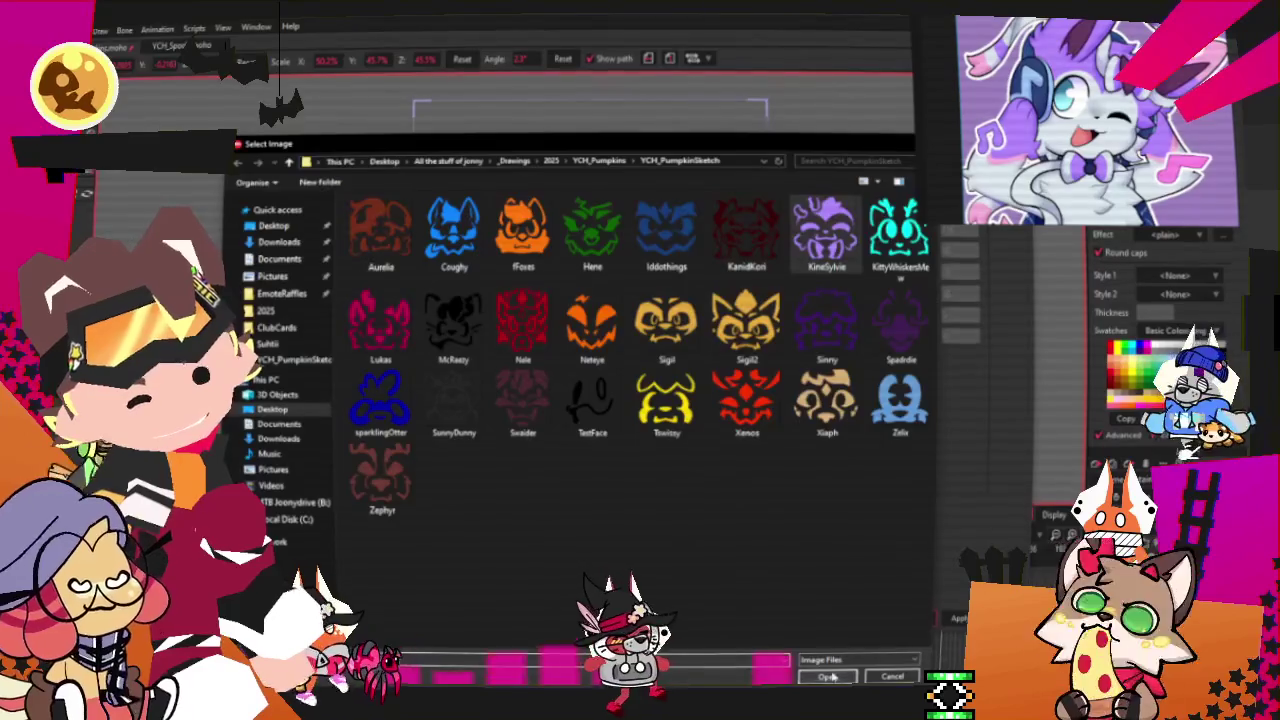
click(833, 678)
key(Return)
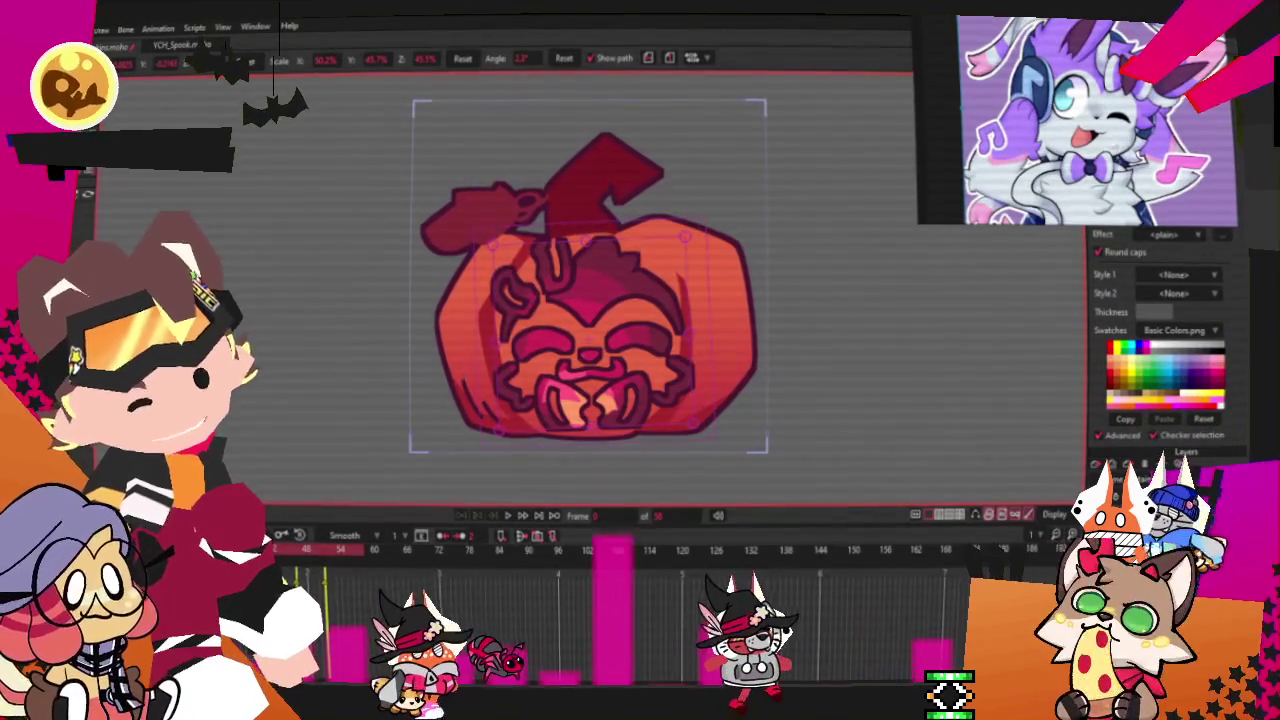
scroll(814, 343, up, 3)
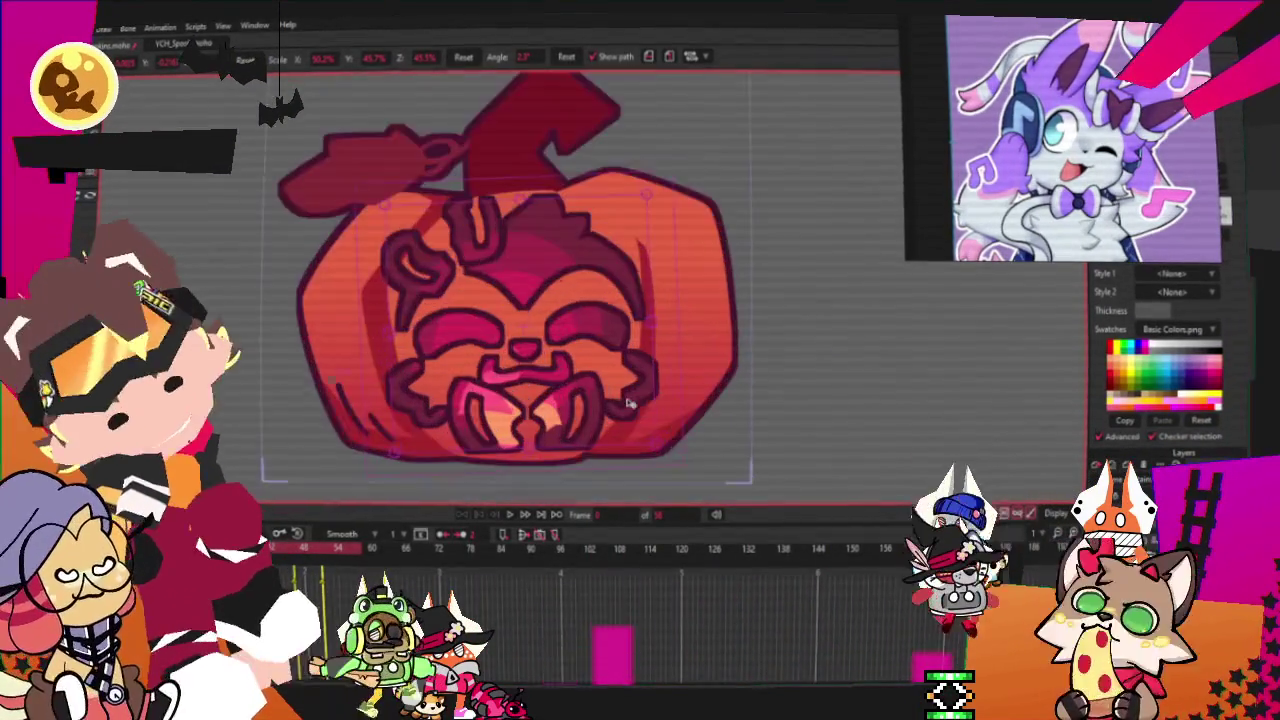
Zoom in and drag the swirl markings from the face's upper left to its upper right
scroll(587, 376, up, 1)
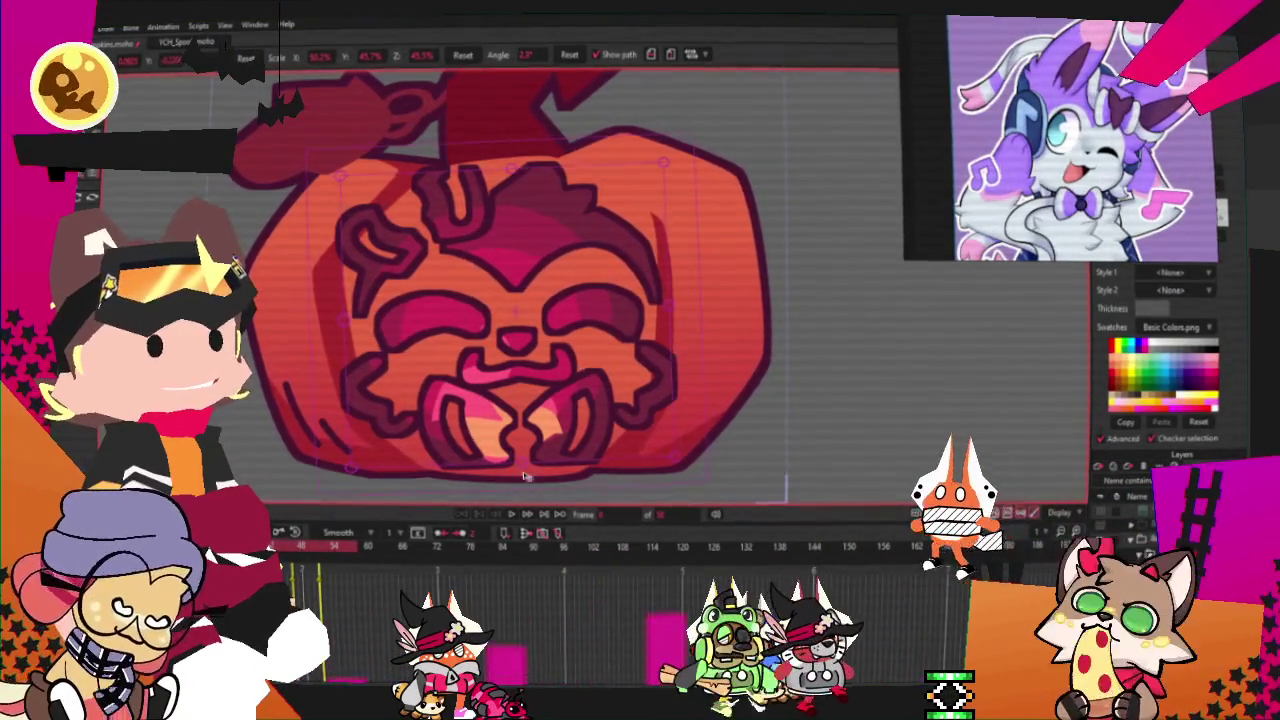
scroll(524, 500, down, 2)
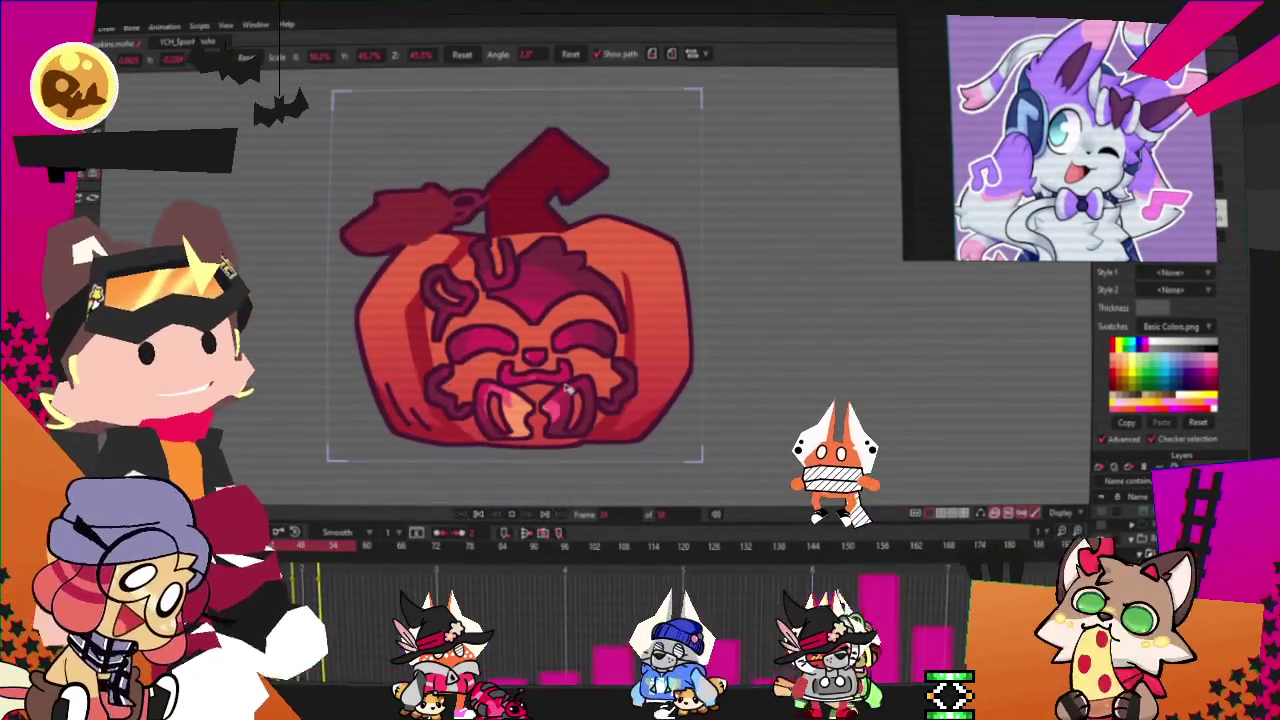
scroll(570, 392, up, 1)
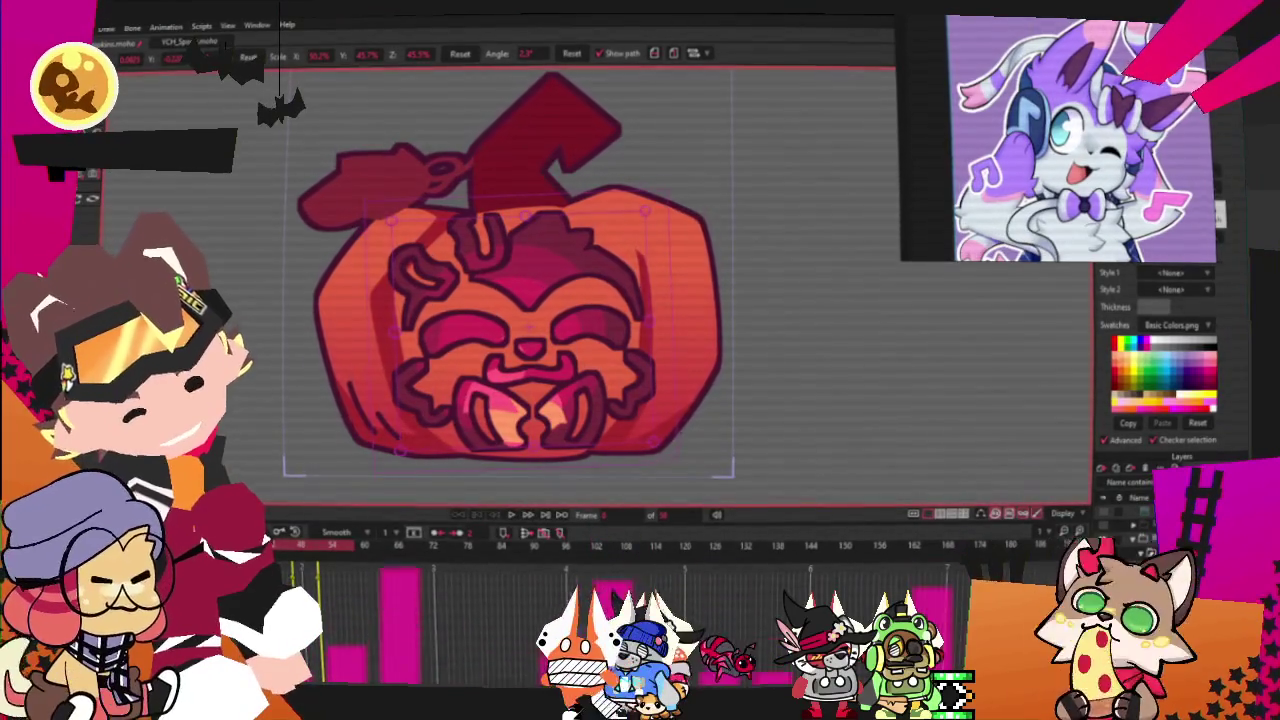
key(Escape)
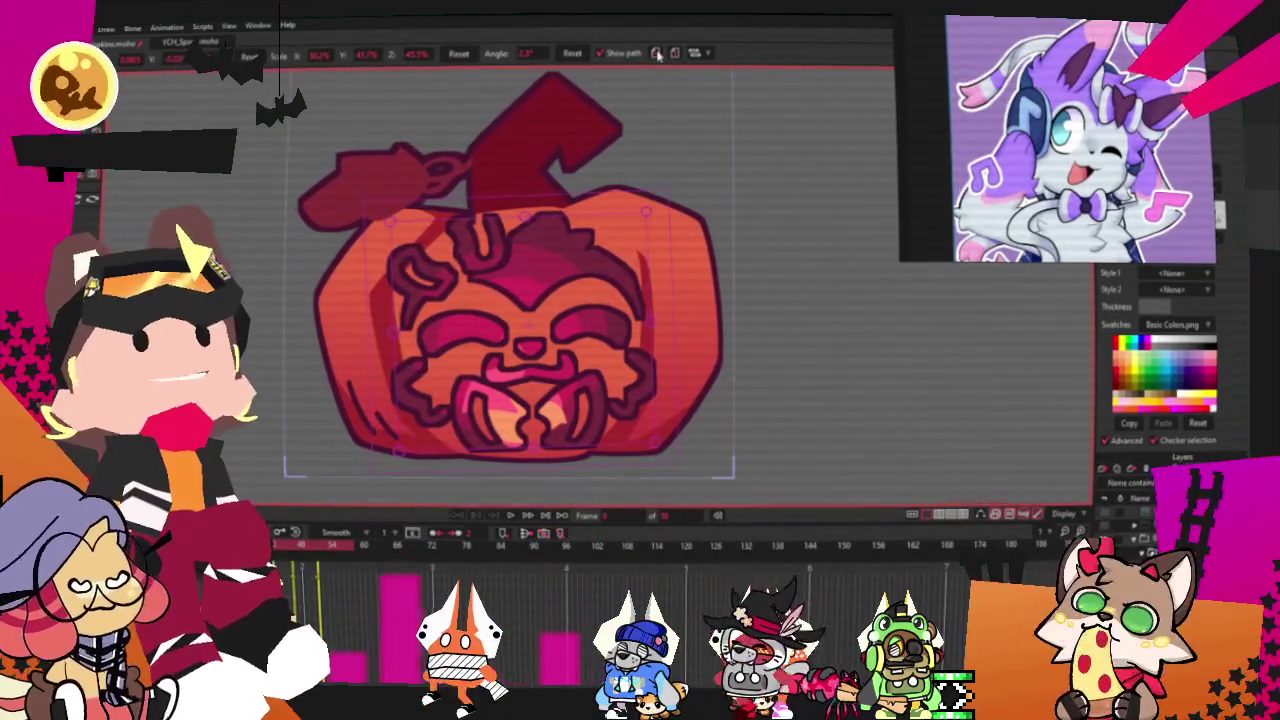
drag(500, 245, 634, 232)
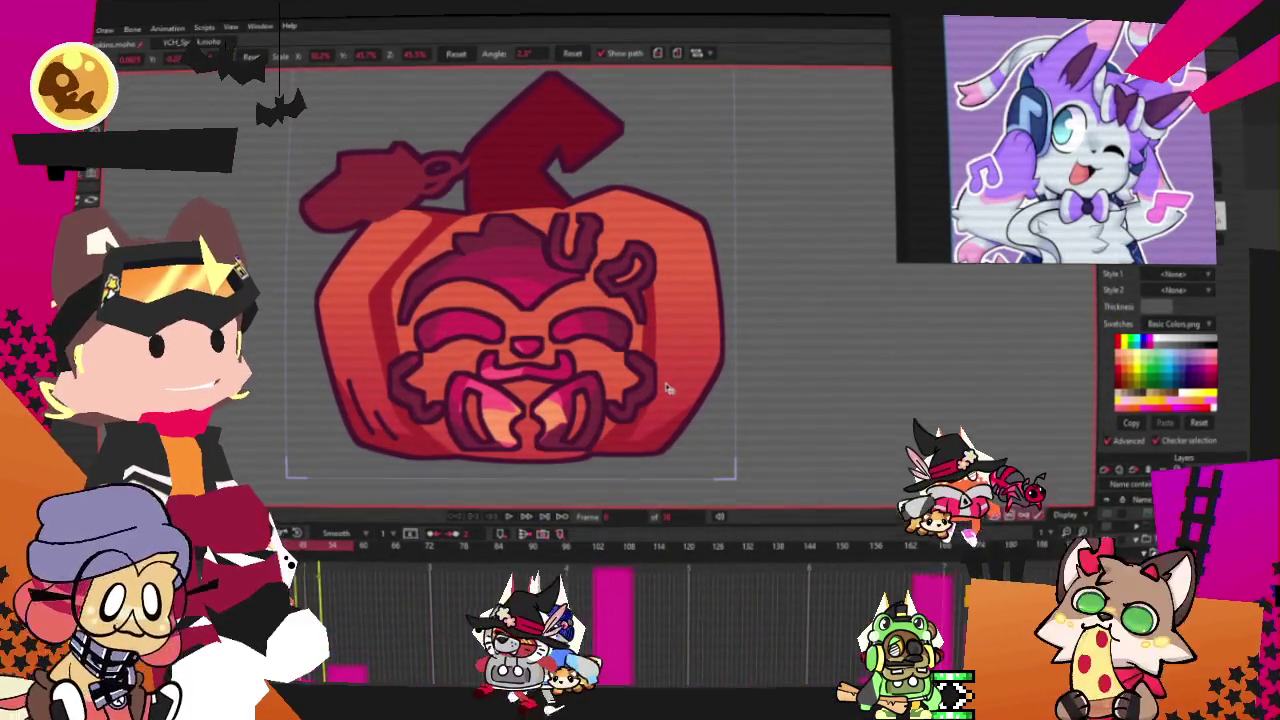
click(620, 362)
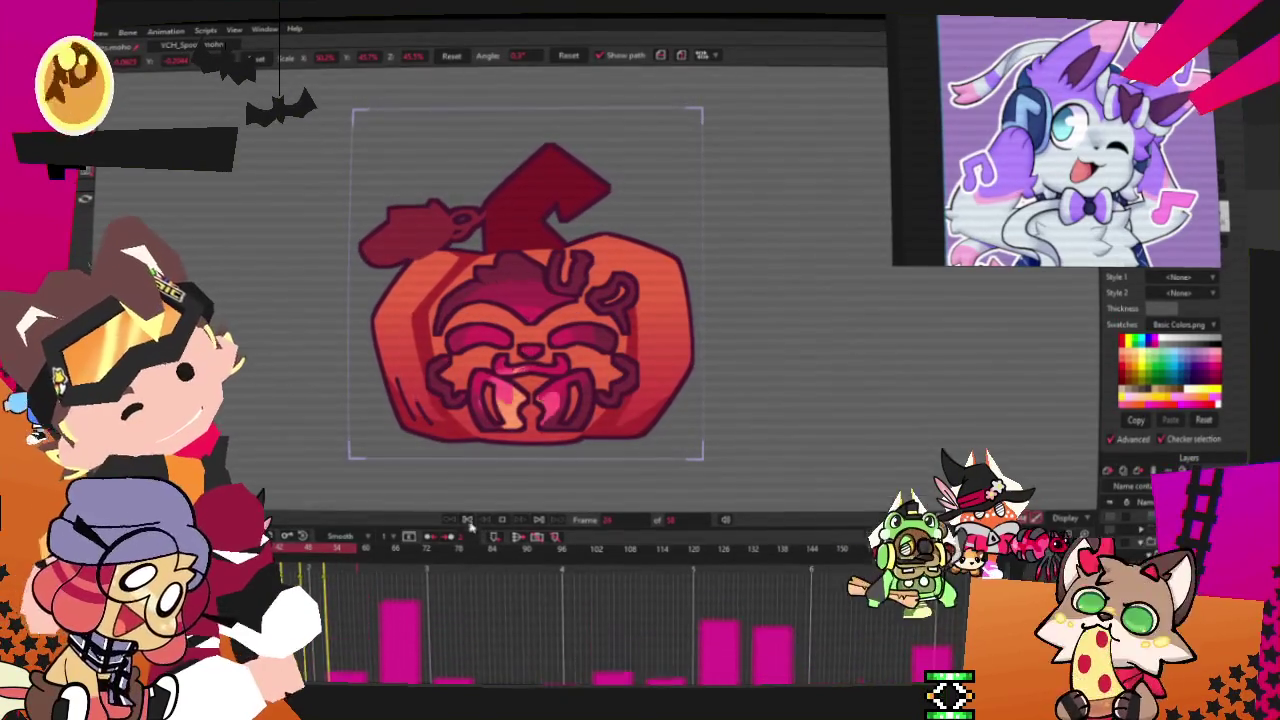
click(100, 32)
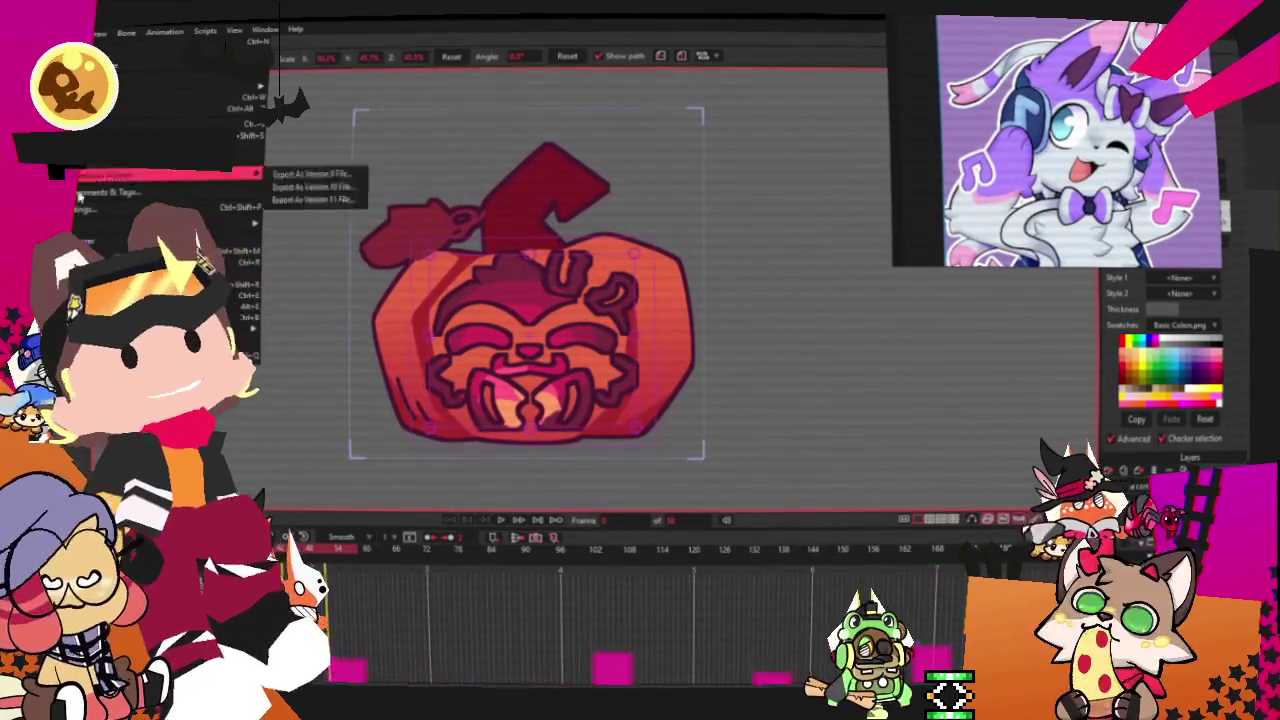
click(248, 160)
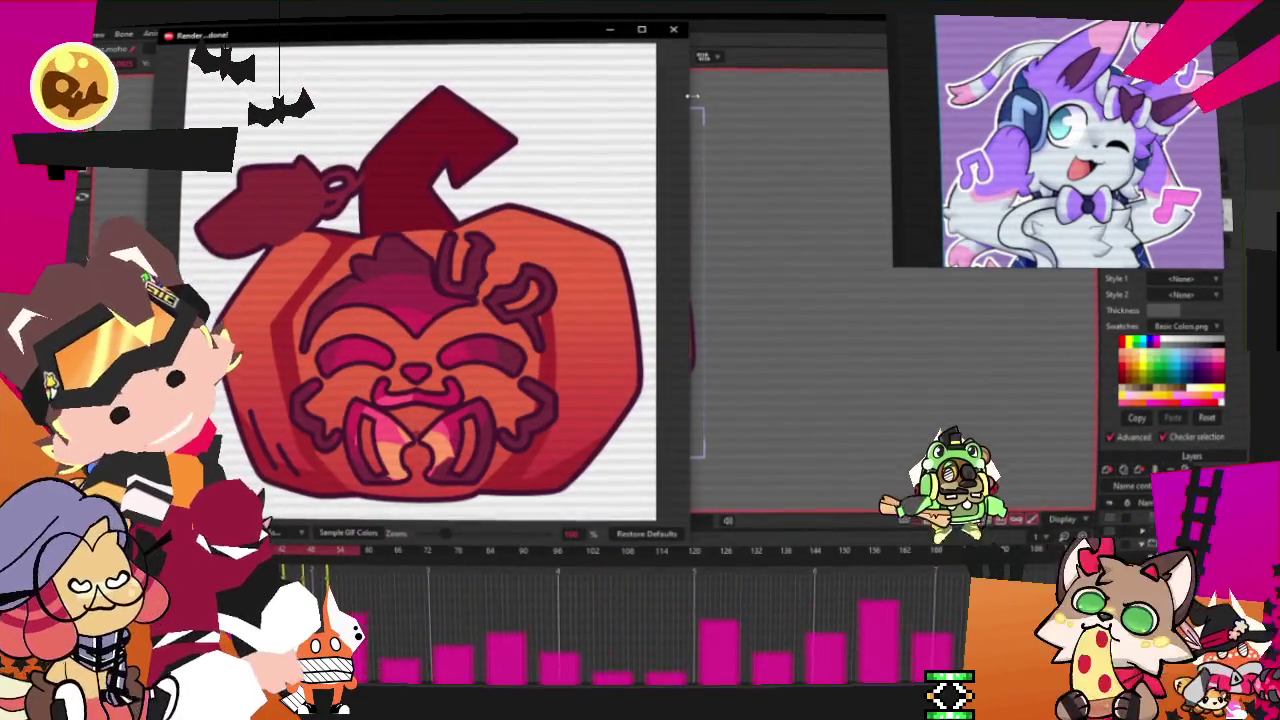
click(673, 29)
click(70, 32)
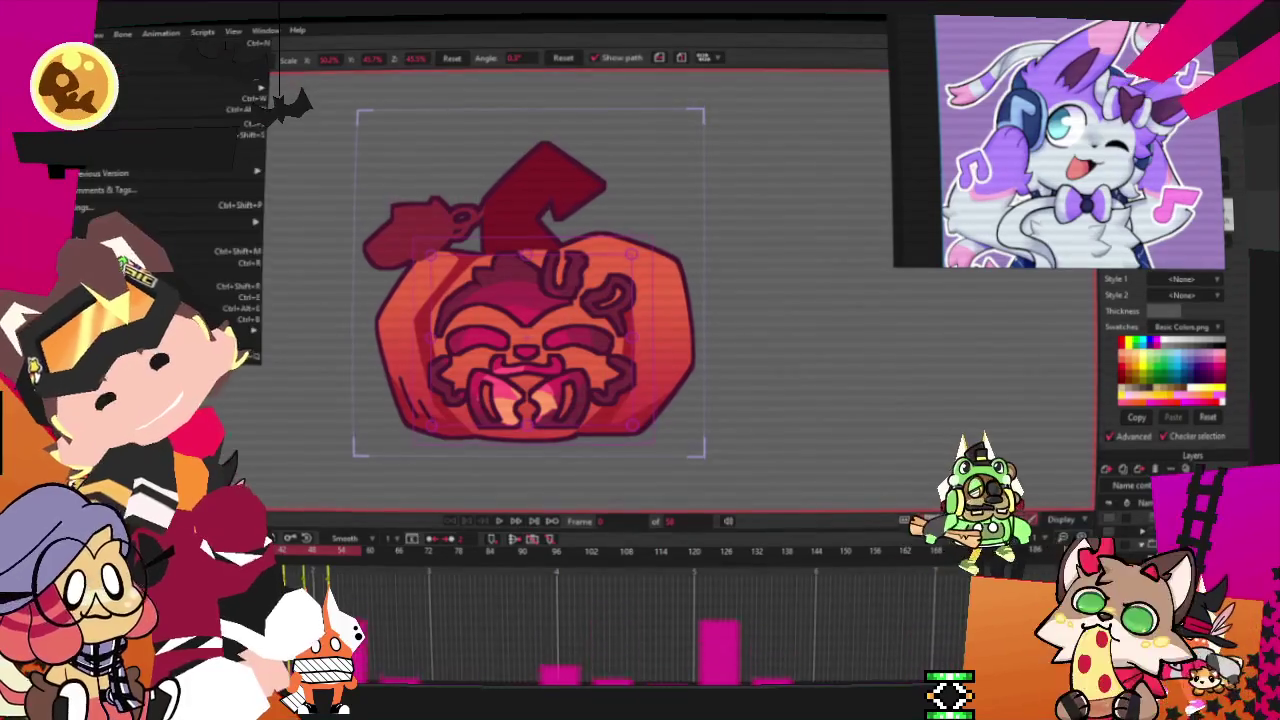
key(Escape)
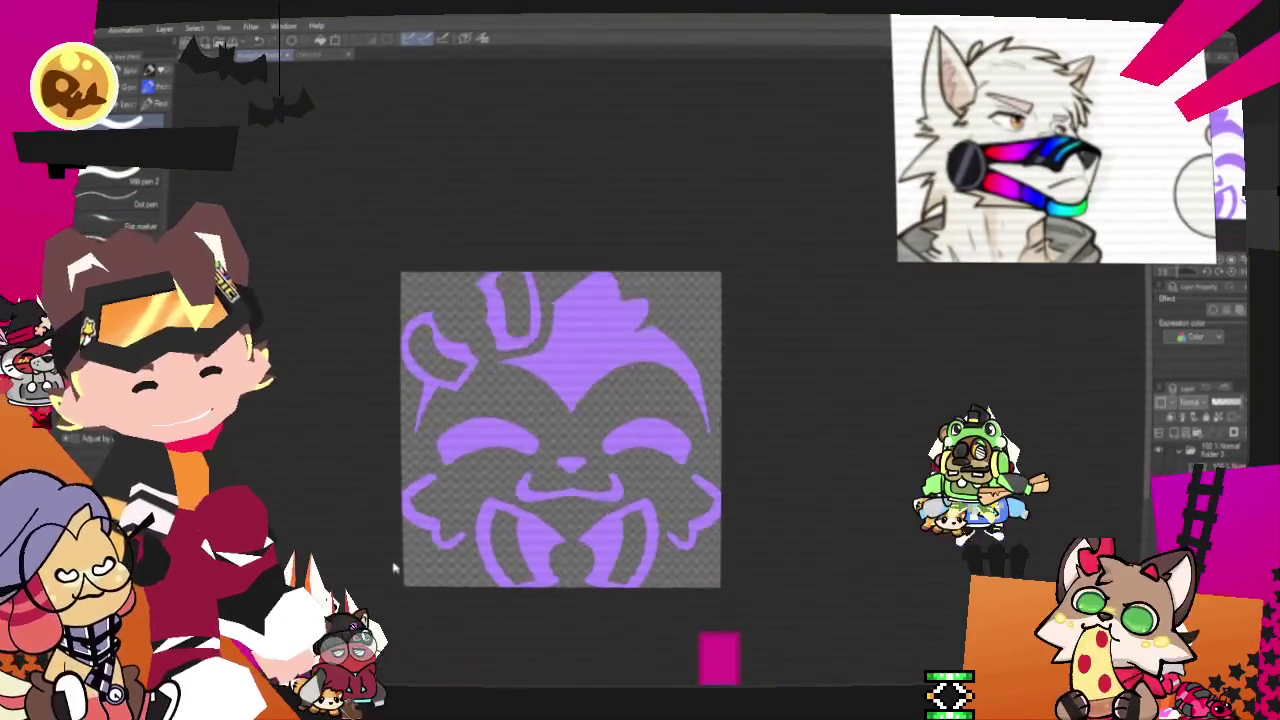
Scroll to adjust the Clip Studio Paint canvas view
scroll(567, 505, up, 1)
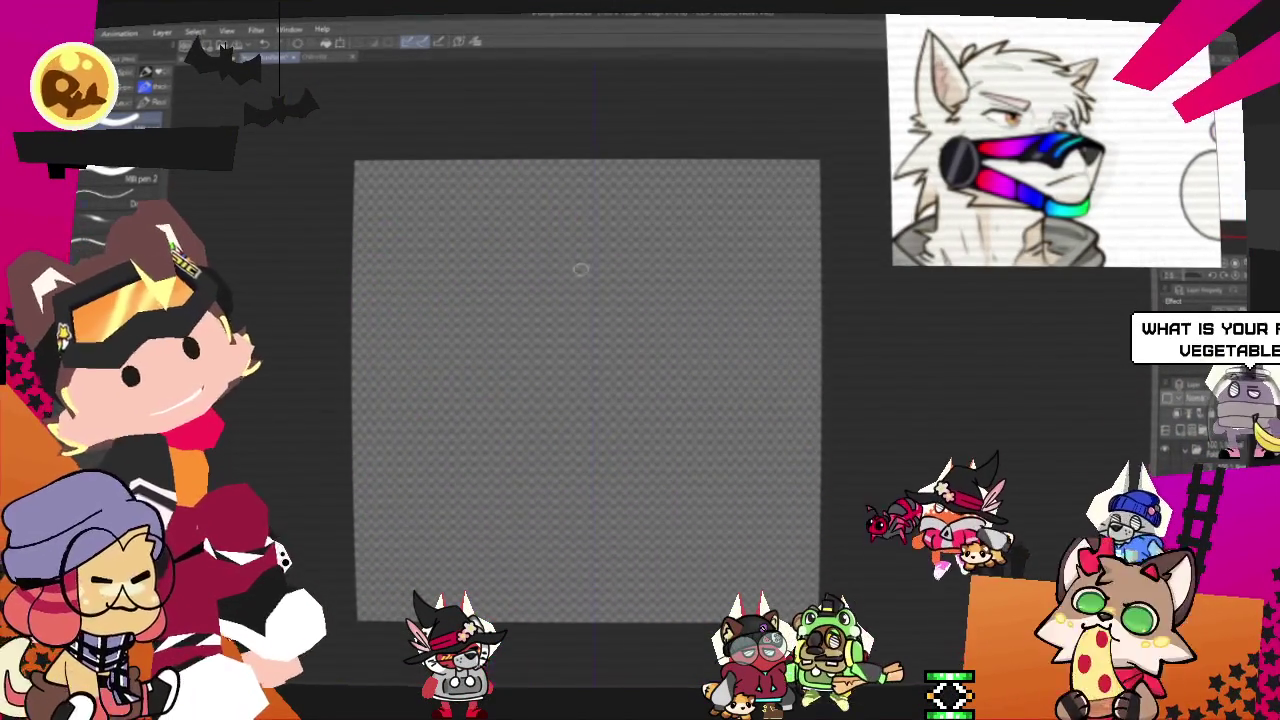
Move the wolf reference window further left and zoom the canvas for sketching
scroll(620, 335, down, 2)
scroll(620, 335, up, 1)
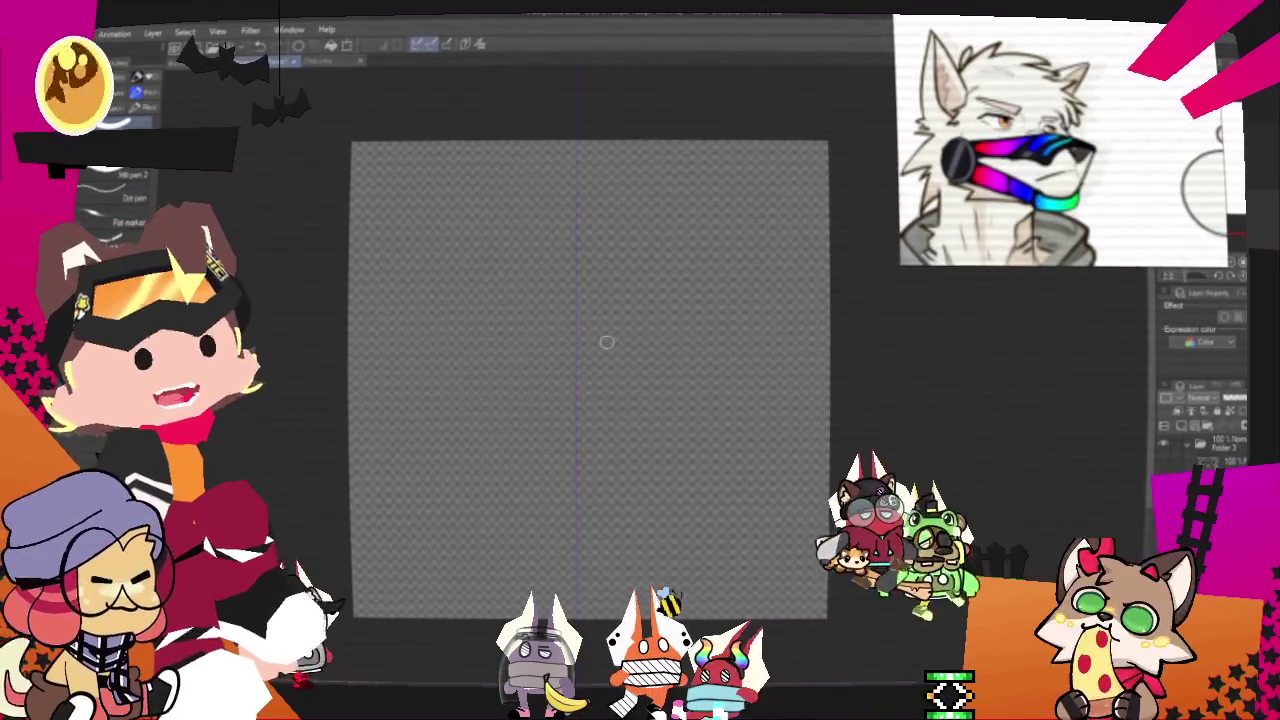
drag(1130, 177, 1043, 175)
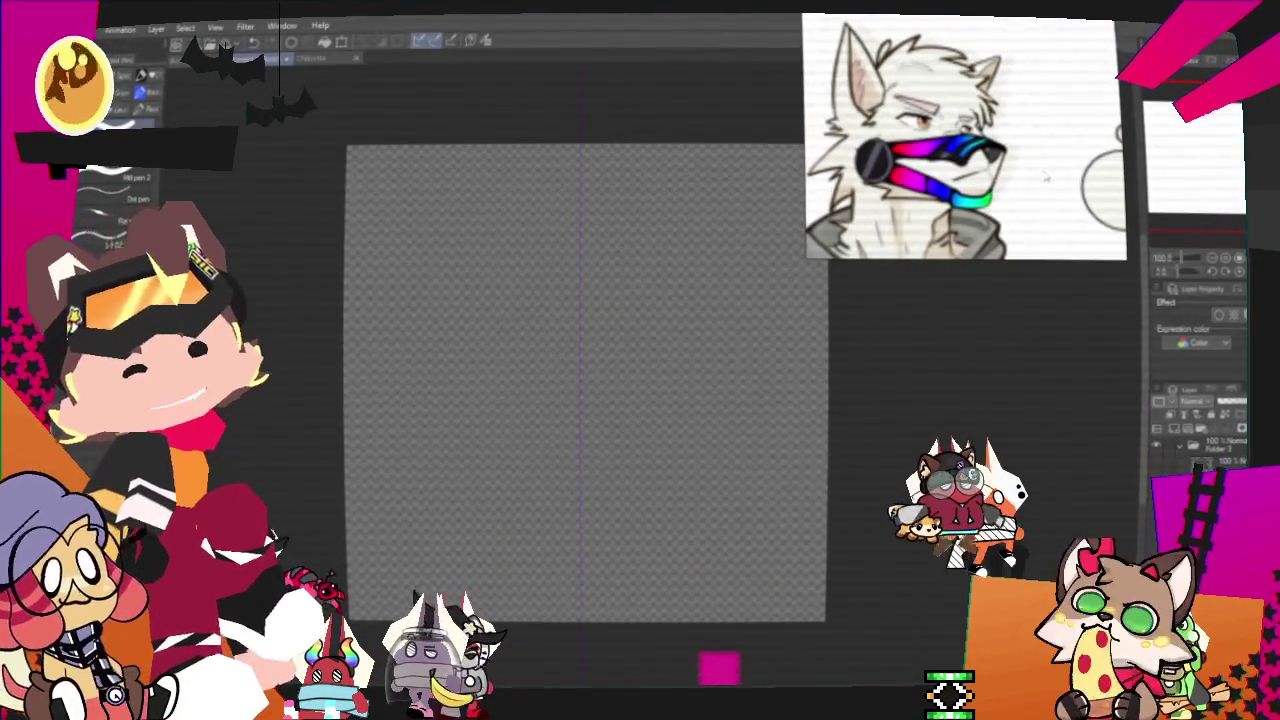
scroll(573, 451, down, 1)
scroll(574, 445, up, 1)
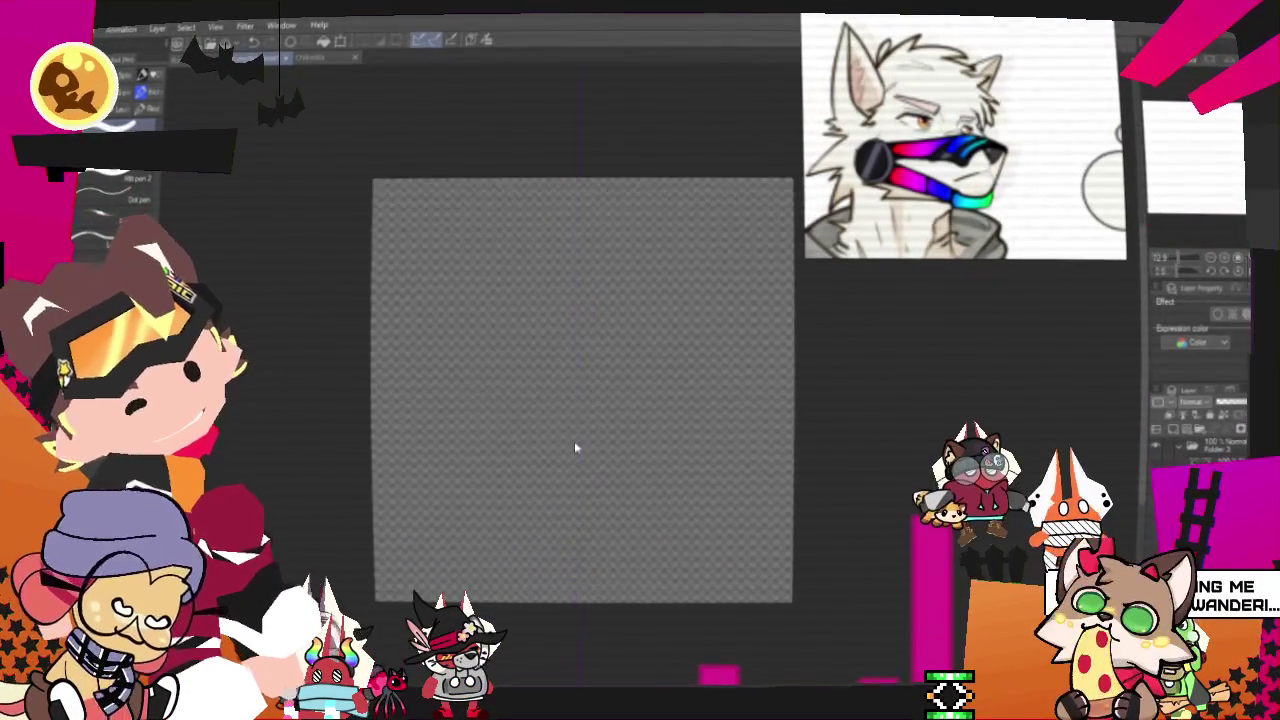
scroll(640, 440, up, 1)
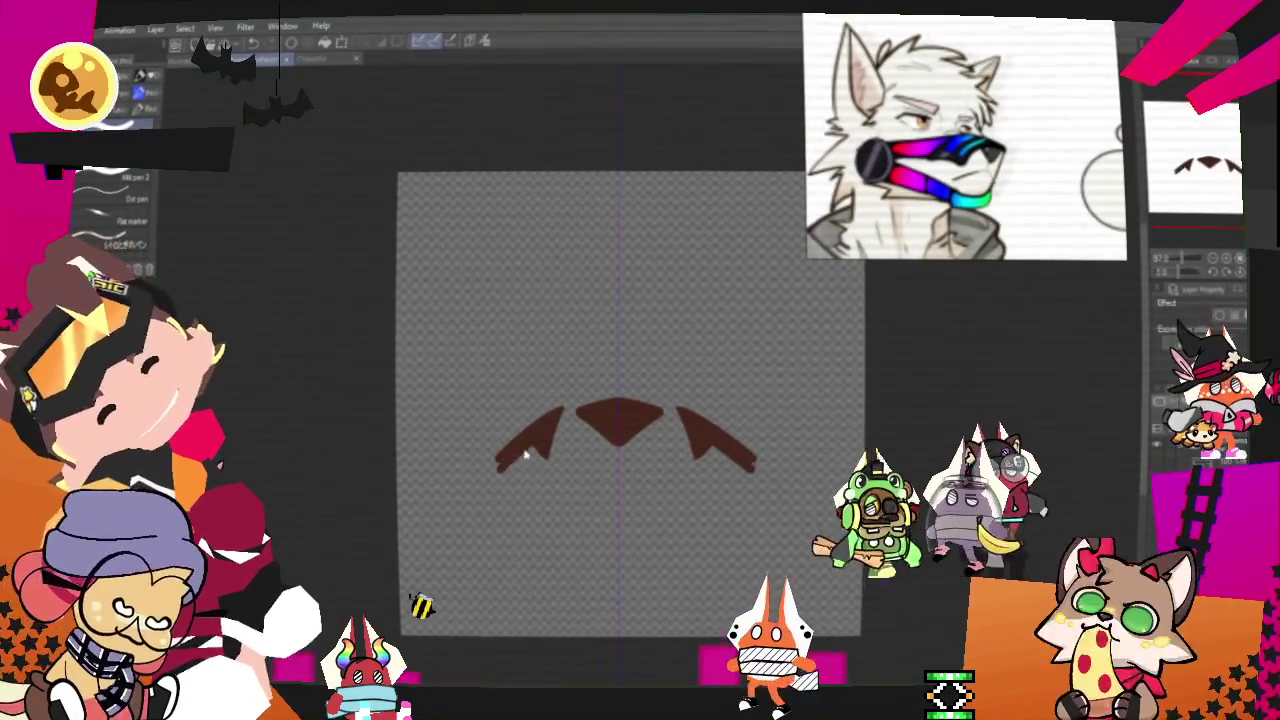
Draw oval loops beside both fangs, undo the V stroke, and join the top strokes into one arc
drag(730, 440, 790, 520)
drag(500, 460, 463, 549)
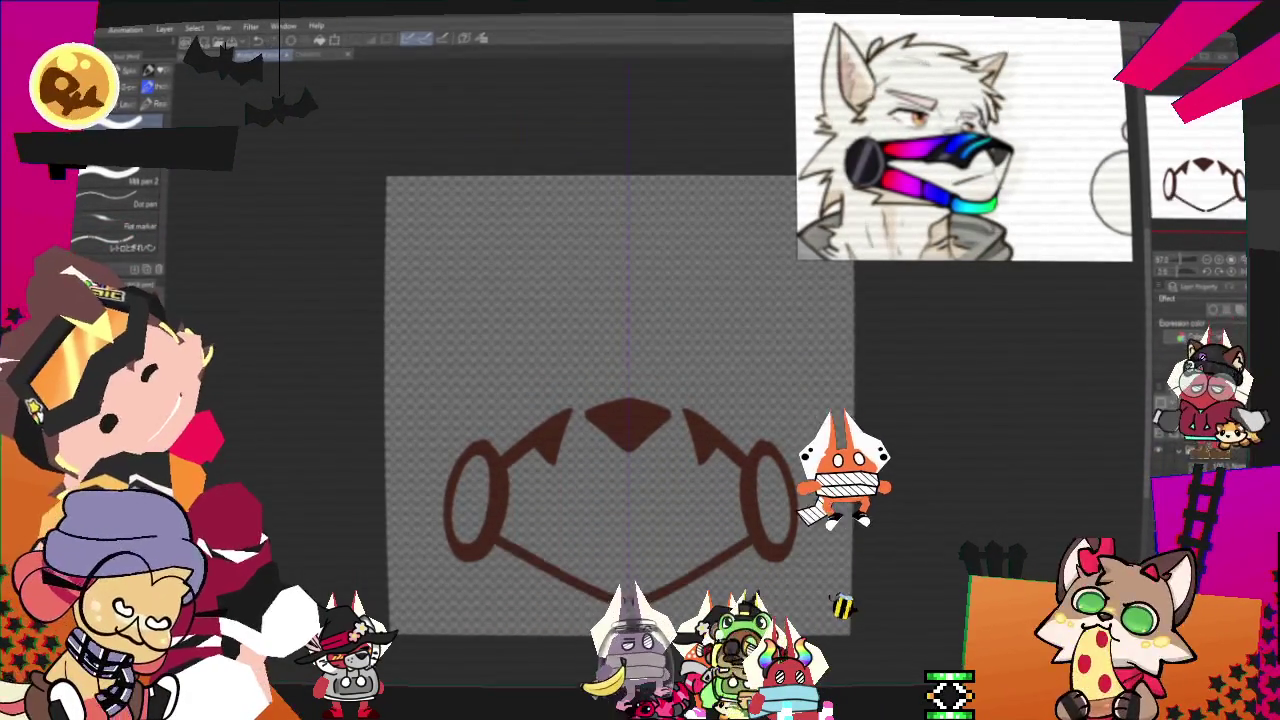
key(ctrl+z)
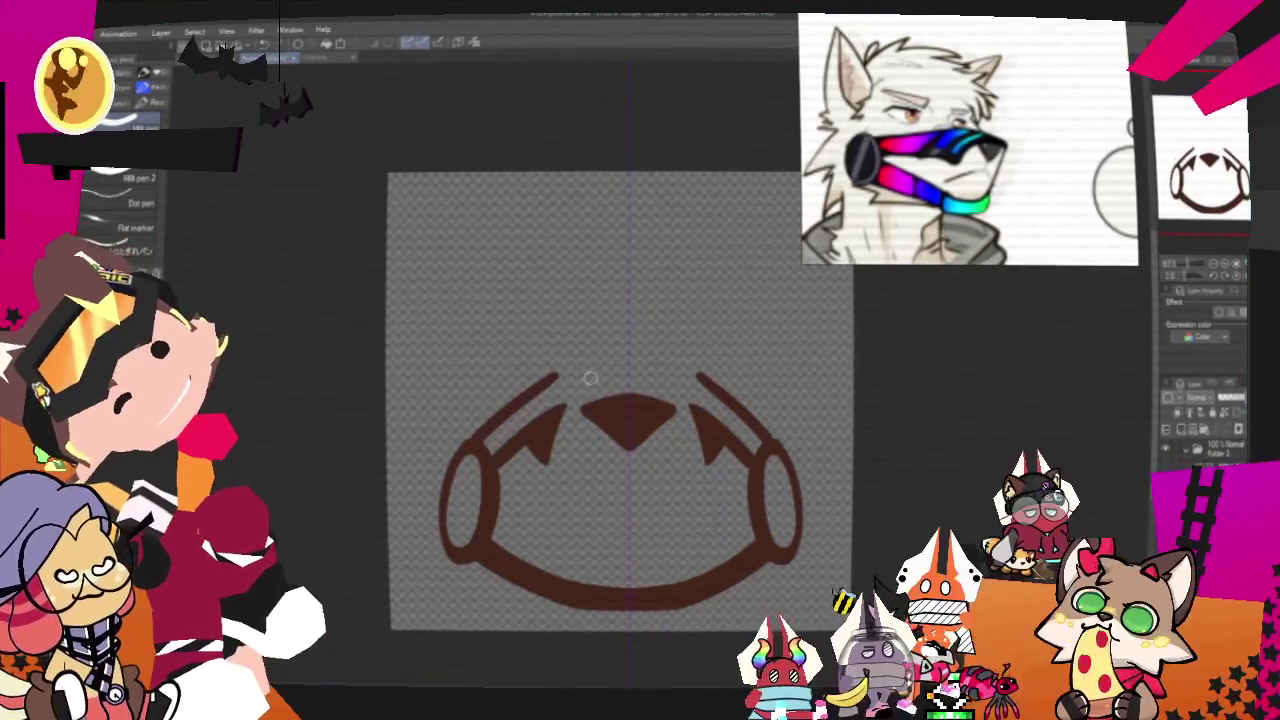
drag(556, 377, 700, 377)
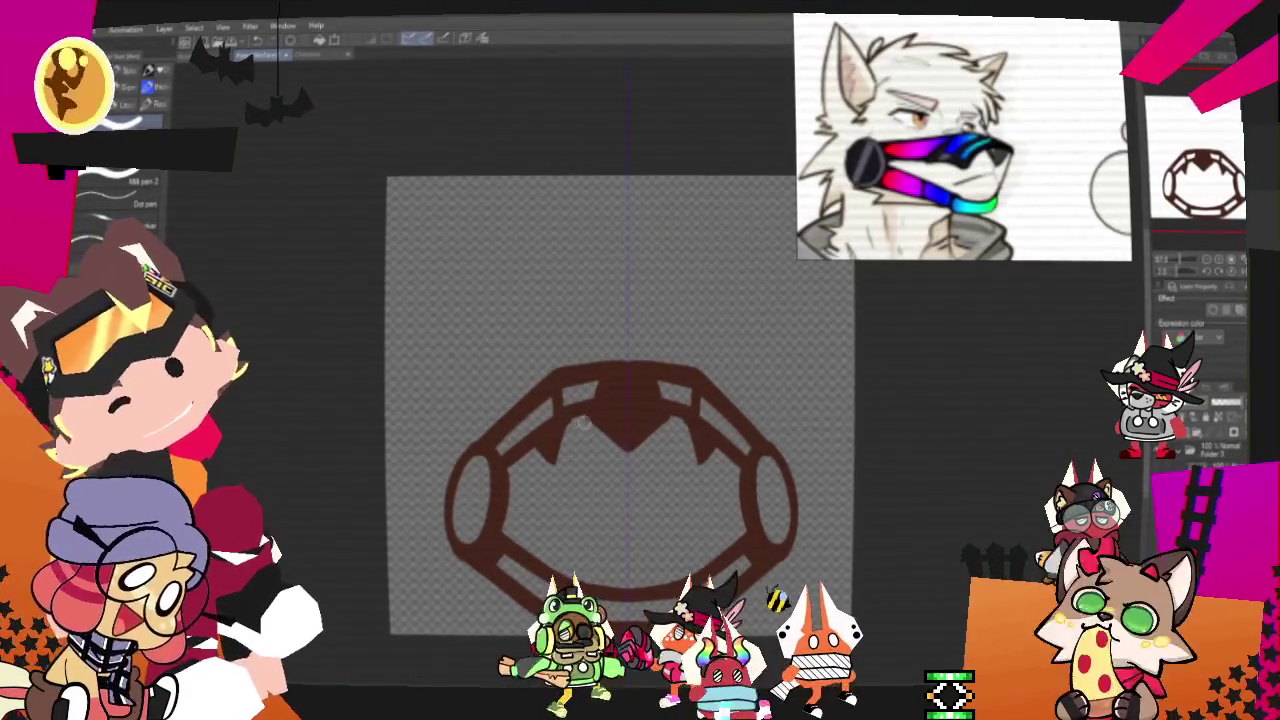
Replace the W strokes with a bold curly mustache in the mouth, then add two ear arcs
mouse_move(545, 490)
mouse_down()
mouse_move(625, 550)
mouse_move(710, 490)
mouse_up()
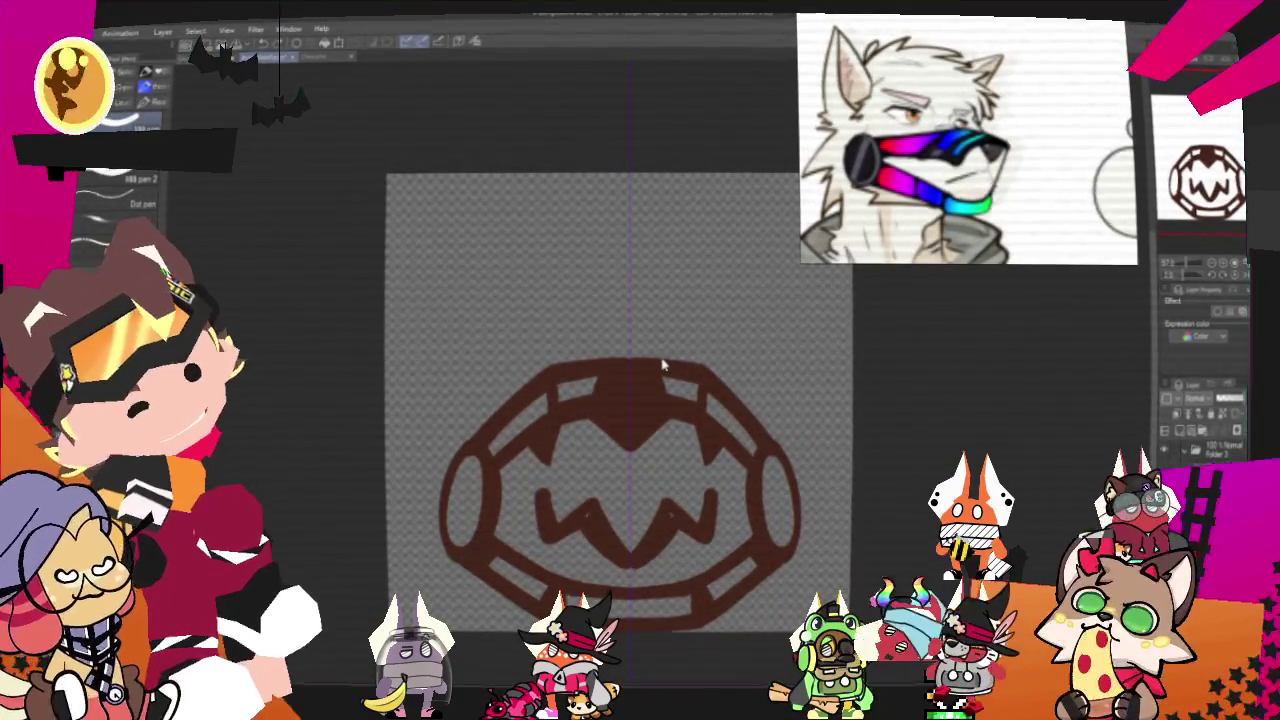
key(ctrl+z)
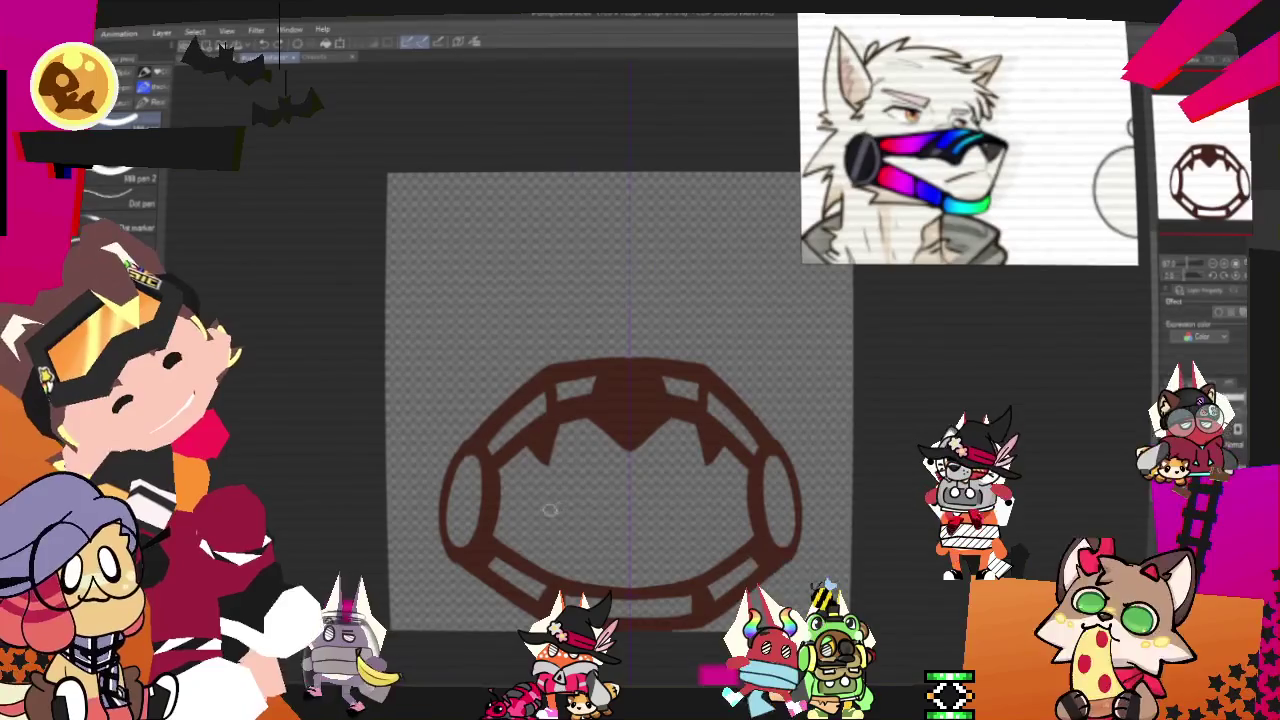
drag(545, 500, 627, 510)
key(ctrl+z)
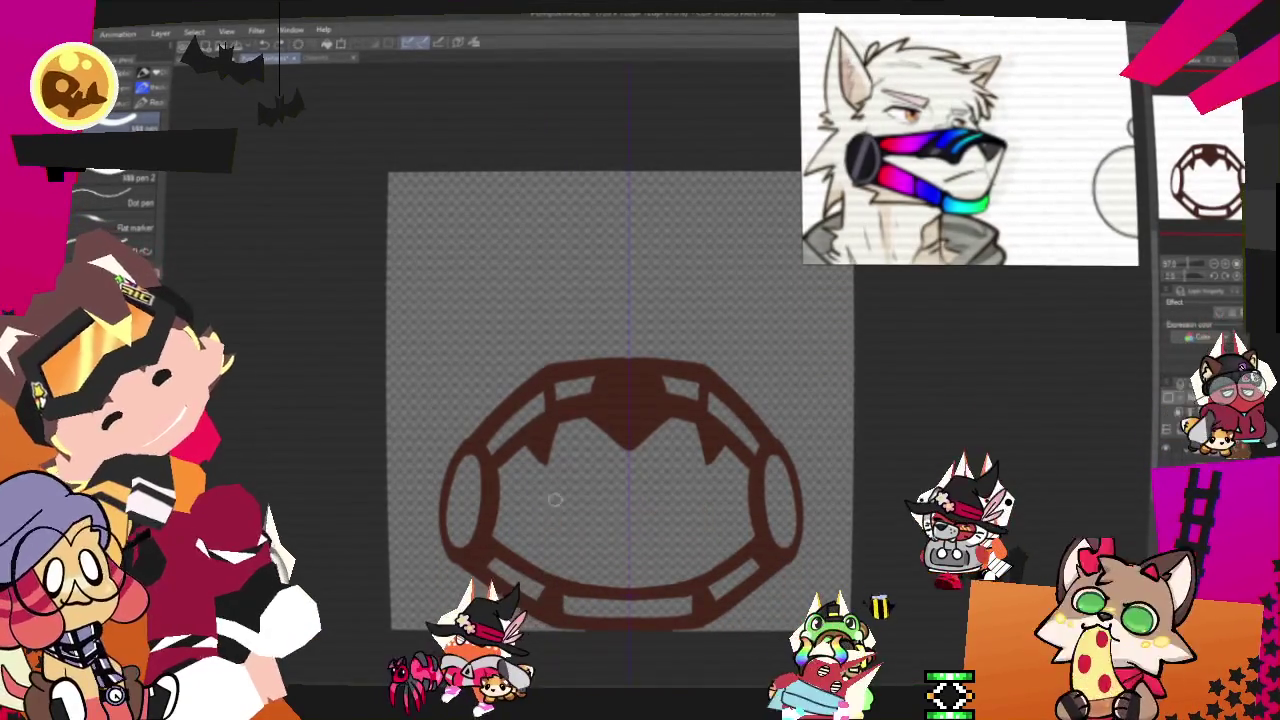
drag(548, 505, 705, 510)
drag(548, 505, 705, 510)
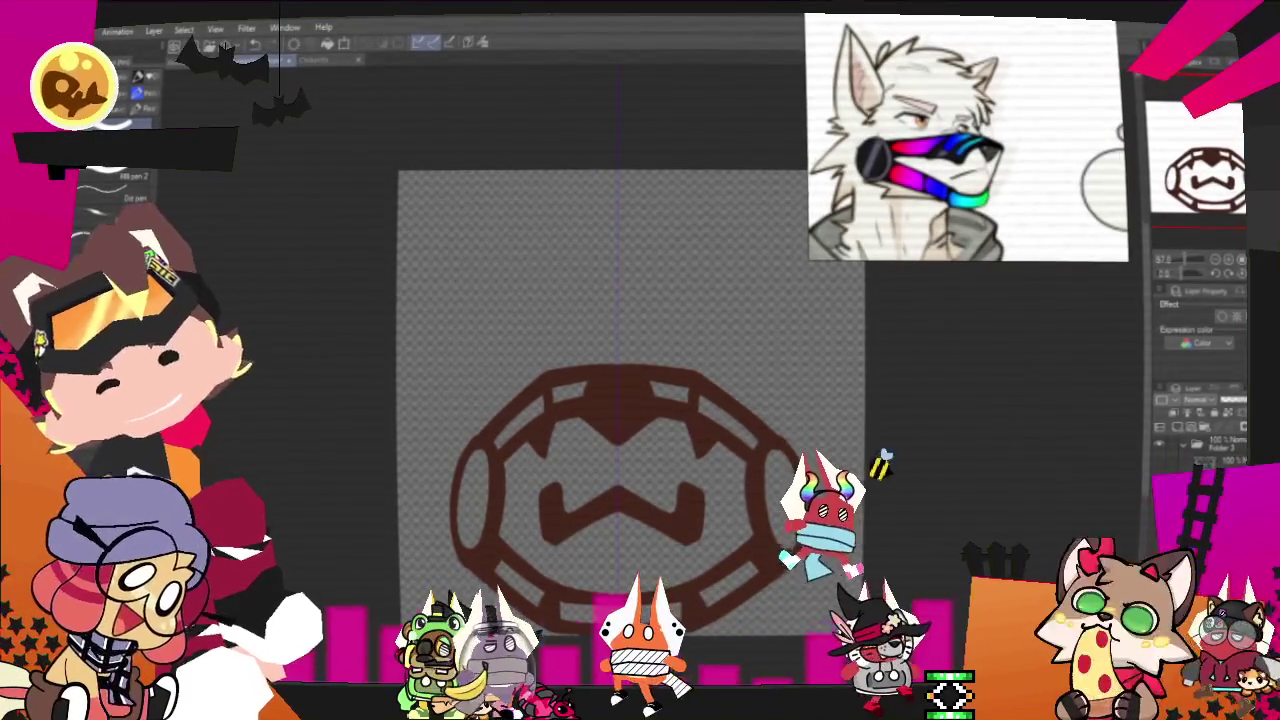
drag(630, 400, 610, 443)
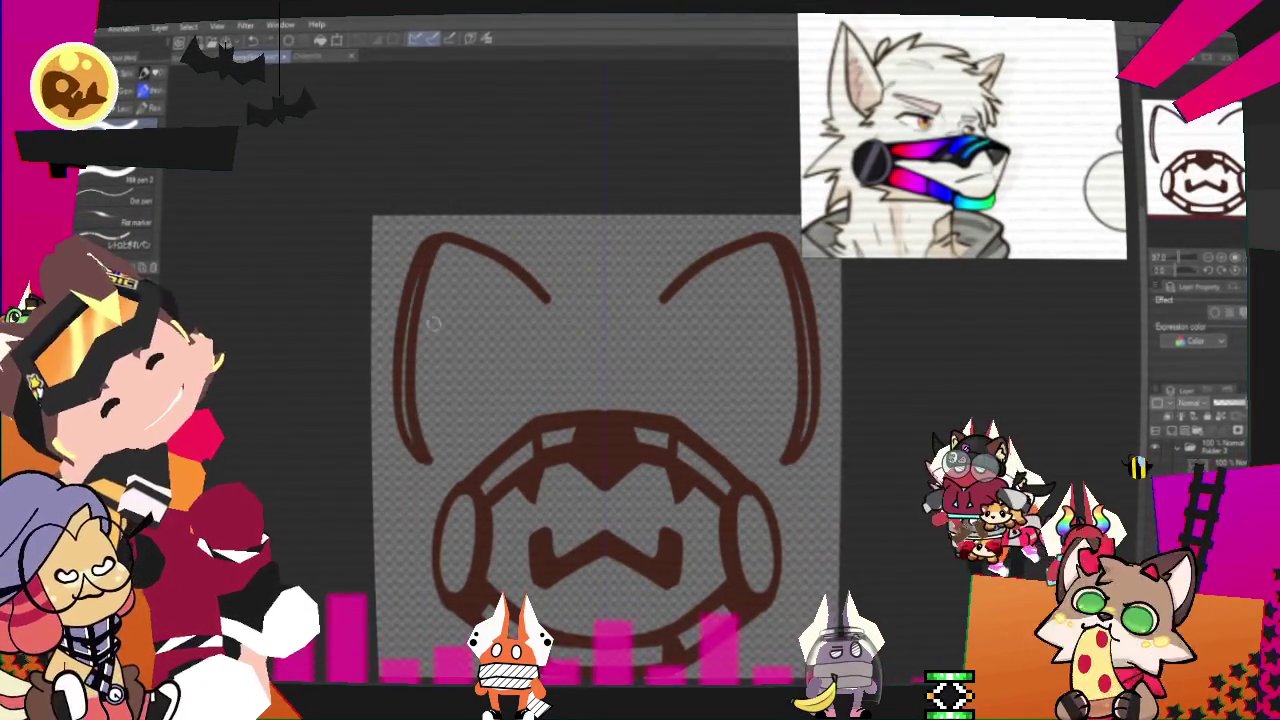
drag(413, 447, 405, 395)
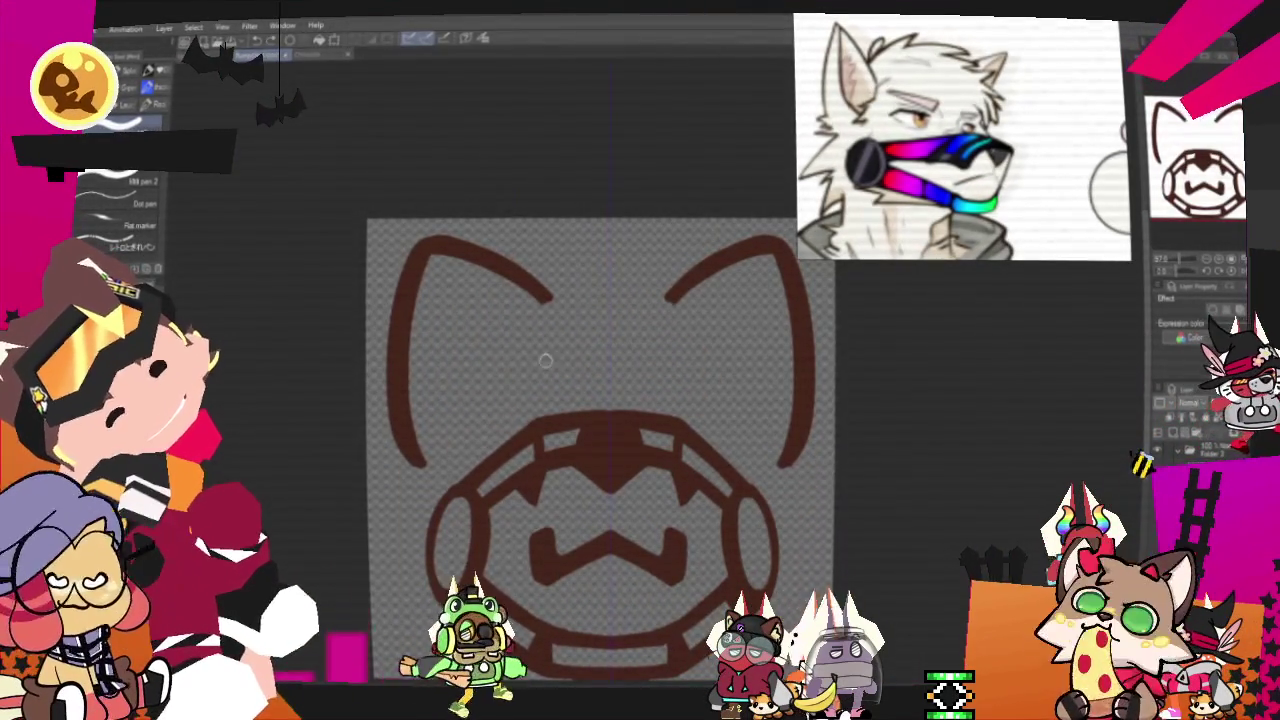
Sketch mirrored eyes, undo them, and redraw mirrored angular eye curves with the symmetry ruler
drag(503, 382, 512, 368)
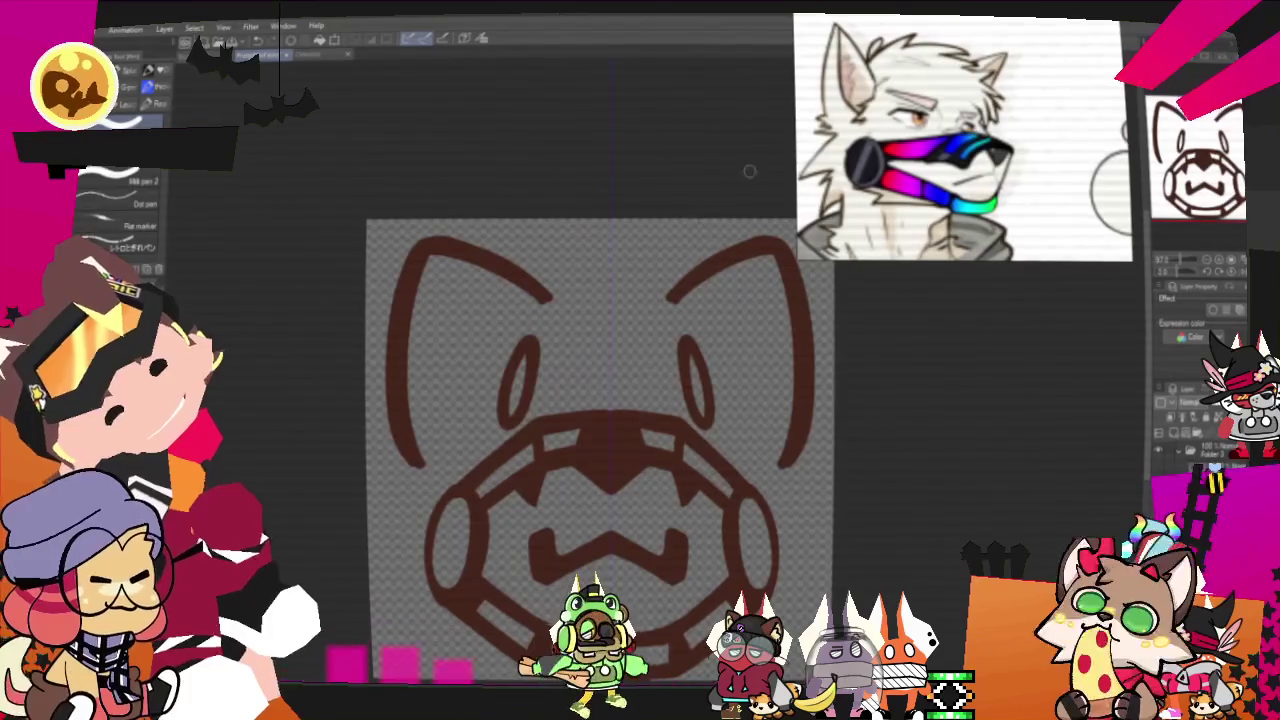
key(ctrl+z)
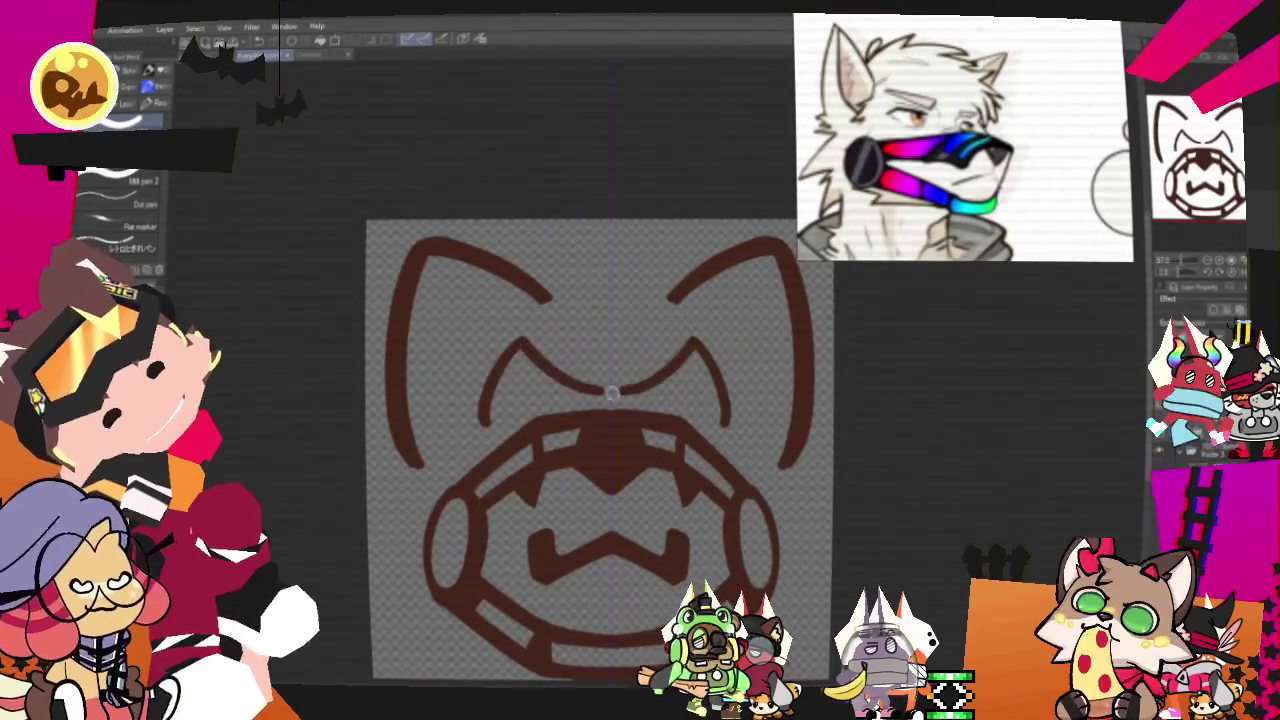
drag(461, 453, 500, 342)
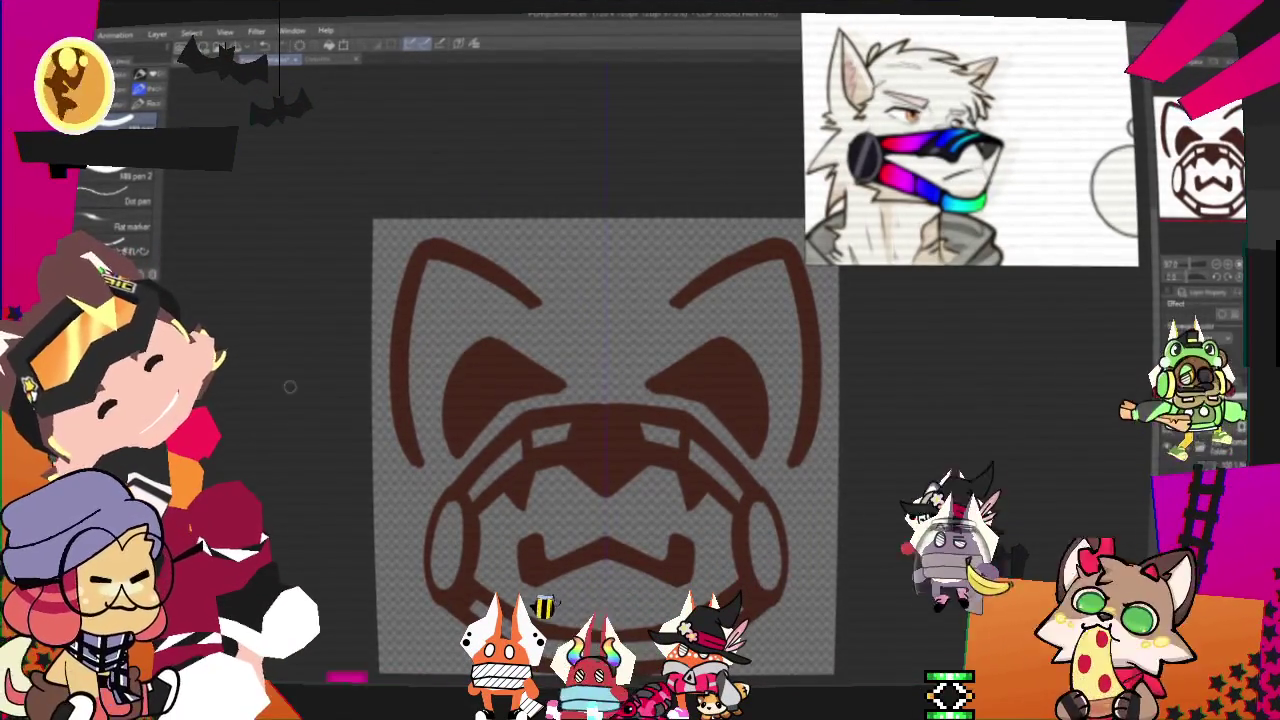
Sketch angular shapes in both eyes, undo them, and draw a cat-head outline with two ears
drag(500, 360, 530, 380)
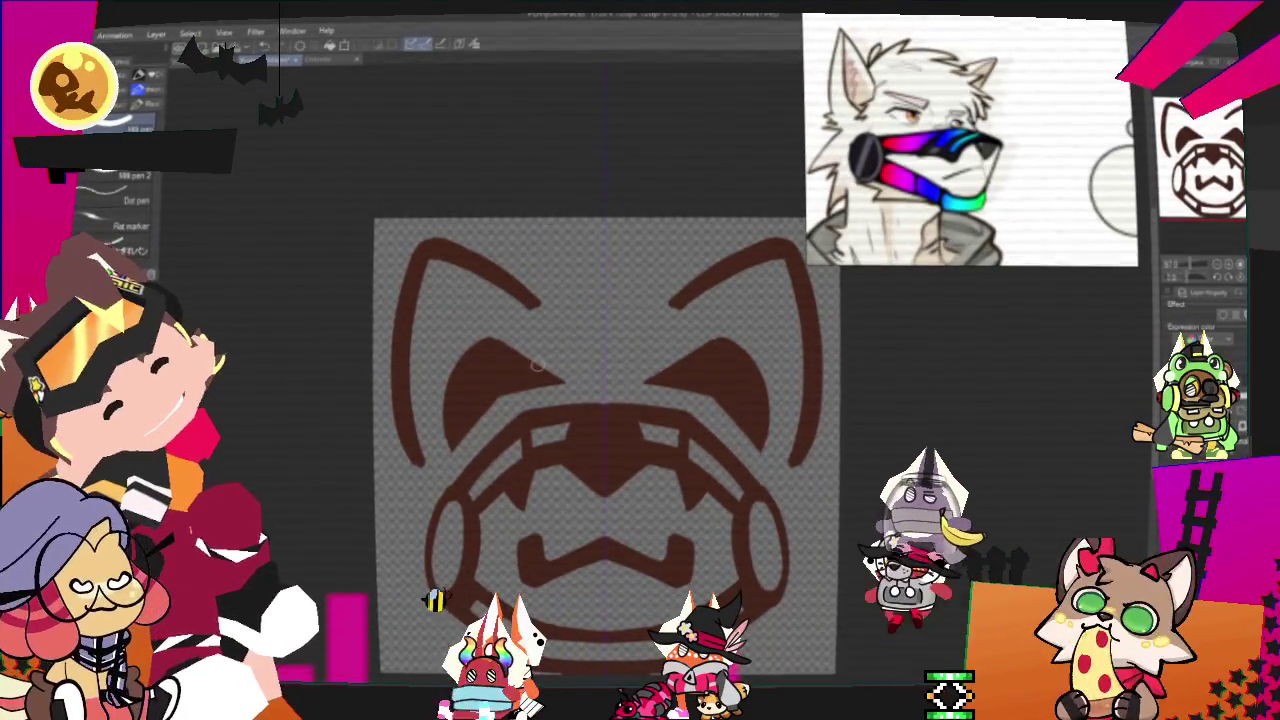
drag(670, 355, 690, 372)
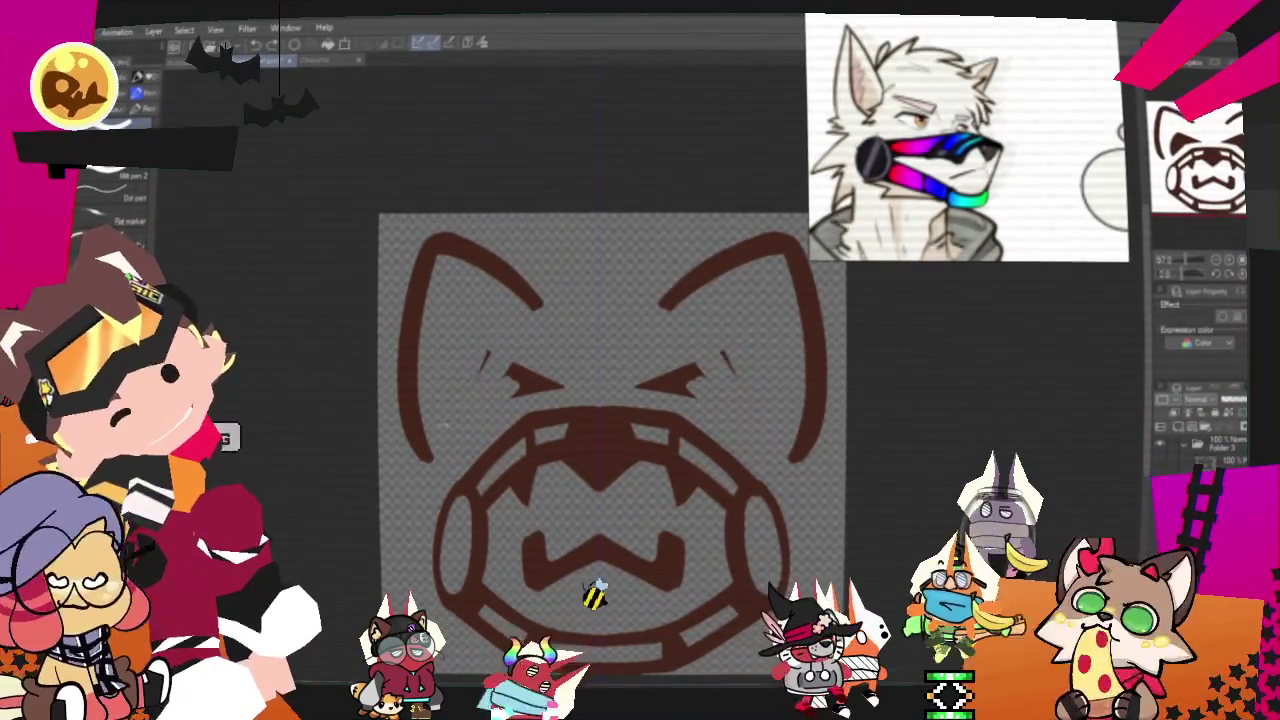
key(ctrl+z)
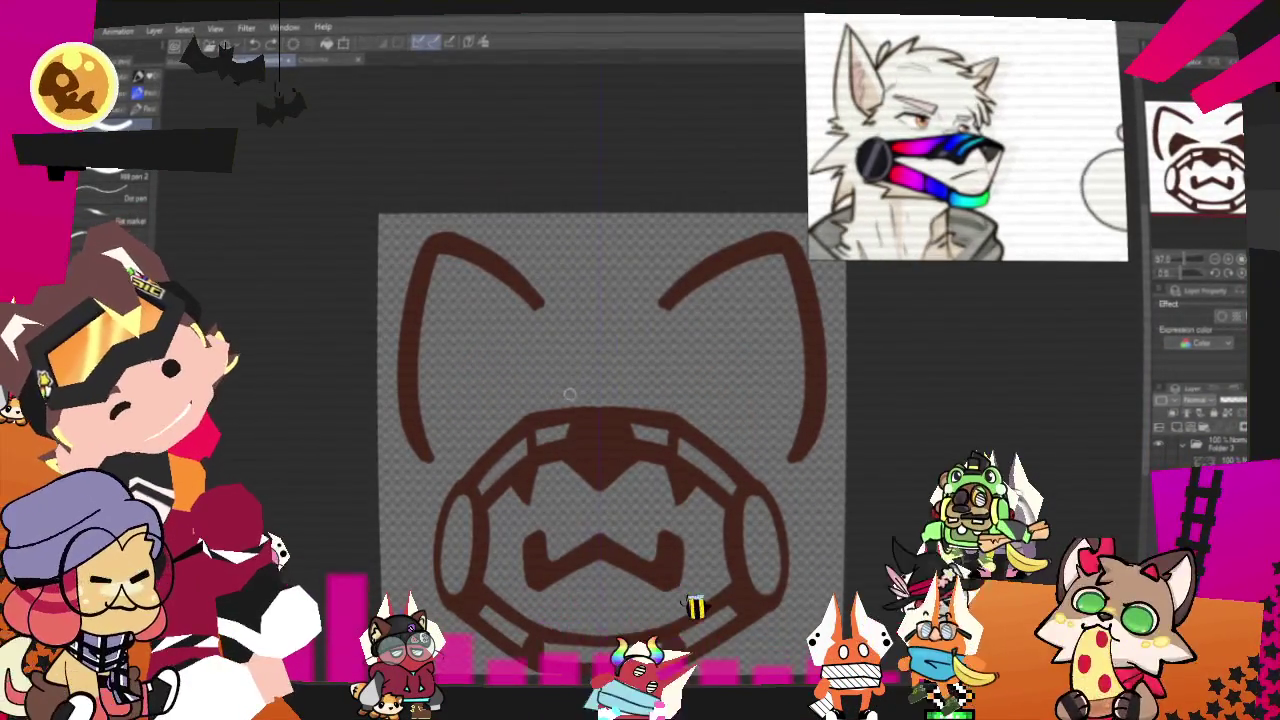
key(ctrl+z)
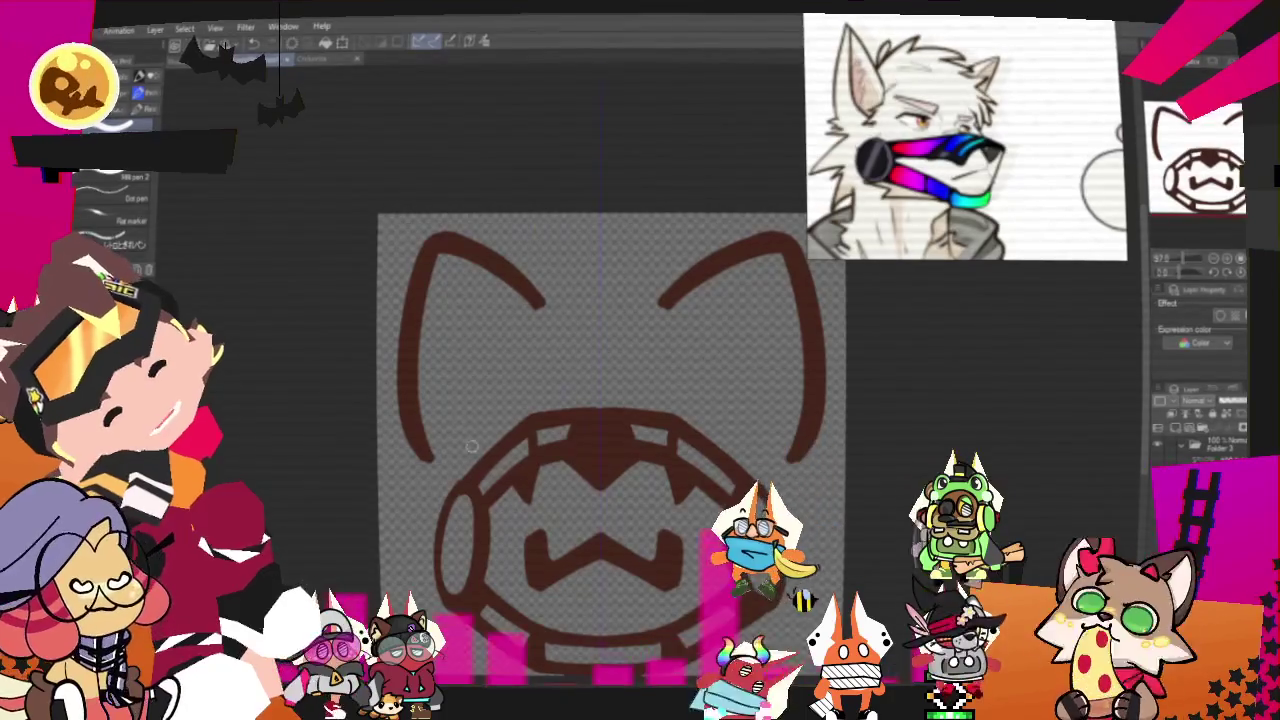
drag(470, 460, 745, 460)
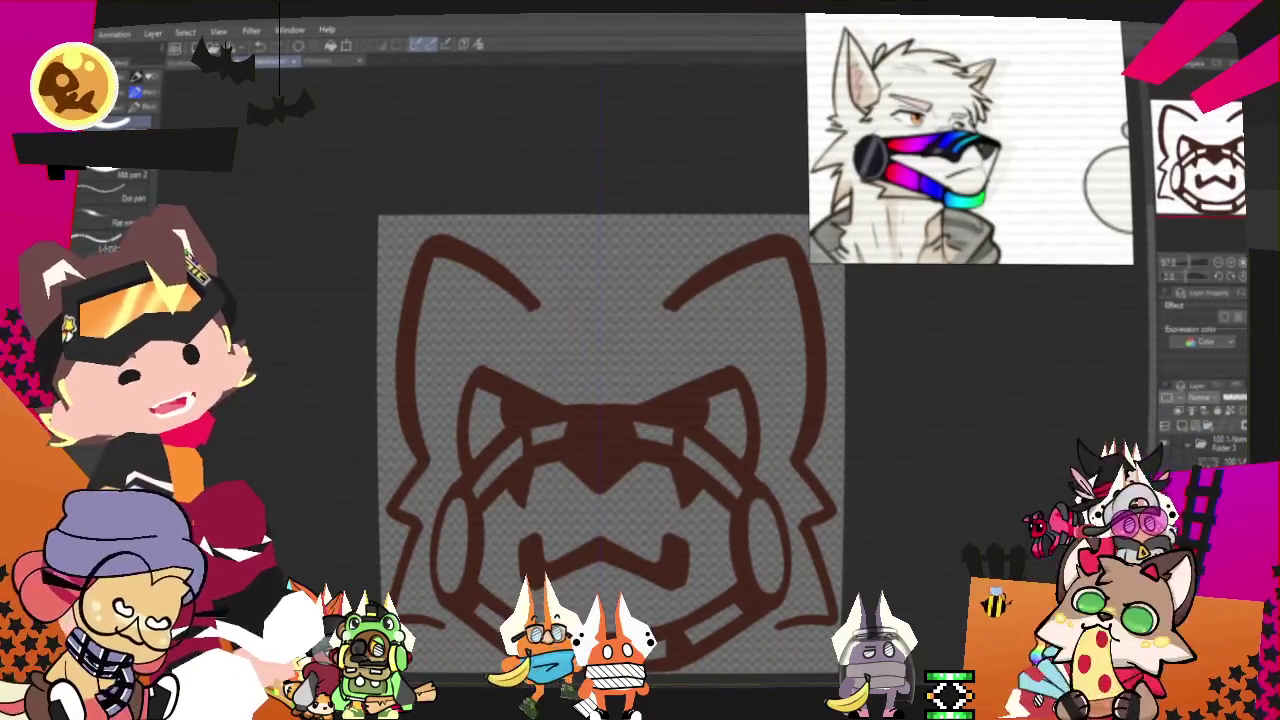
Add a thick zigzag fur tuft between the ears, trim the right ear, and nudge the drawing up
scroll(474, 163, down, 3)
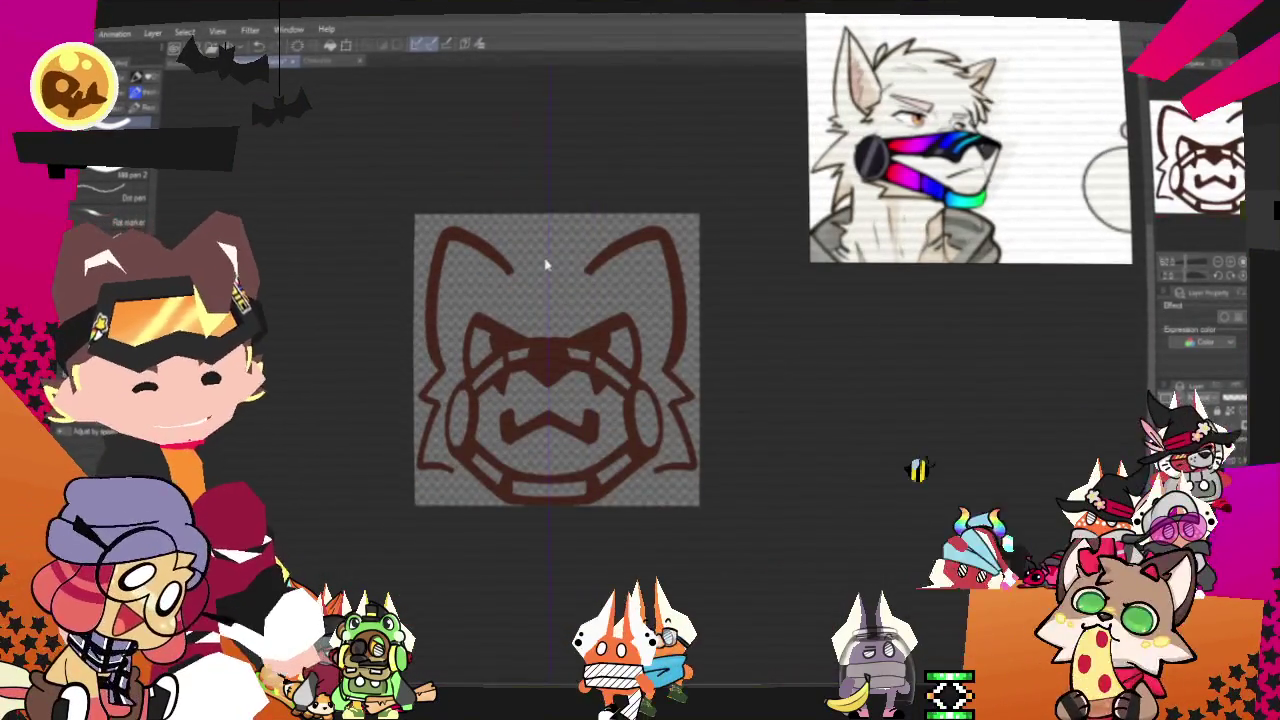
scroll(485, 372, up, 5)
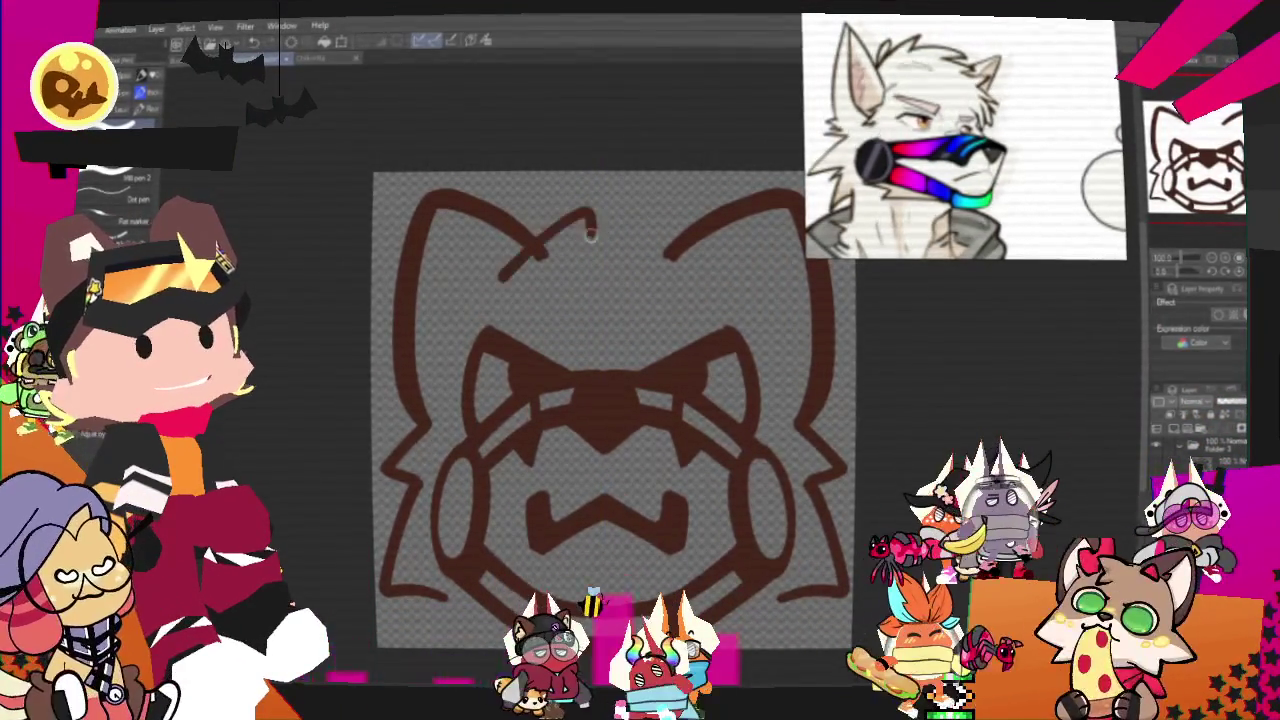
drag(500, 278, 722, 252)
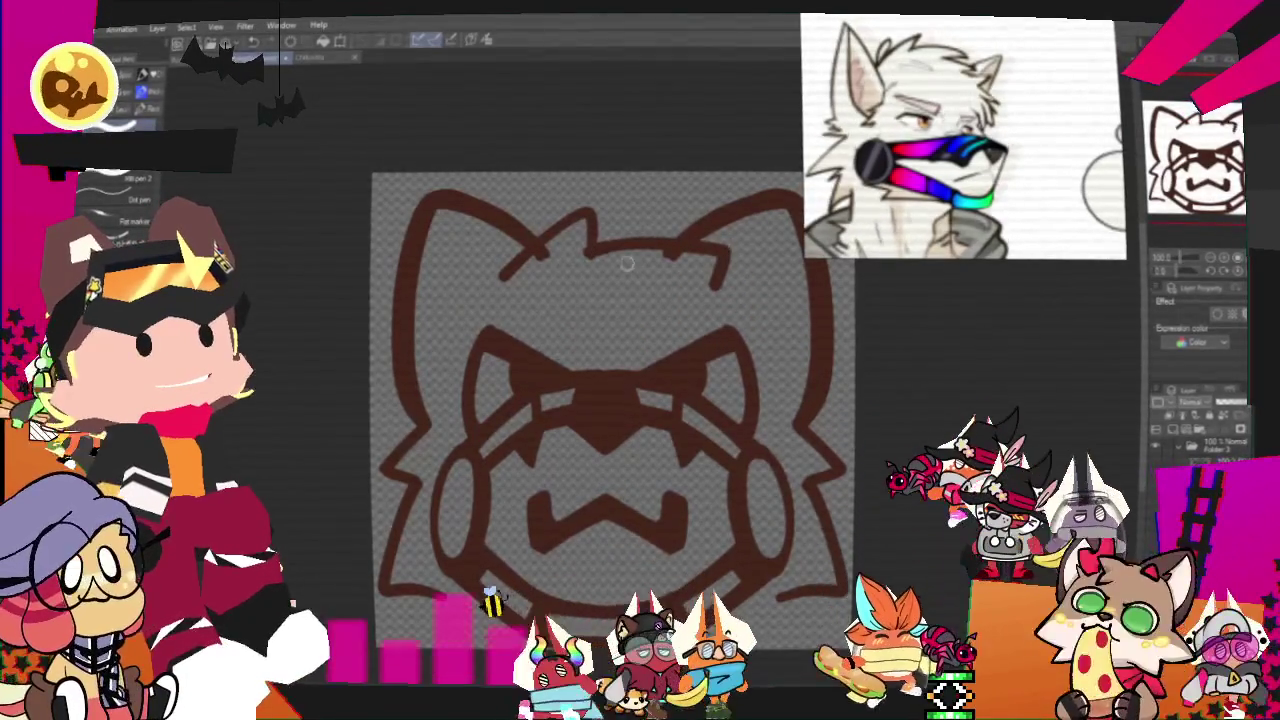
drag(592, 252, 590, 212)
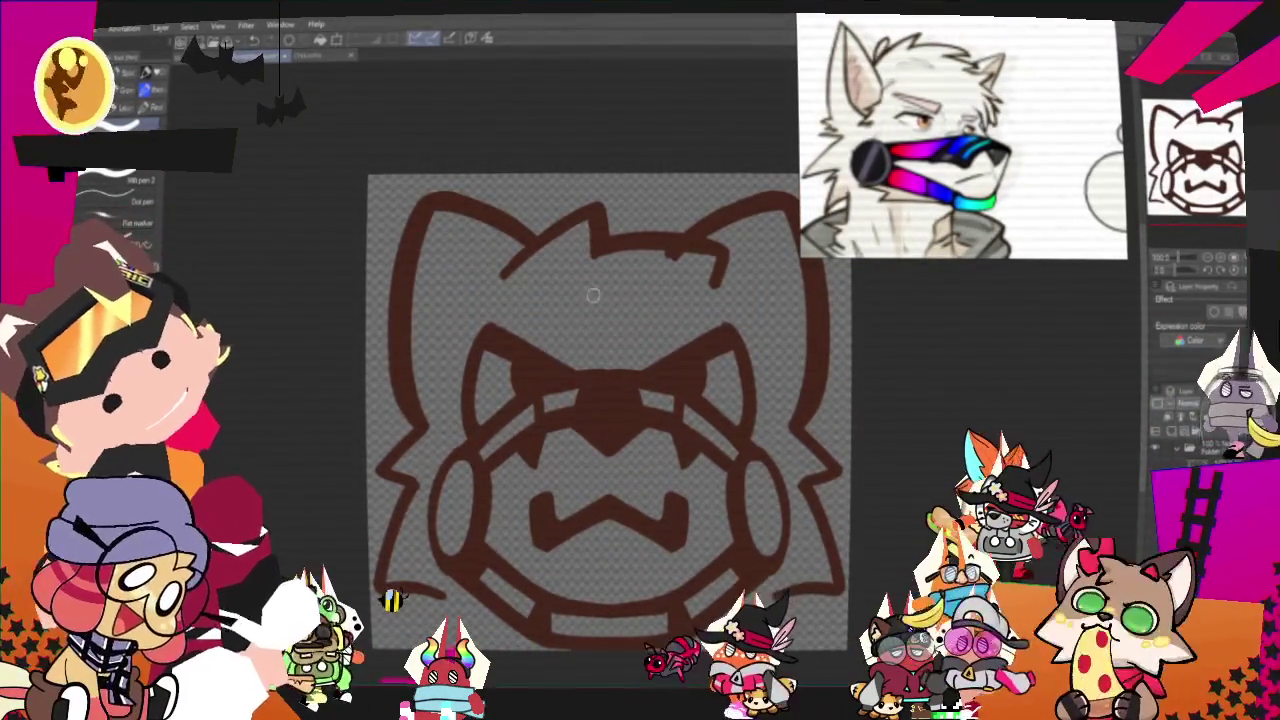
drag(717, 277, 720, 297)
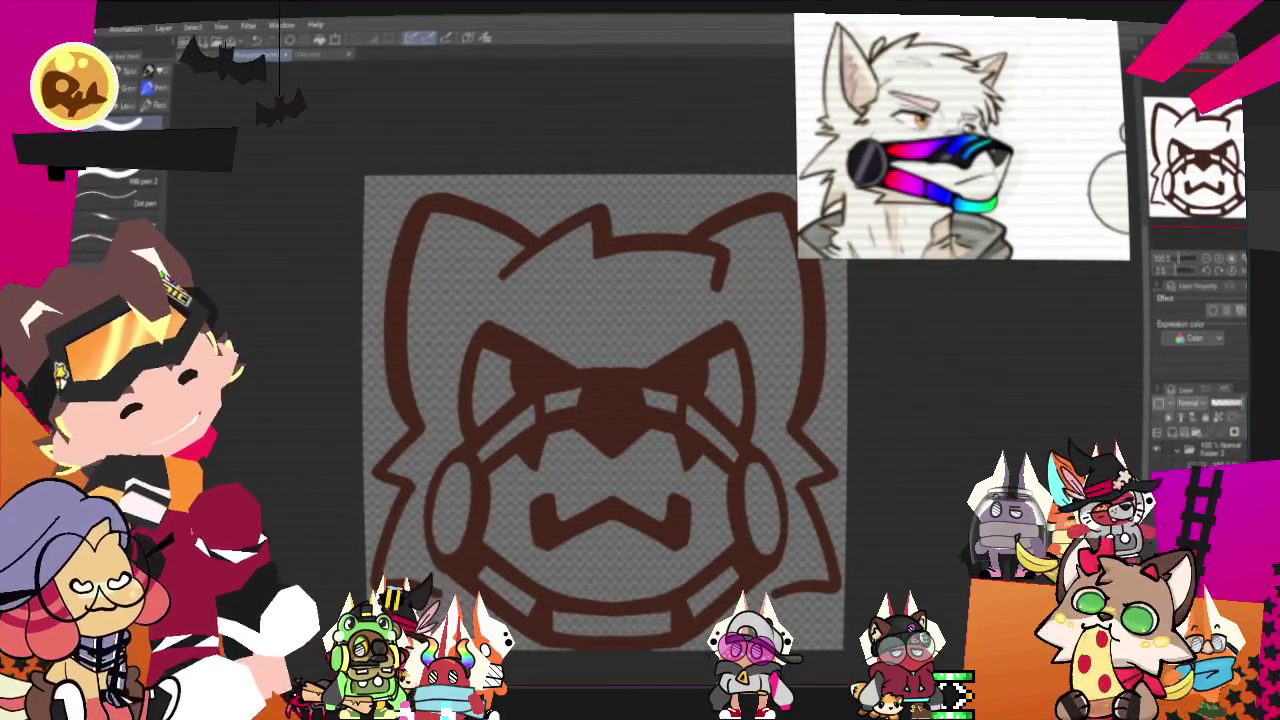
drag(600, 400, 535, 360)
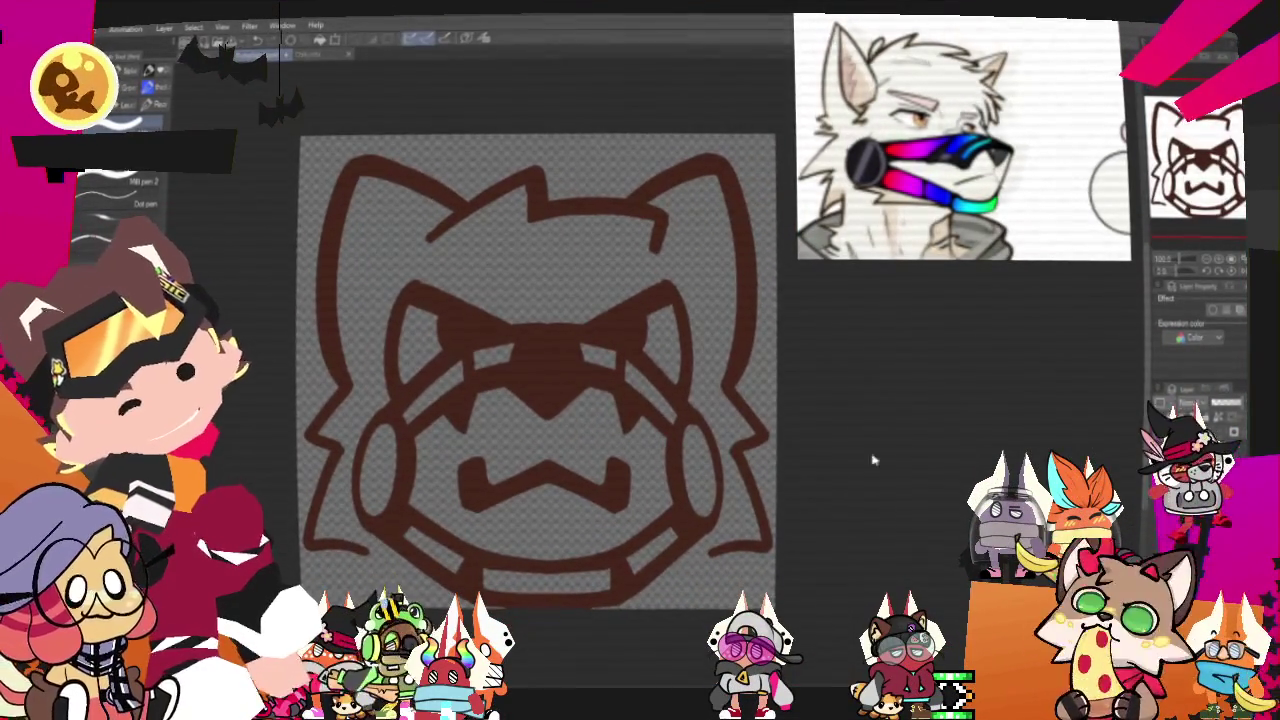
drag(740, 533, 740, 524)
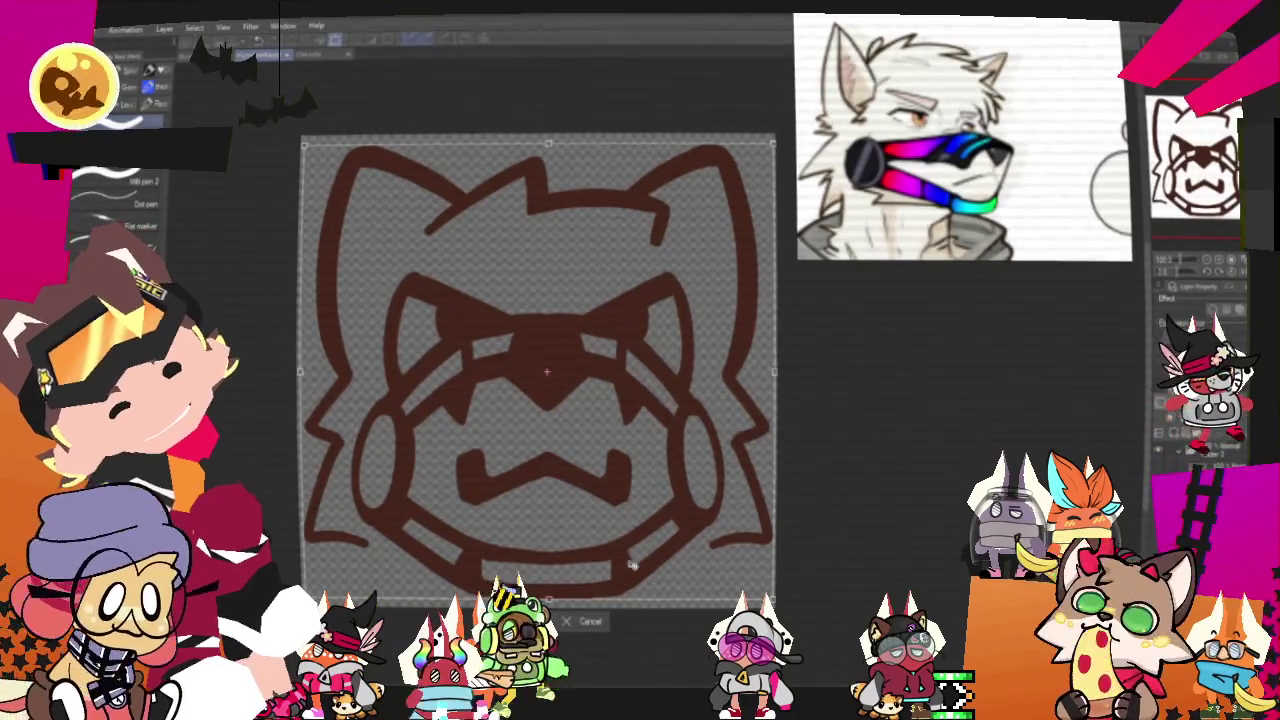
Commit the wolf-head drawing's new position, check it, and bring up the animation export formats
key(Return)
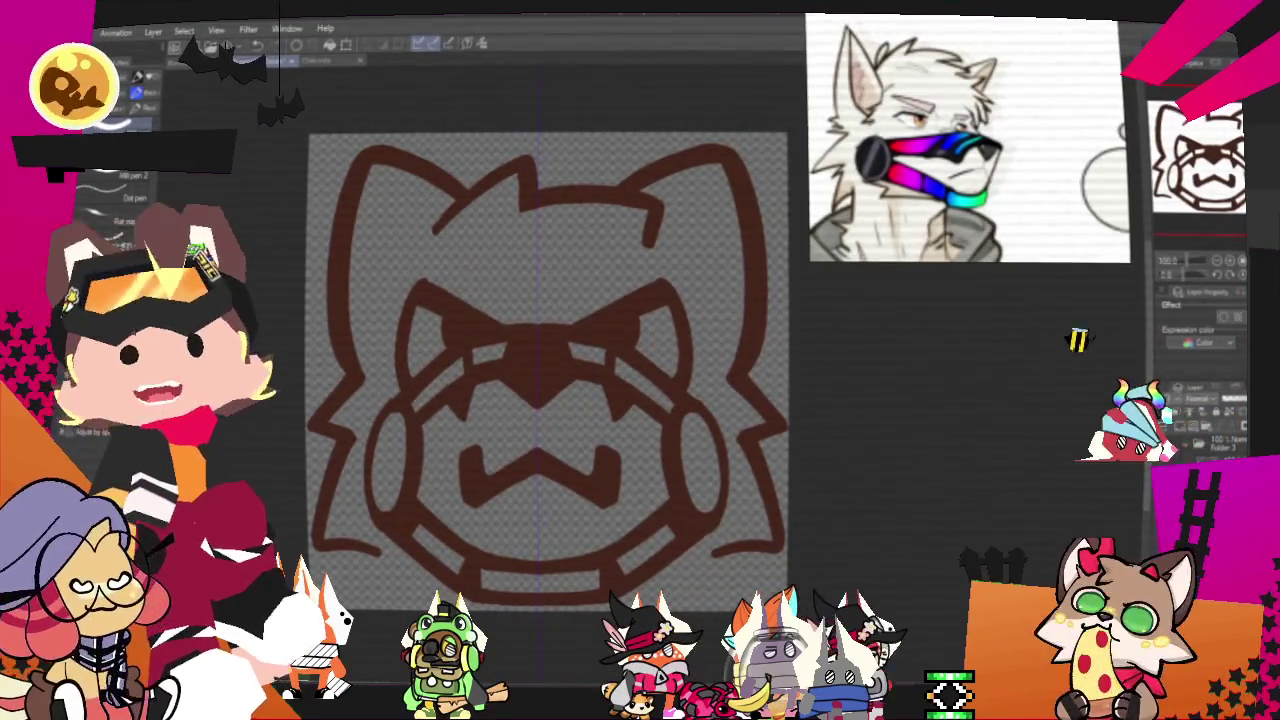
scroll(630, 574, down, 1)
scroll(630, 574, down, 2)
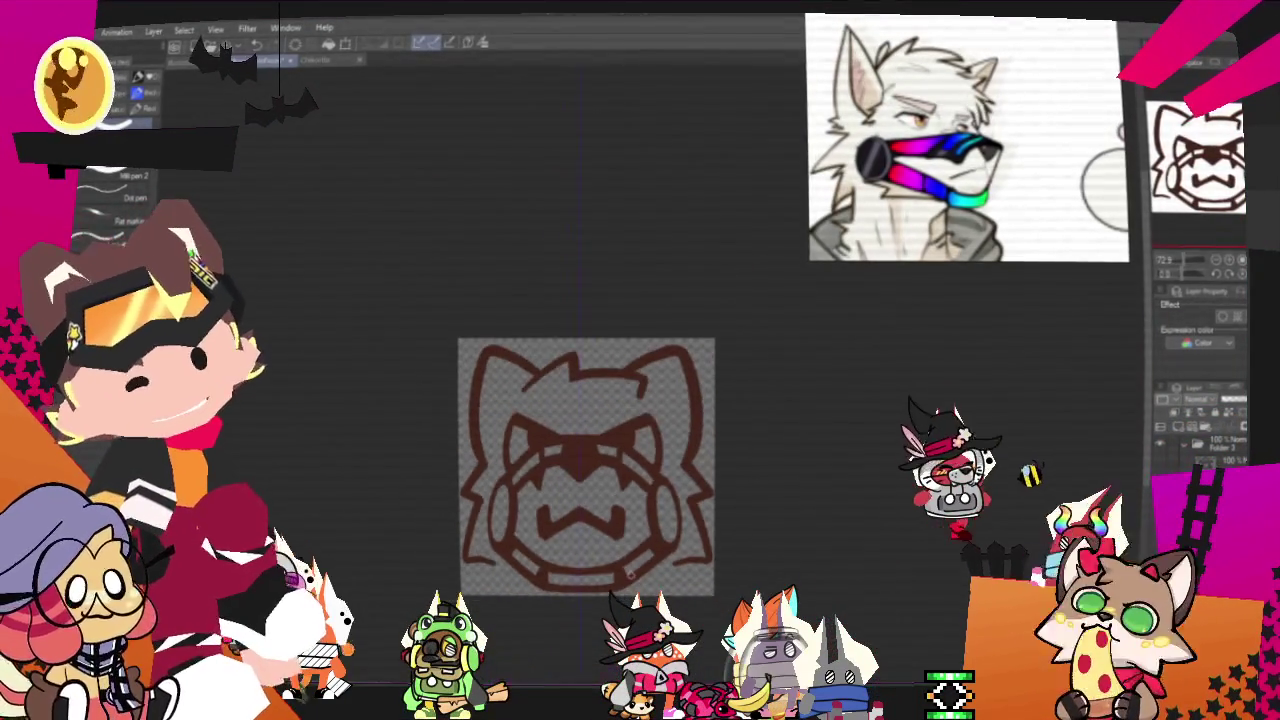
scroll(630, 574, up, 1)
scroll(625, 576, up, 2)
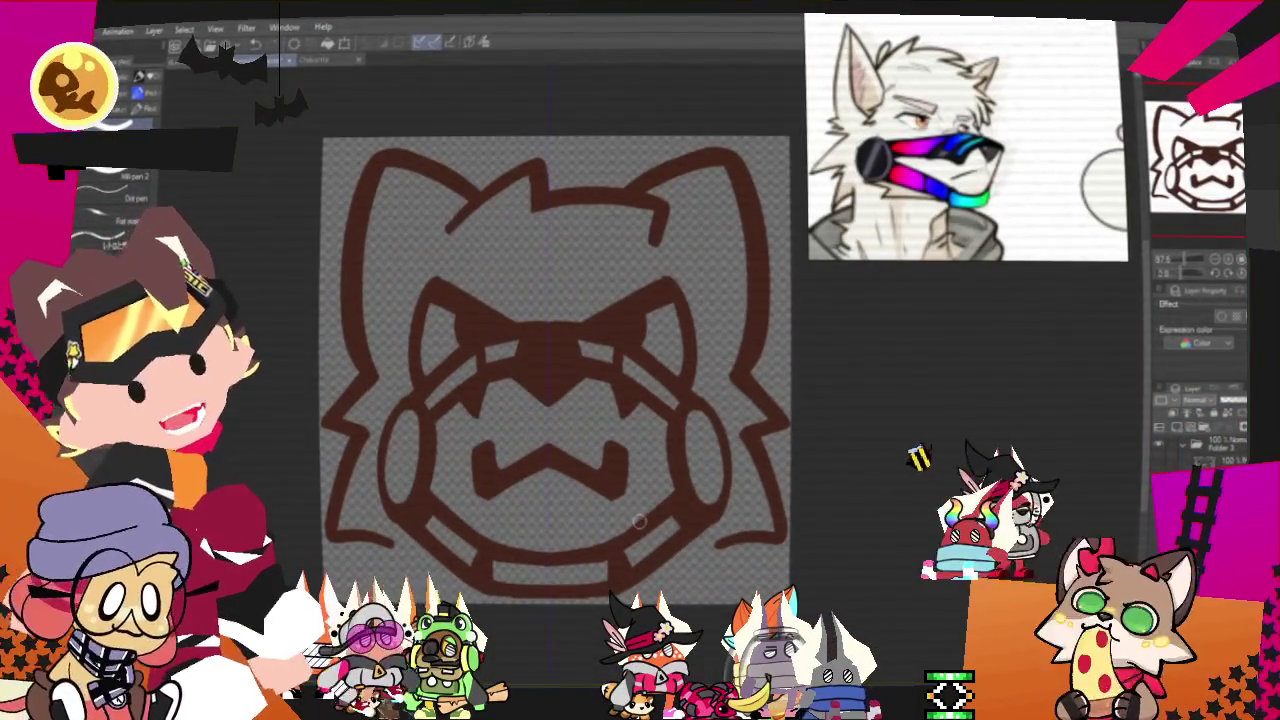
scroll(640, 520, down, 1)
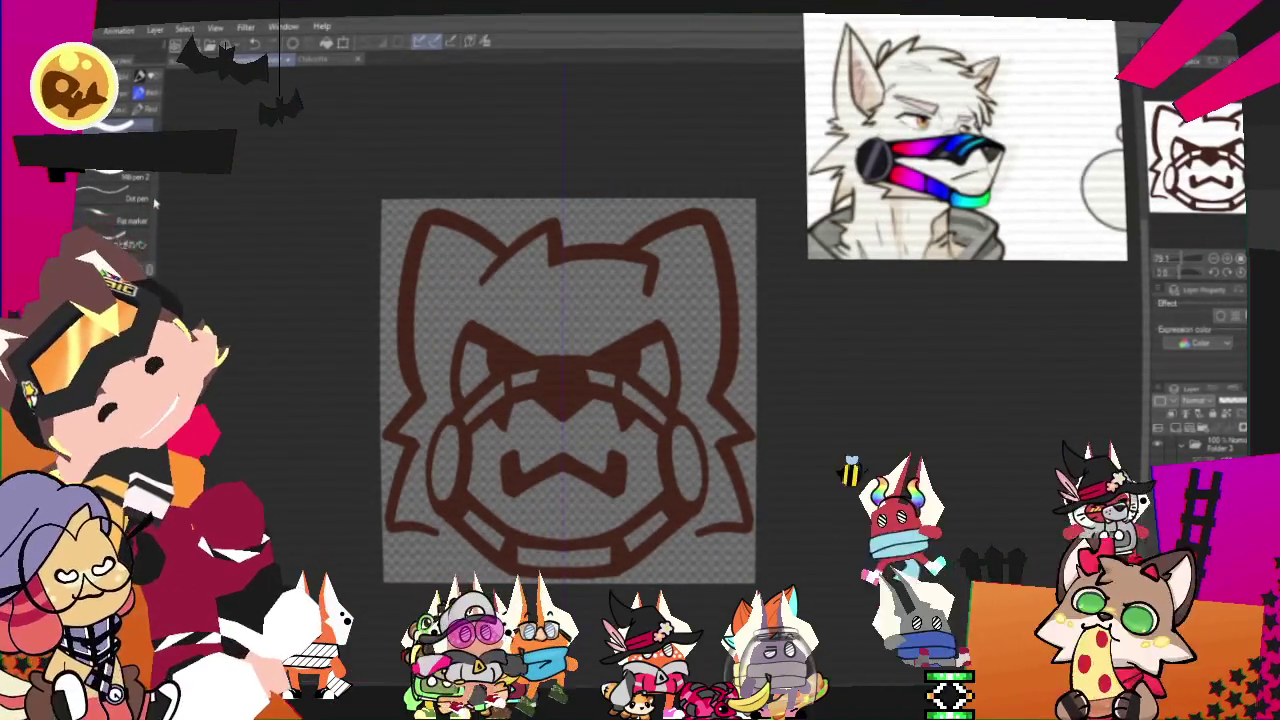
key(alt+f)
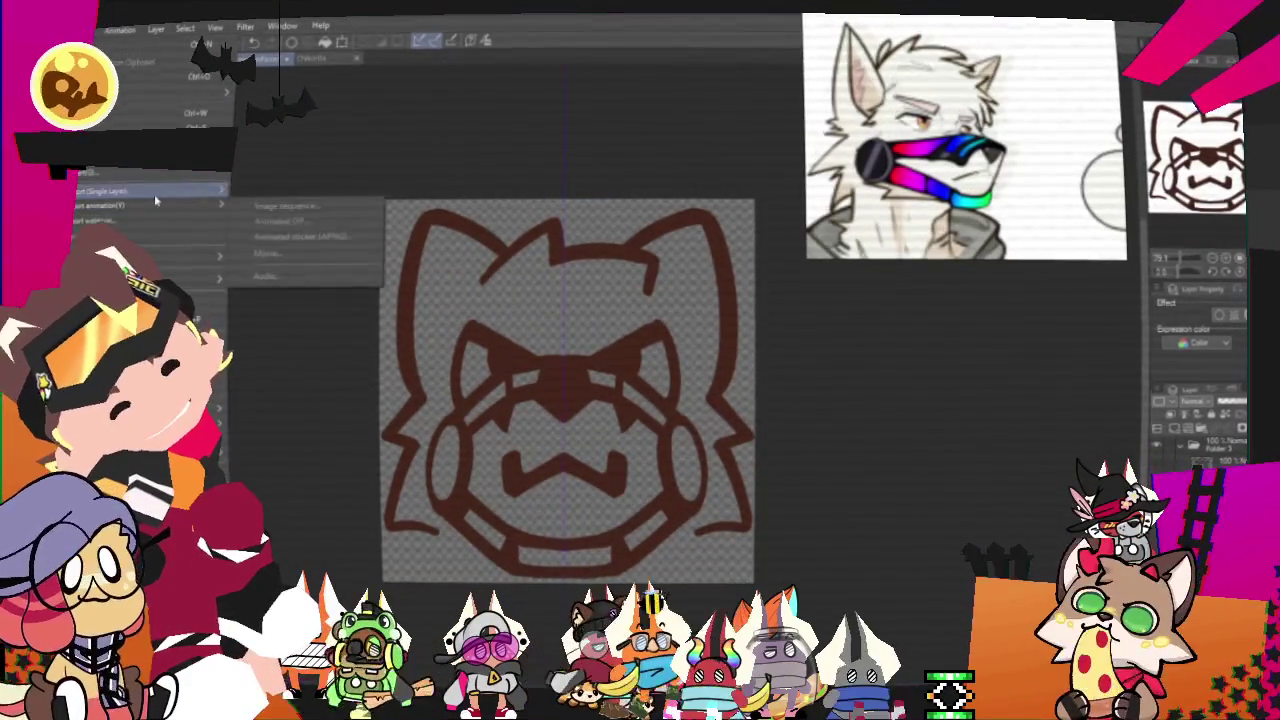
Pick an animation export format for the wolf-head face drawing
click(289, 224)
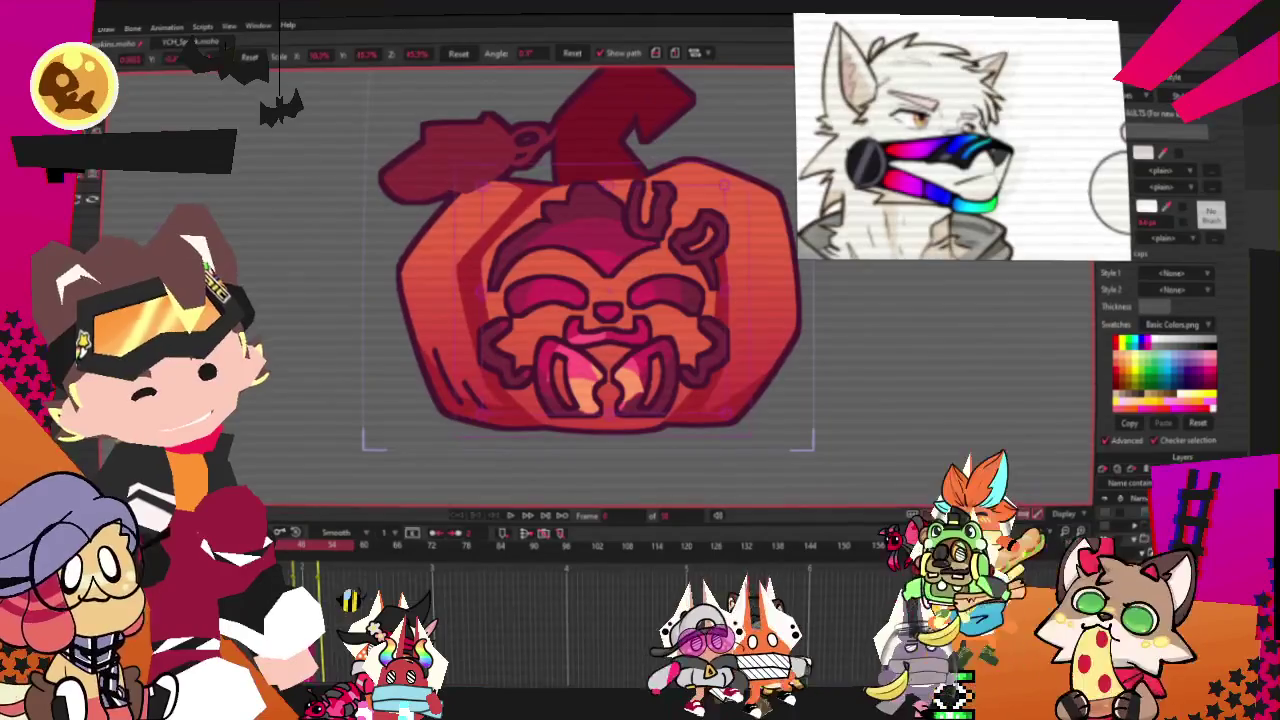
Replace the pumpkin face layer's source image with the new sketch from YCH_PumpkinSketch
double_click(1160, 500)
click(815, 173)
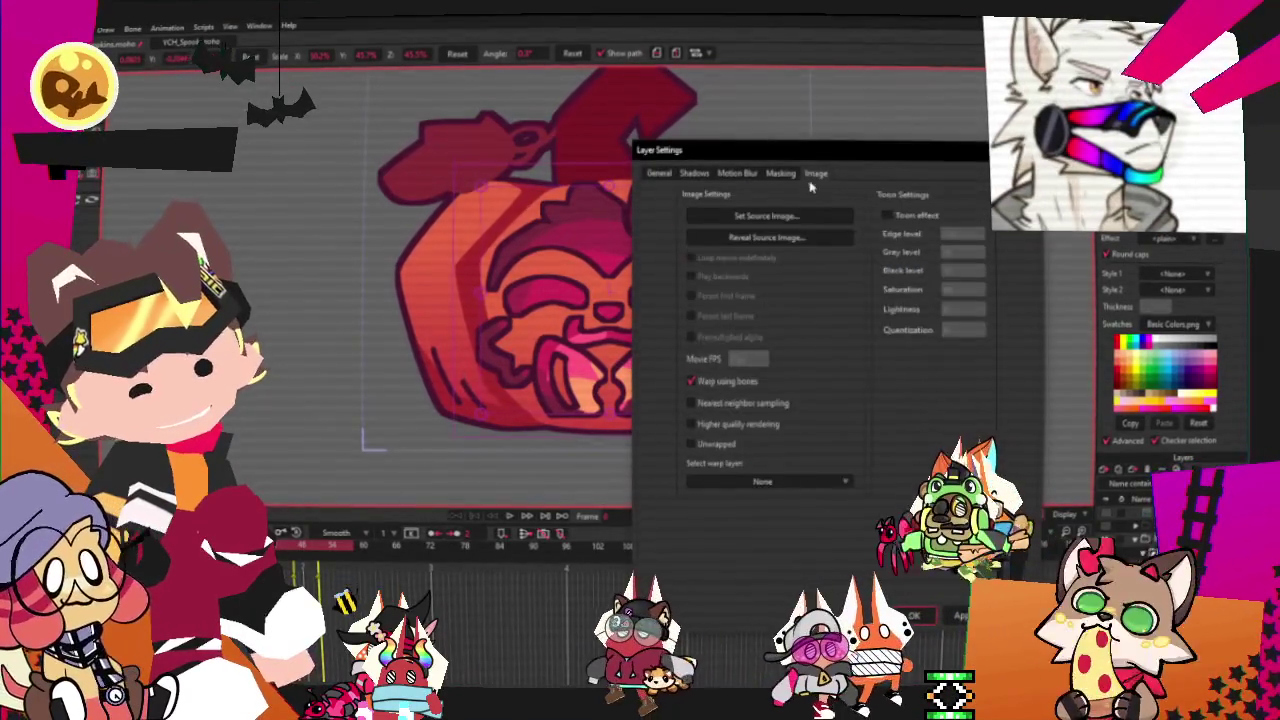
click(772, 217)
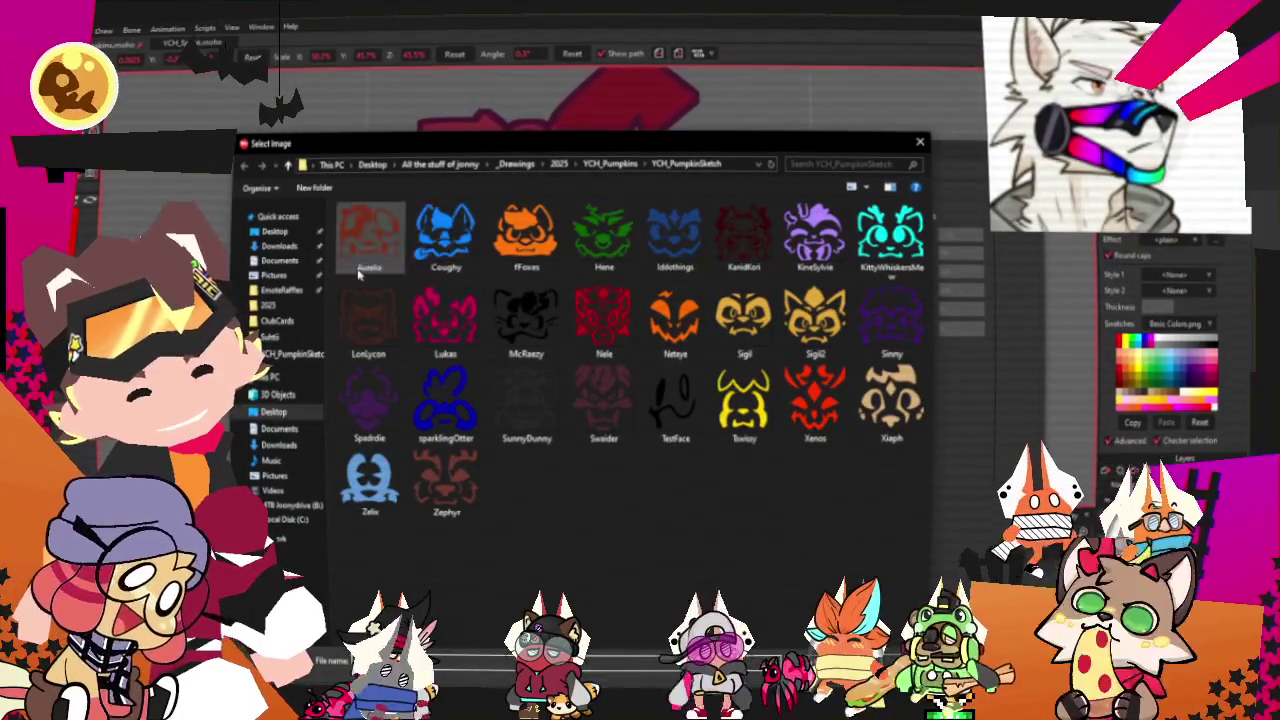
double_click(526, 400)
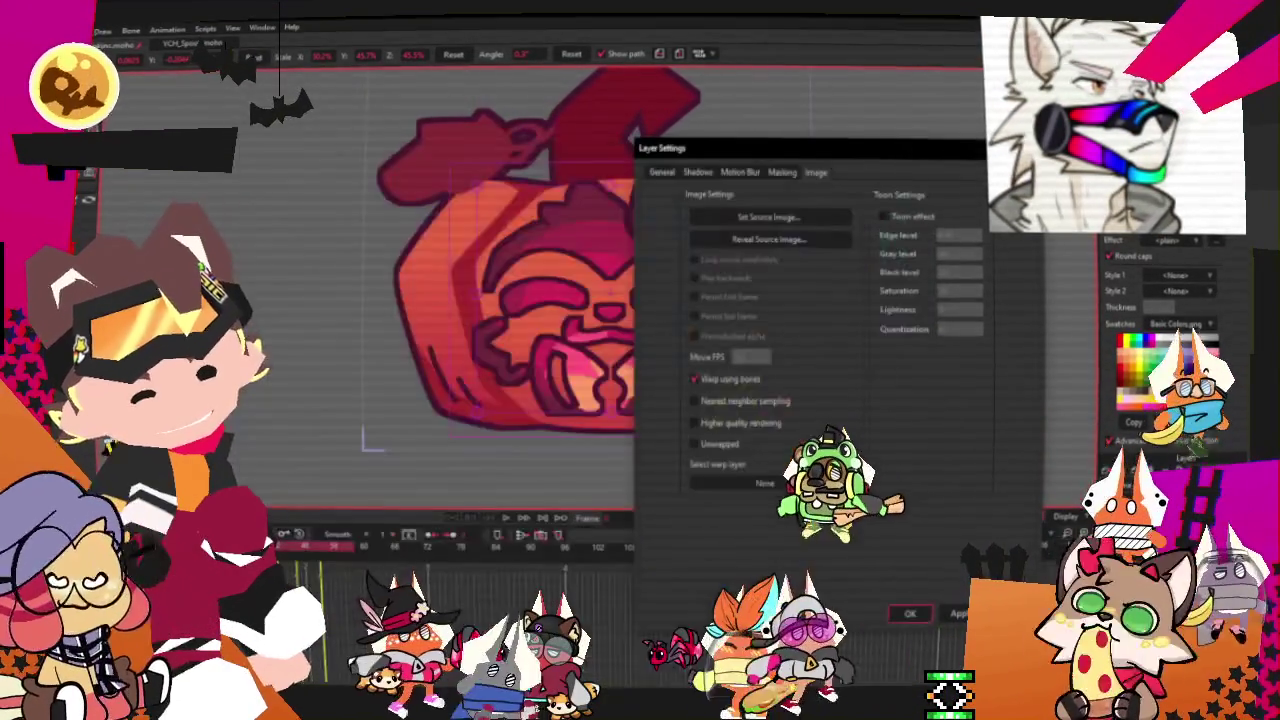
click(955, 615)
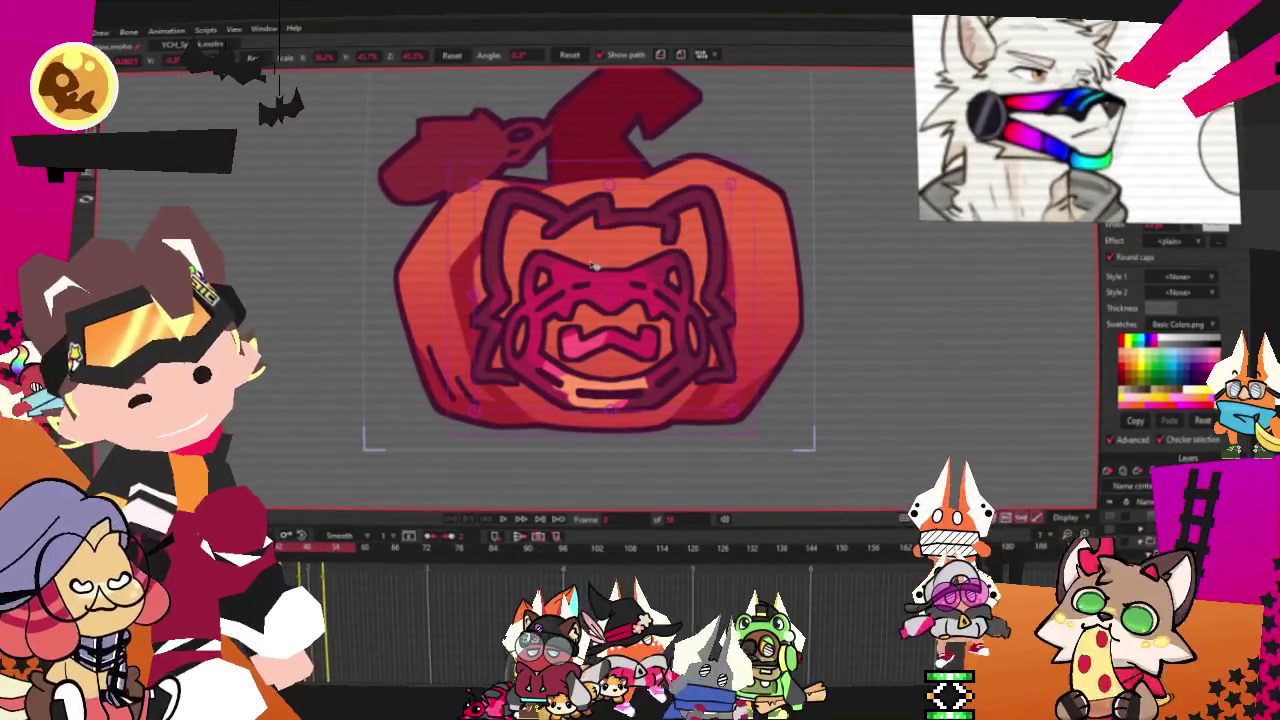
Play the pumpkin animation to check the new face
scroll(593, 265, down, 2)
scroll(616, 294, up, 4)
key(space)
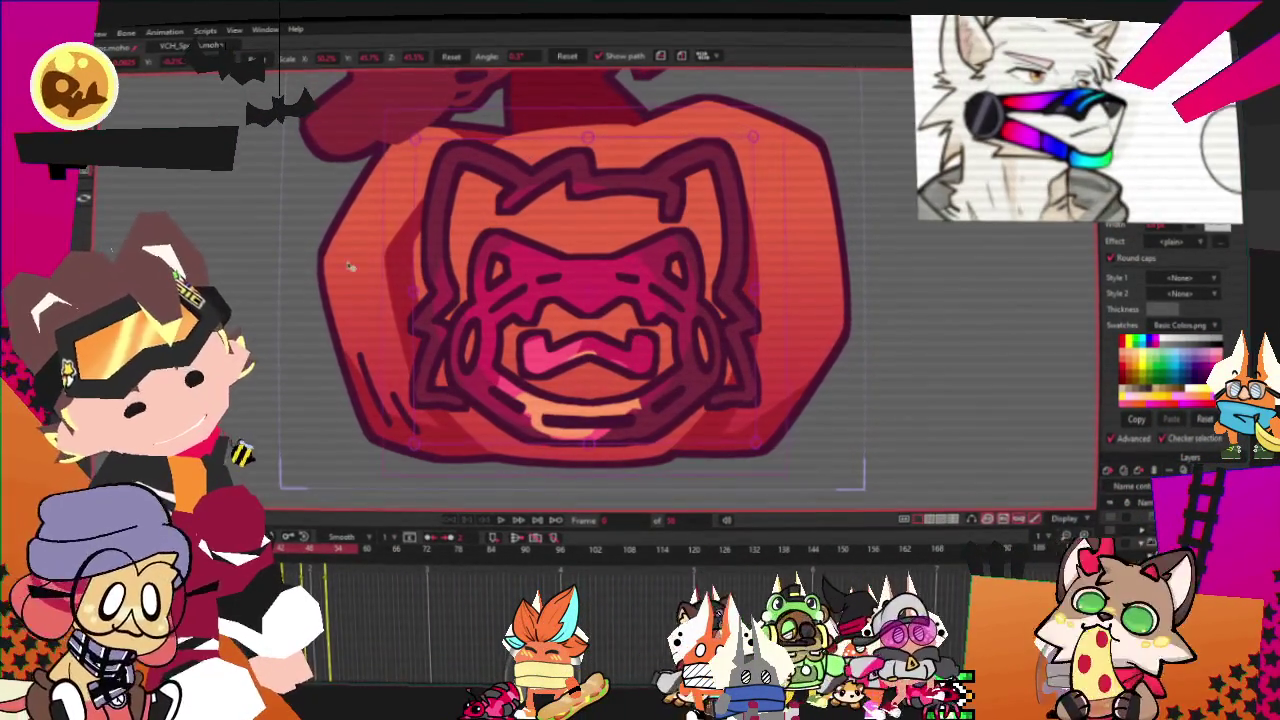
Render a test preview of the pumpkin animation, close it, and select the pumpkin artwork
key(alt+f)
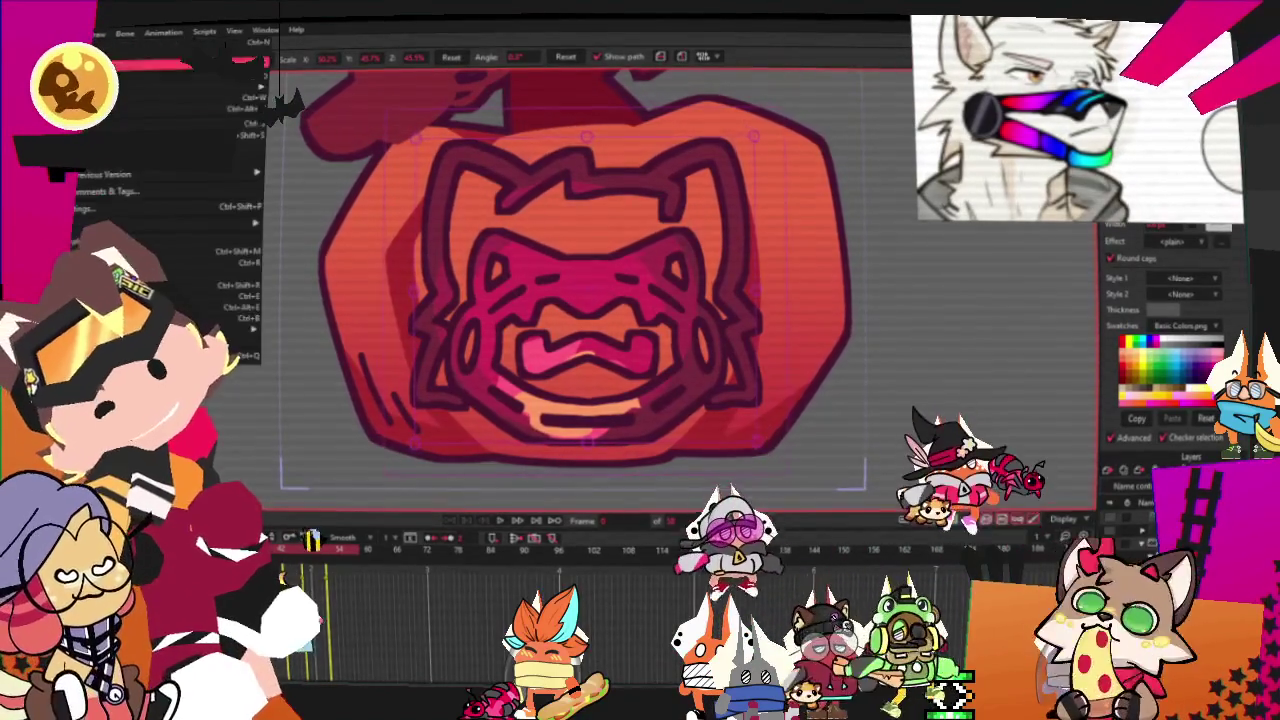
key(Return)
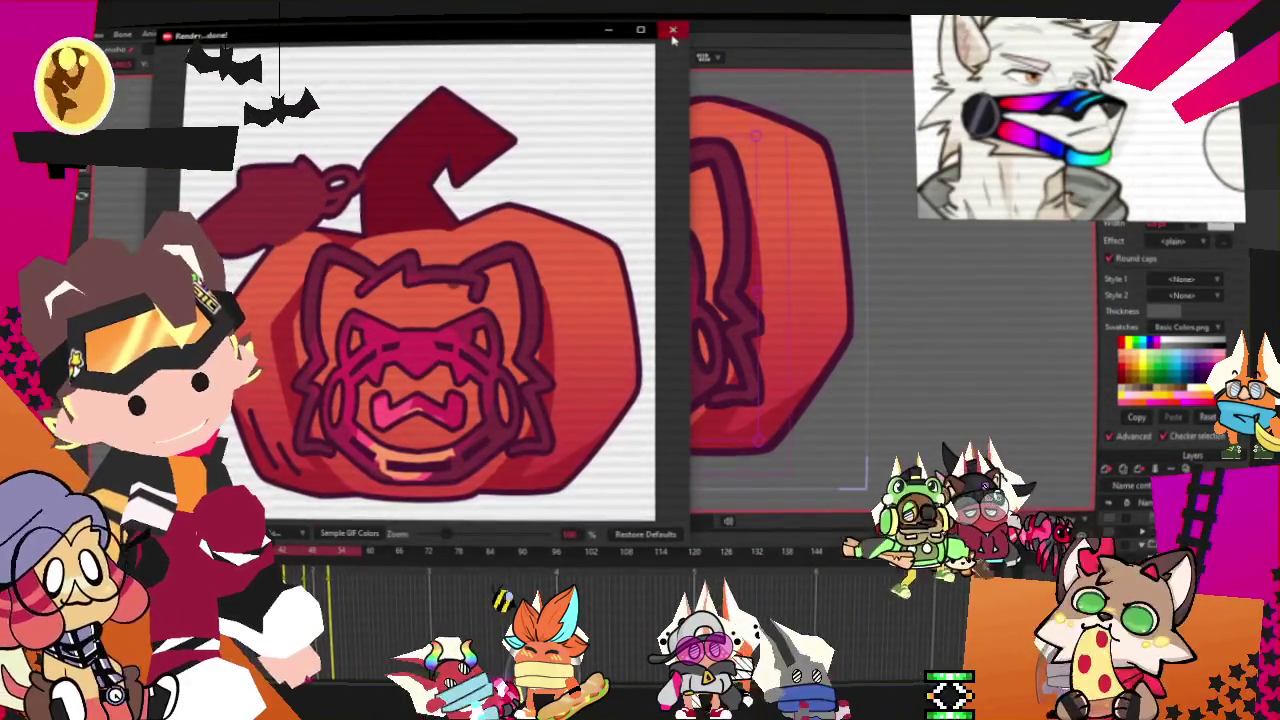
key(Escape)
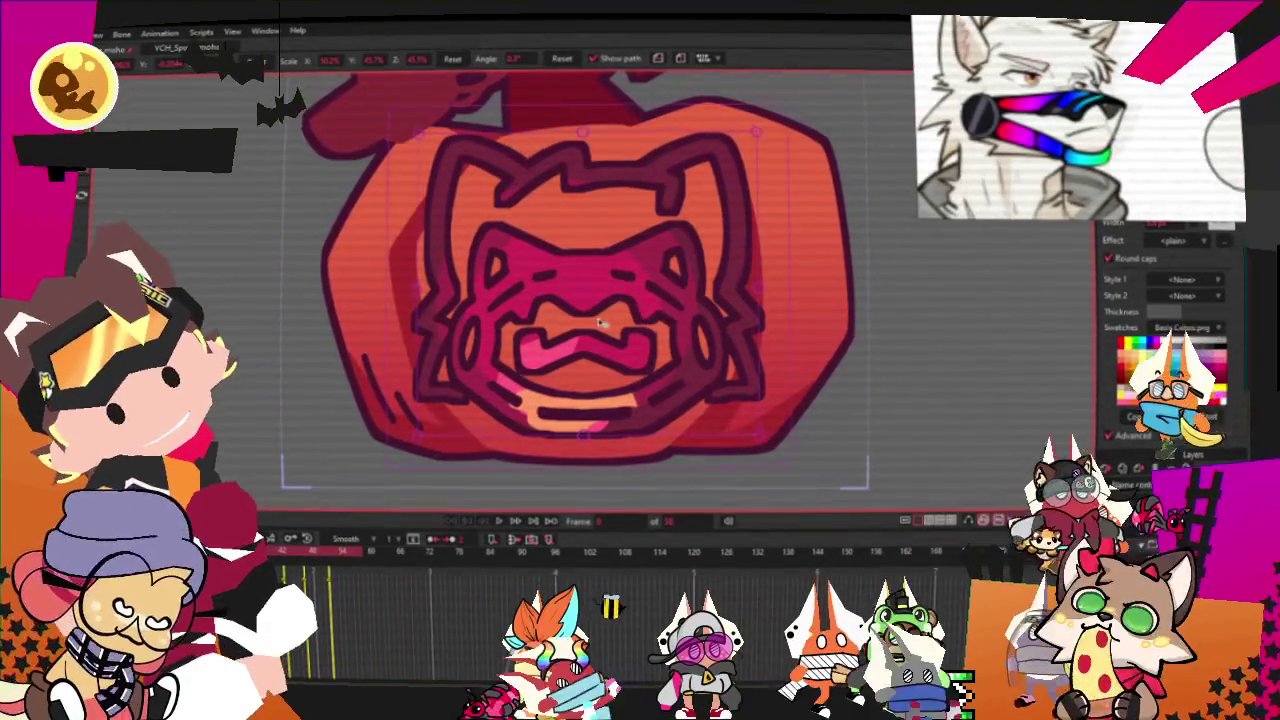
click(768, 336)
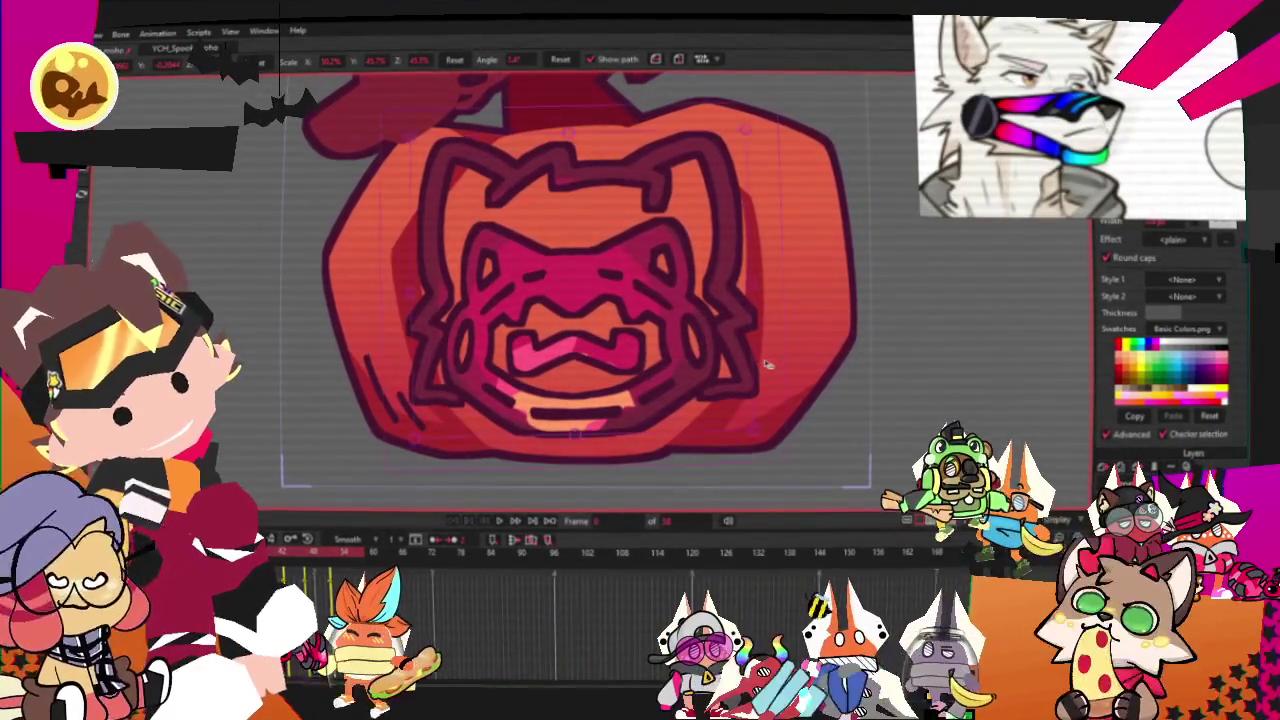
click(65, 33)
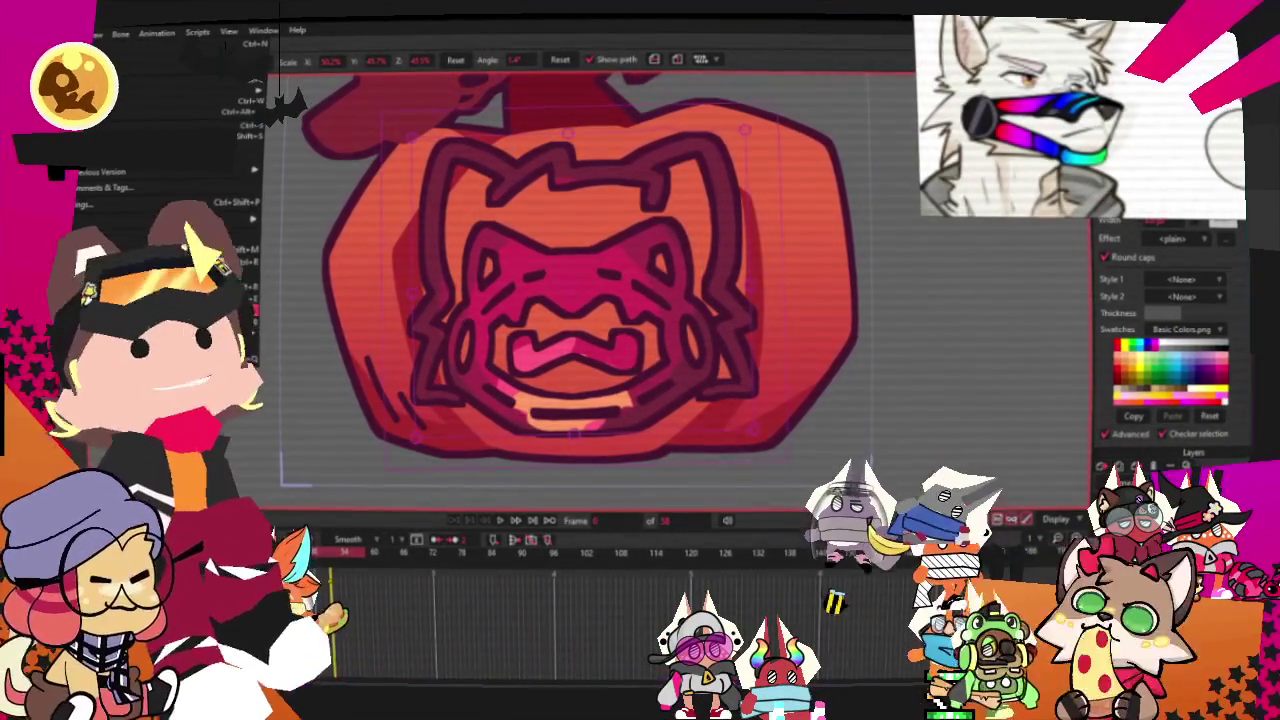
click(240, 310)
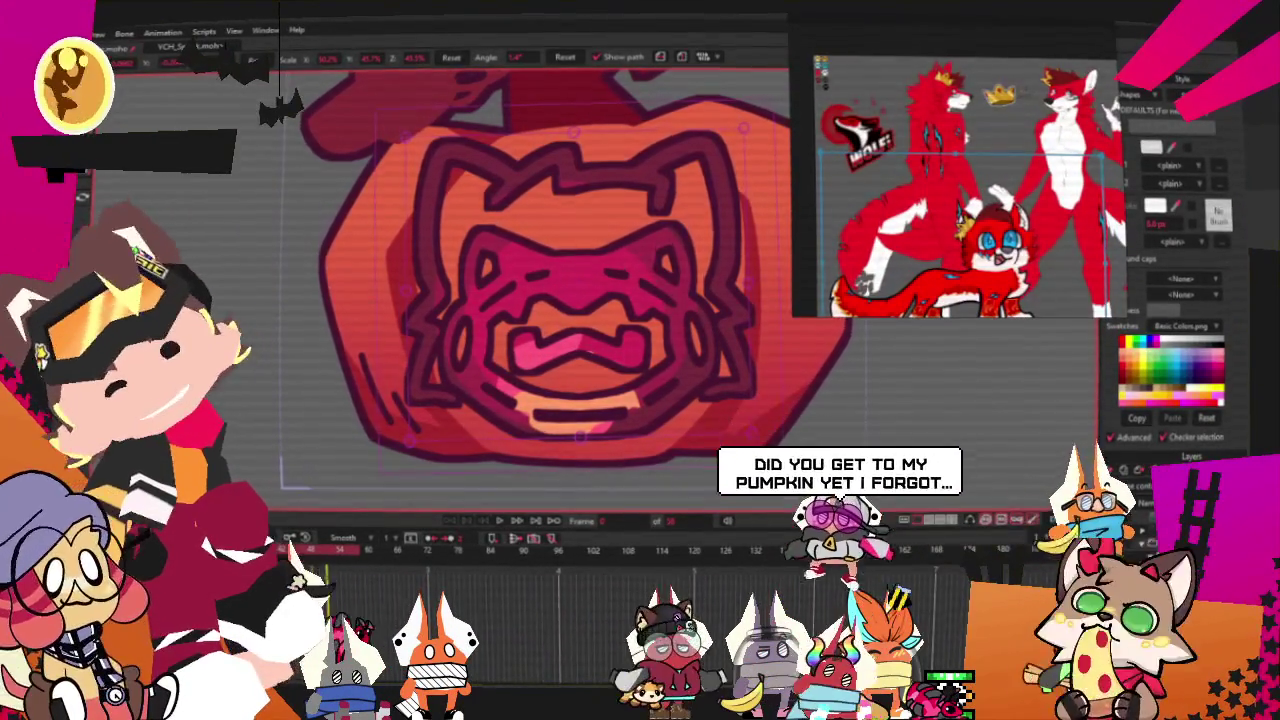
Start exporting the pumpkin animation as Pumpkin_10.gif from the File menu
key(alt+f)
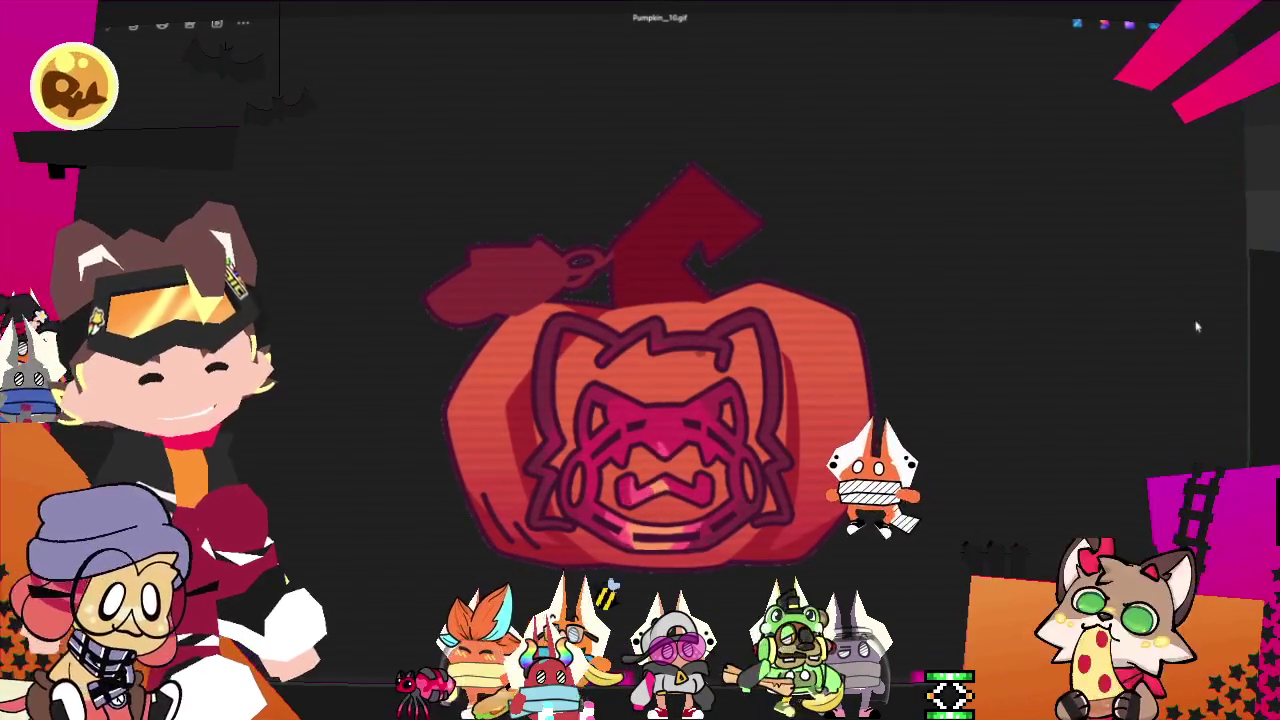
Browse back and forth through earlier pumpkin GIFs, landing on Pumpkin_2.gif
key(Left)
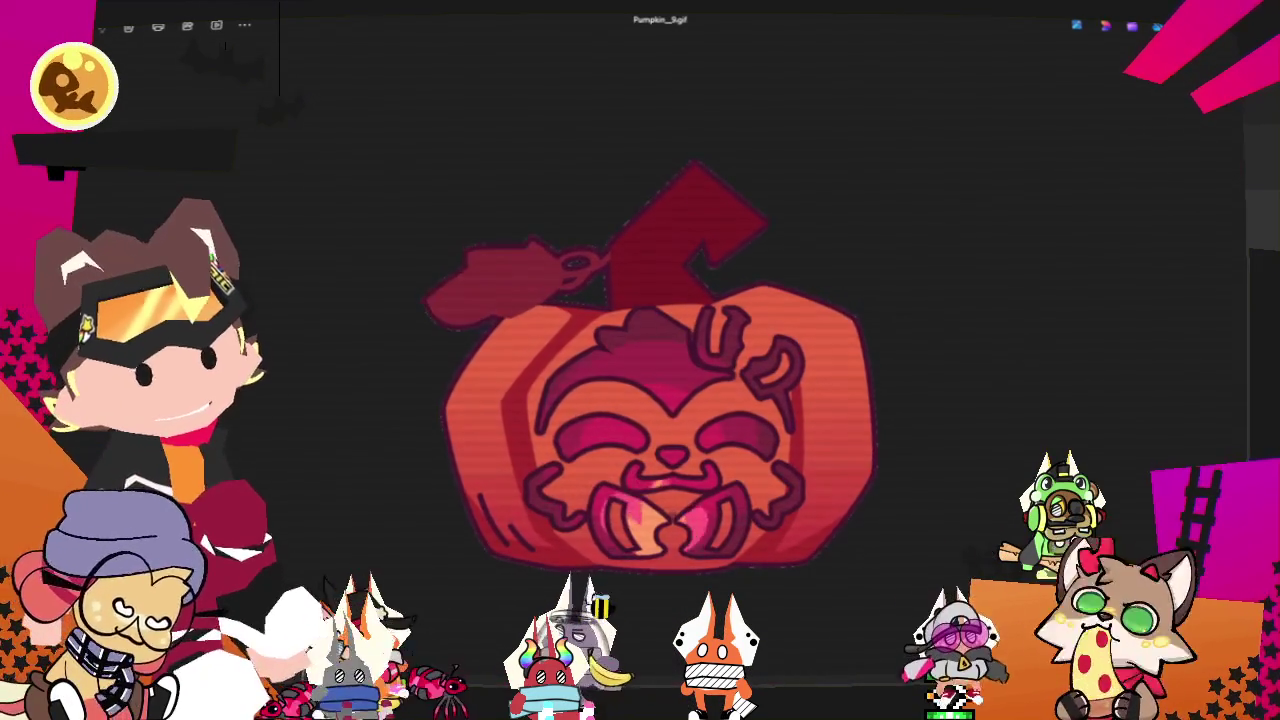
key(Left)
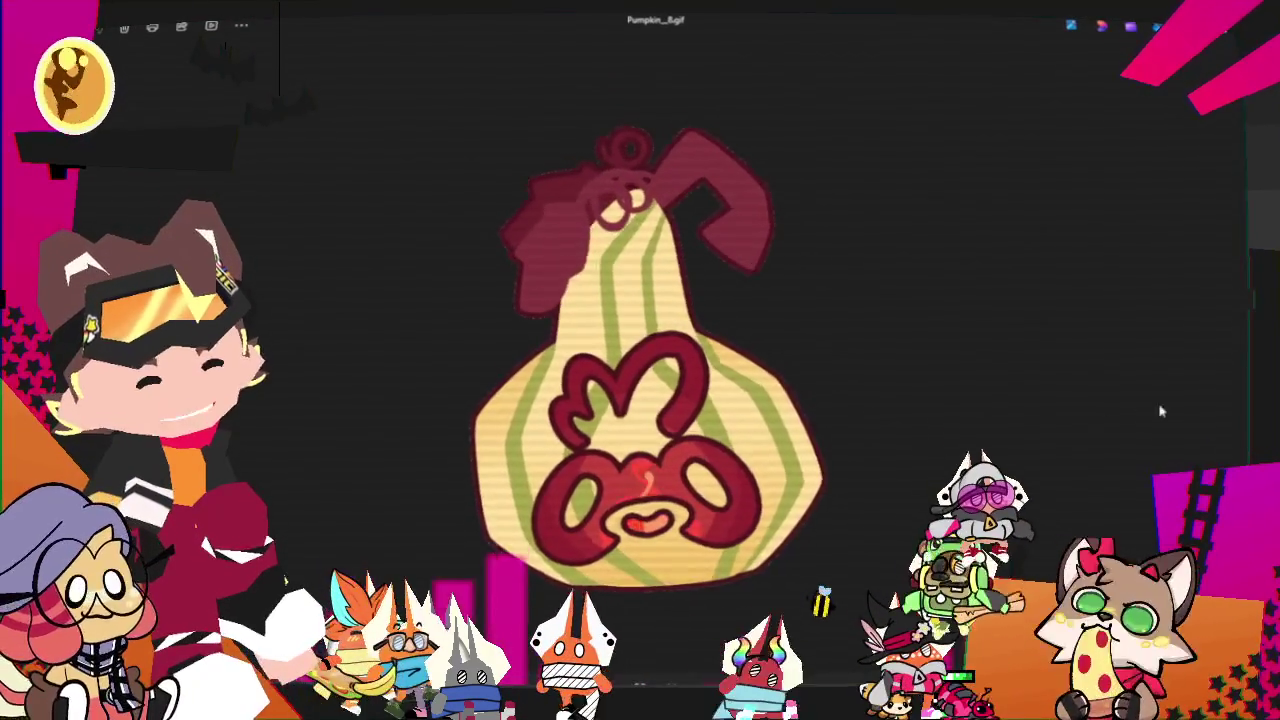
key(Left)
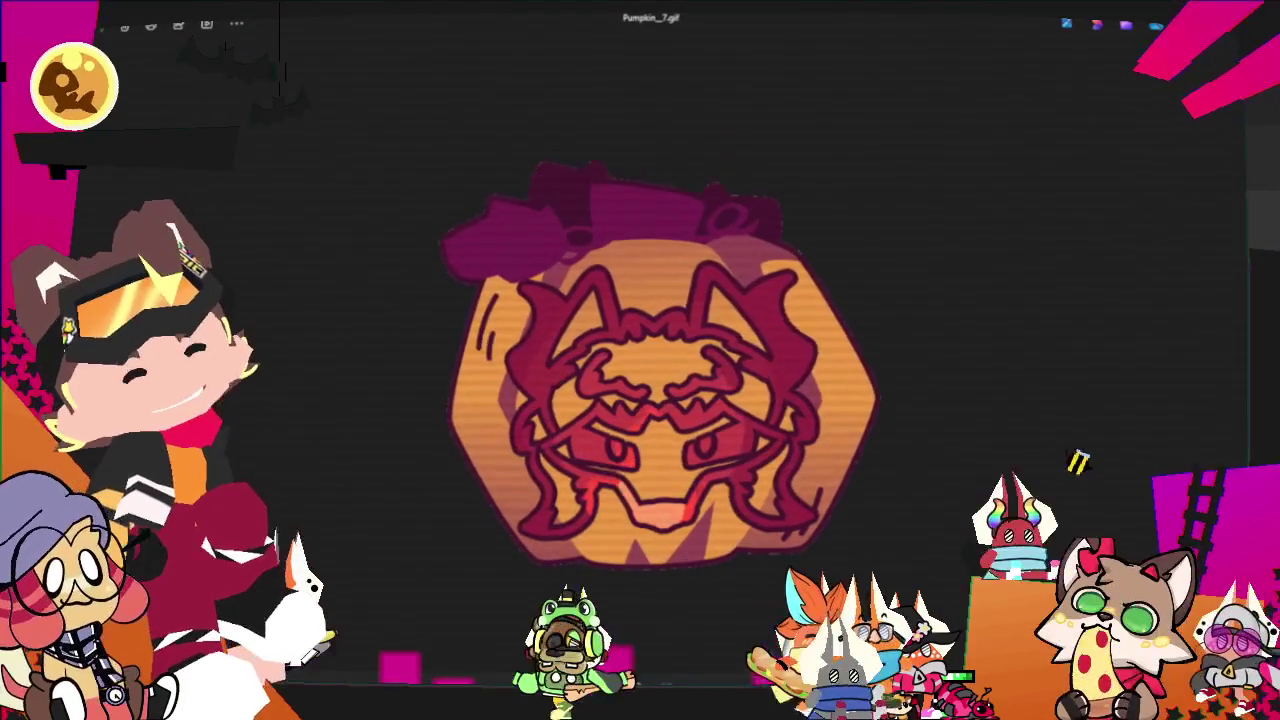
key(Right)
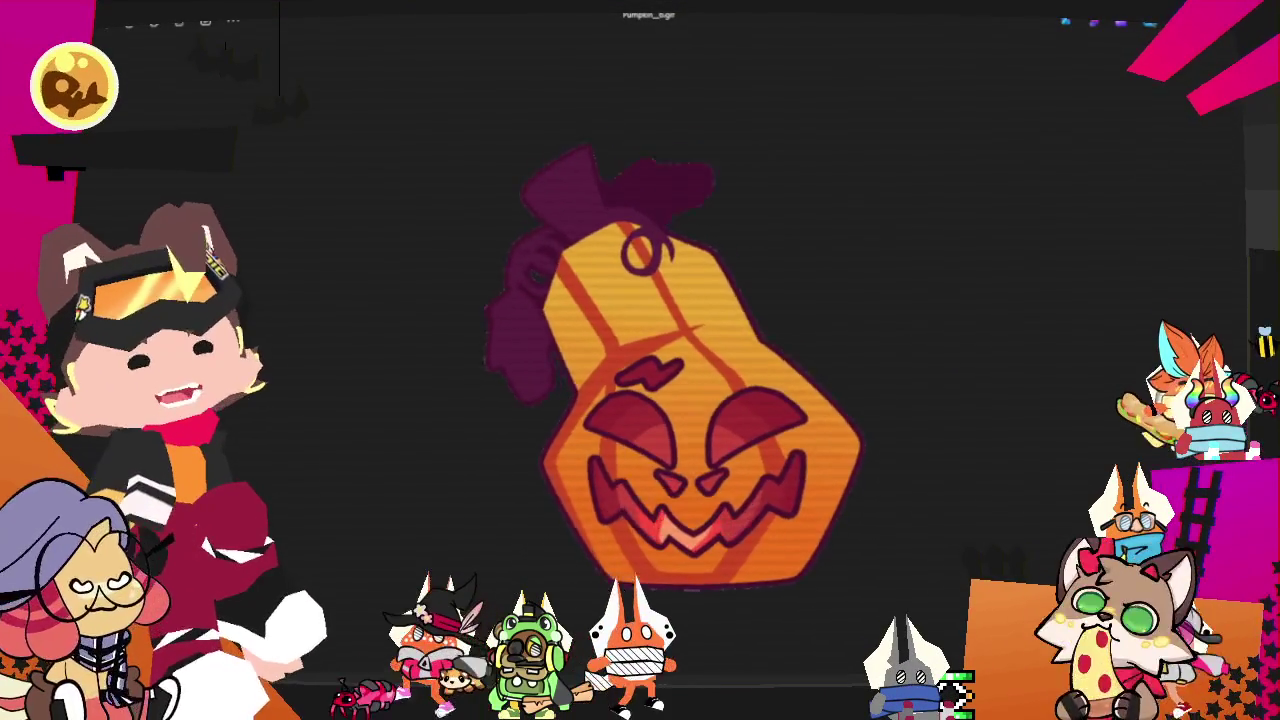
key(Right)
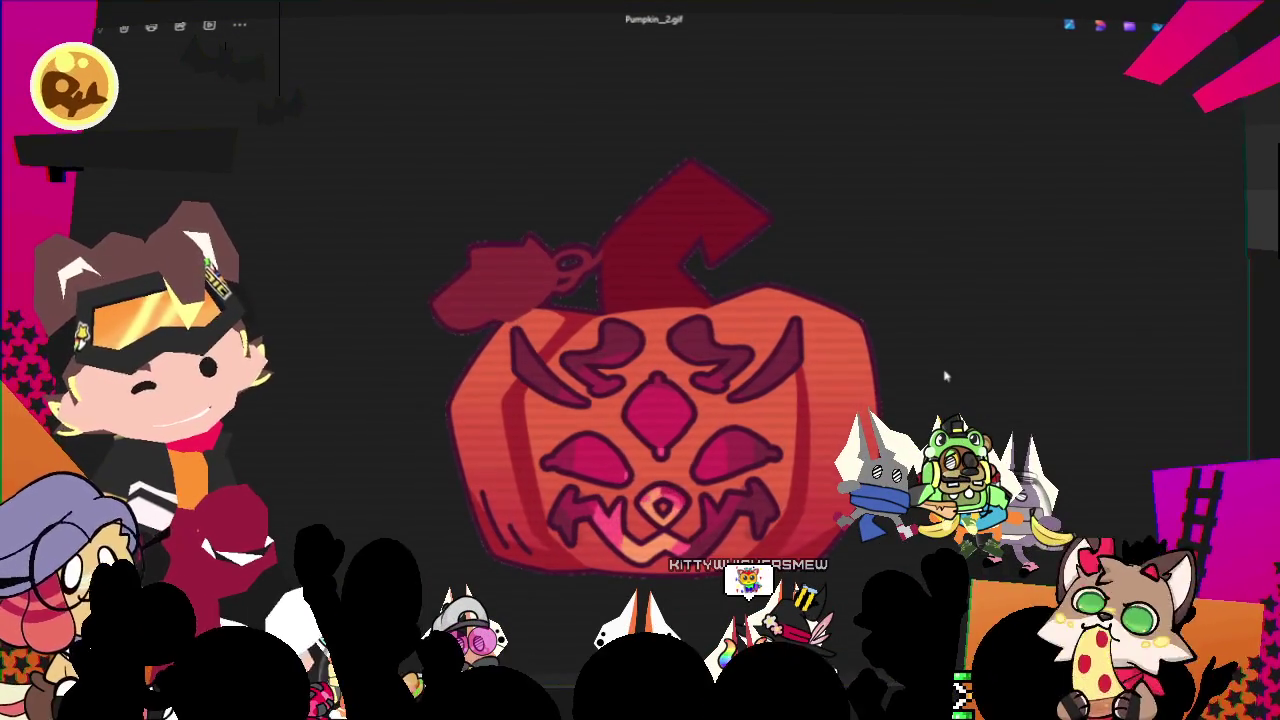
Step back in Photos toward the first pumpkin GIF, Pumpkin_1.gif
key(Left)
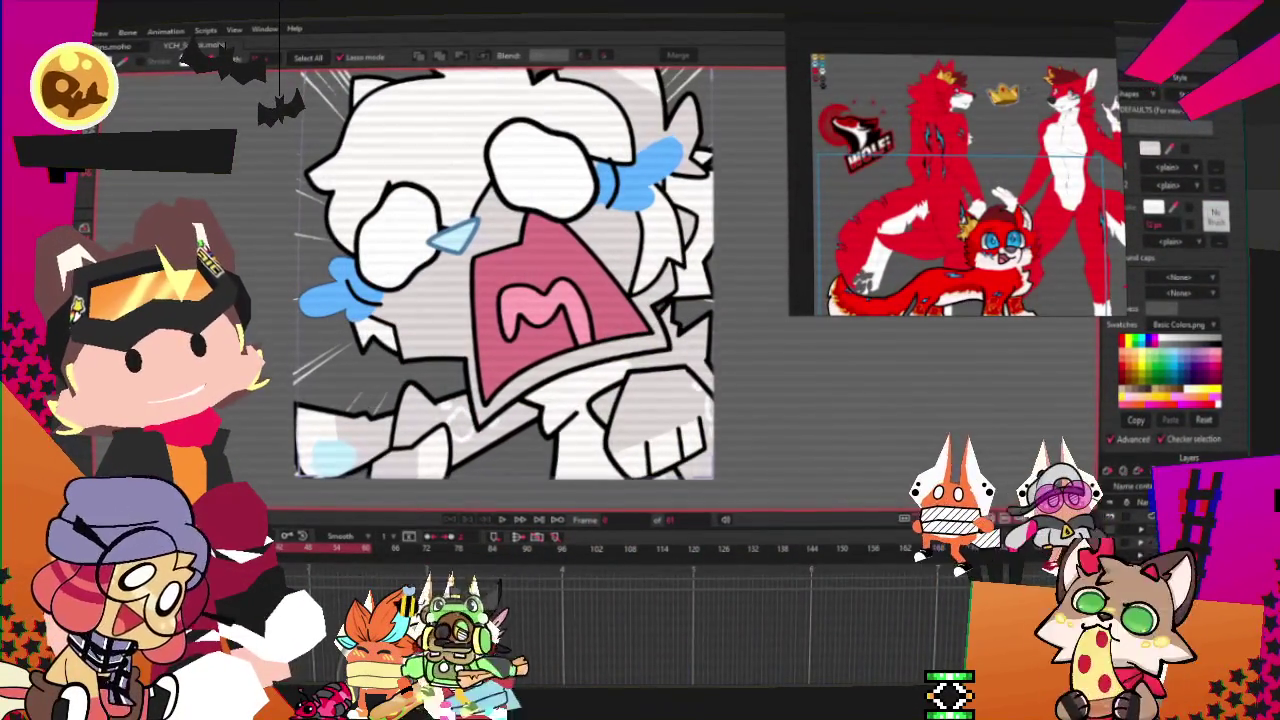
Switch to File Explorer showing the YCH_Pumpkins folder of finished GIFs
key(alt+Tab)
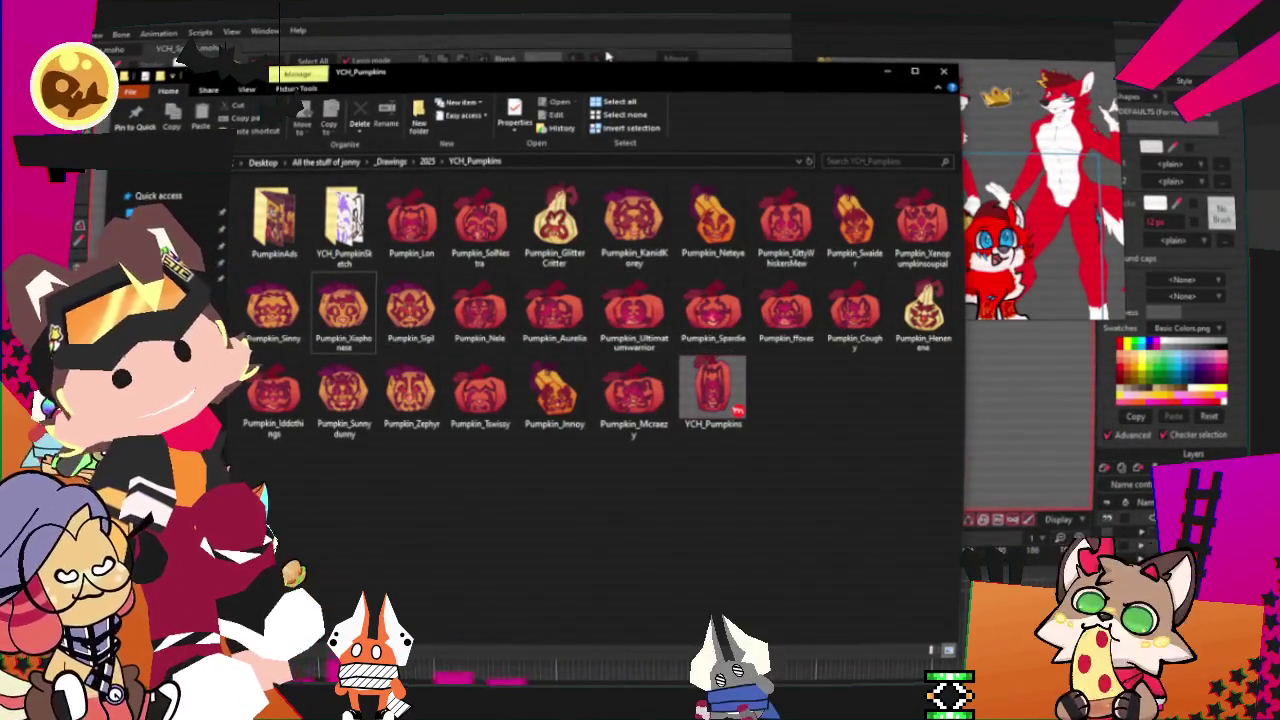
Leave the YCH_Pumpkins folder and return to the Moho emote project
key(alt+Tab)
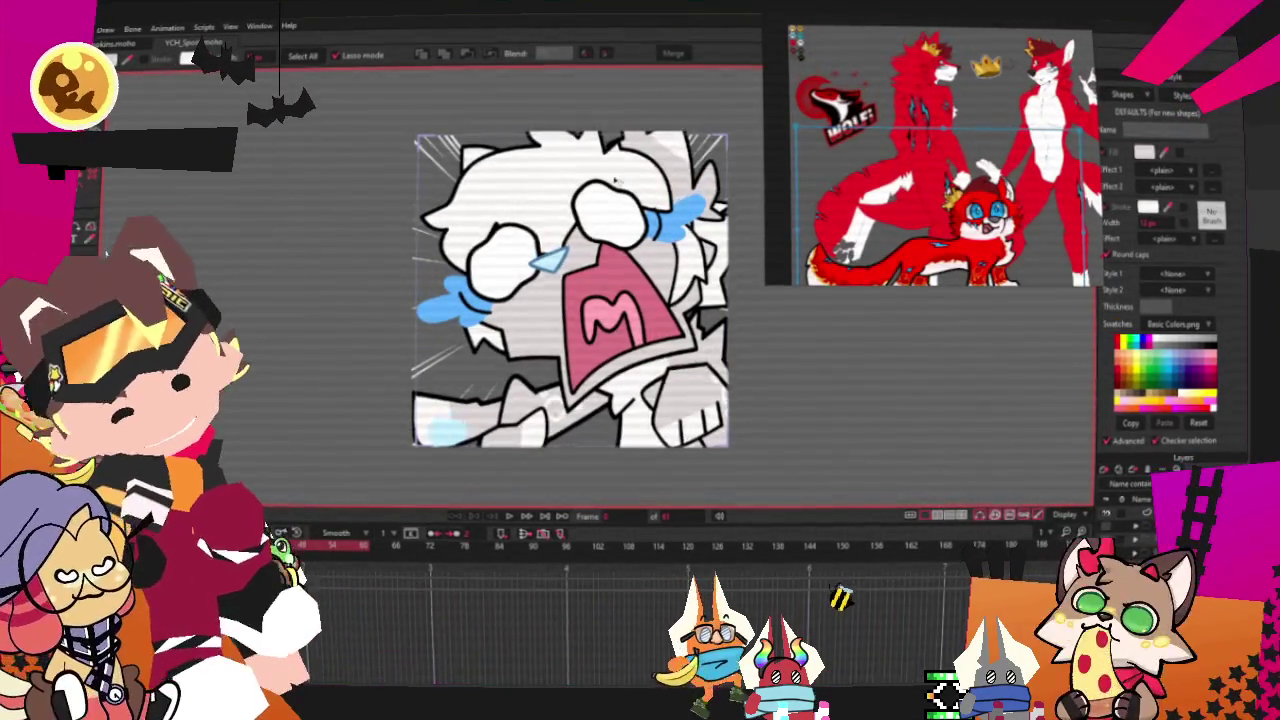
Switch to the layer transform tool, select the paw shape, and zoom in on the character's head
scroll(612, 176, up, 2)
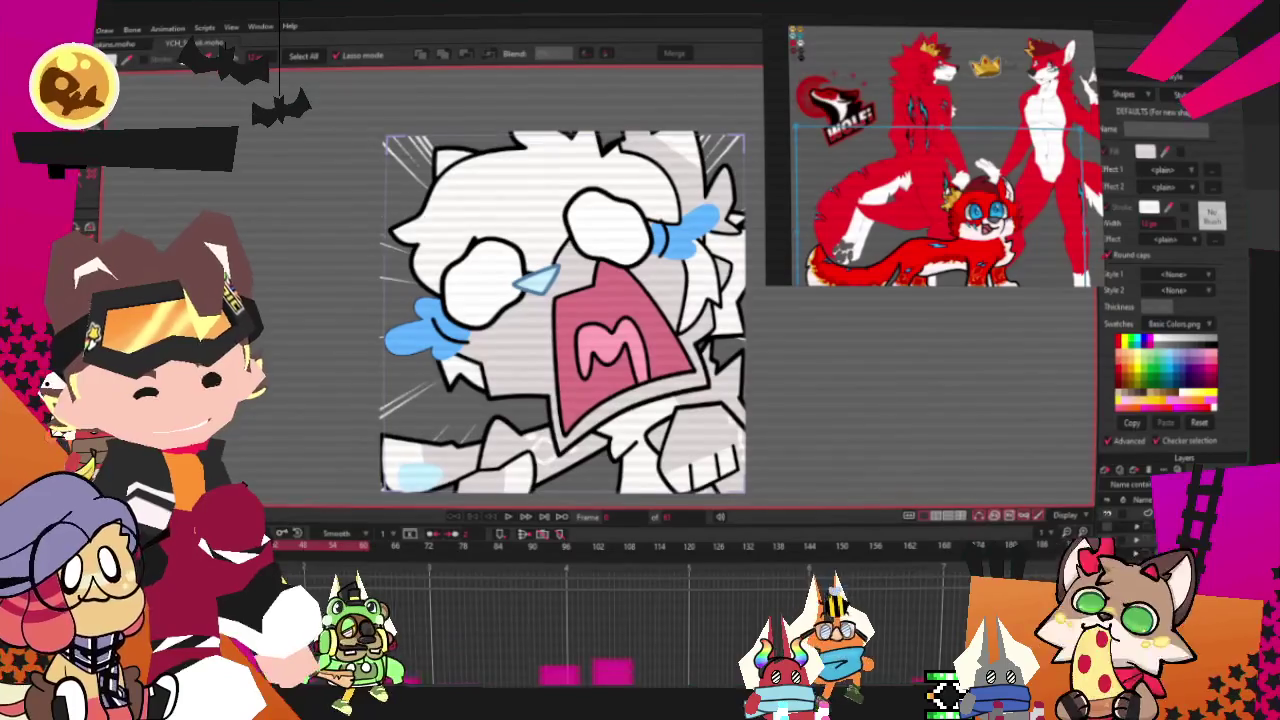
key(0)
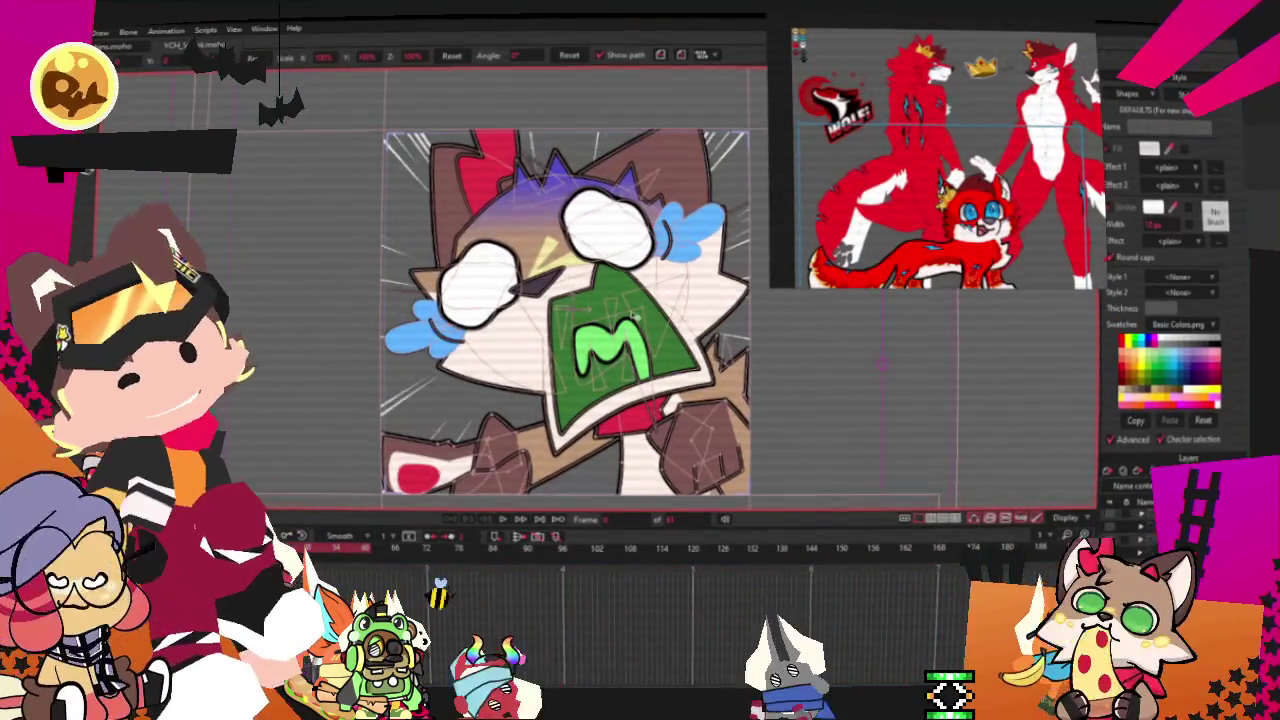
scroll(634, 315, down, 2)
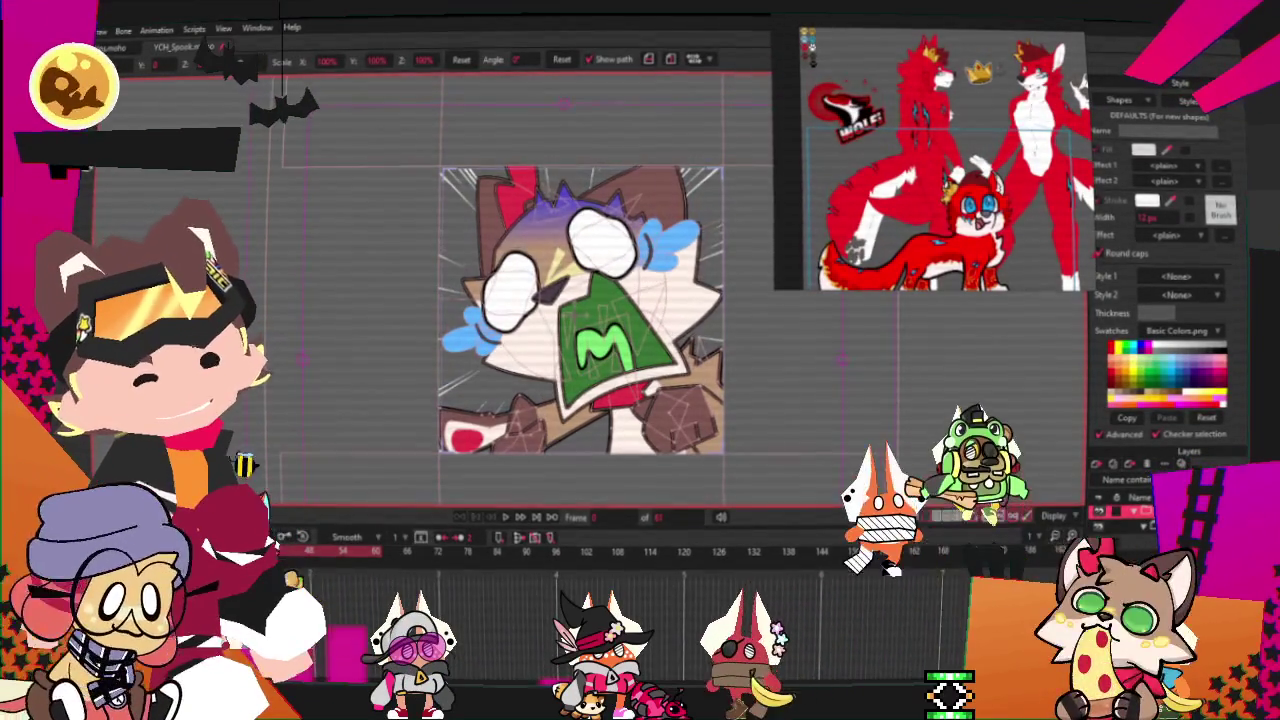
click(680, 420)
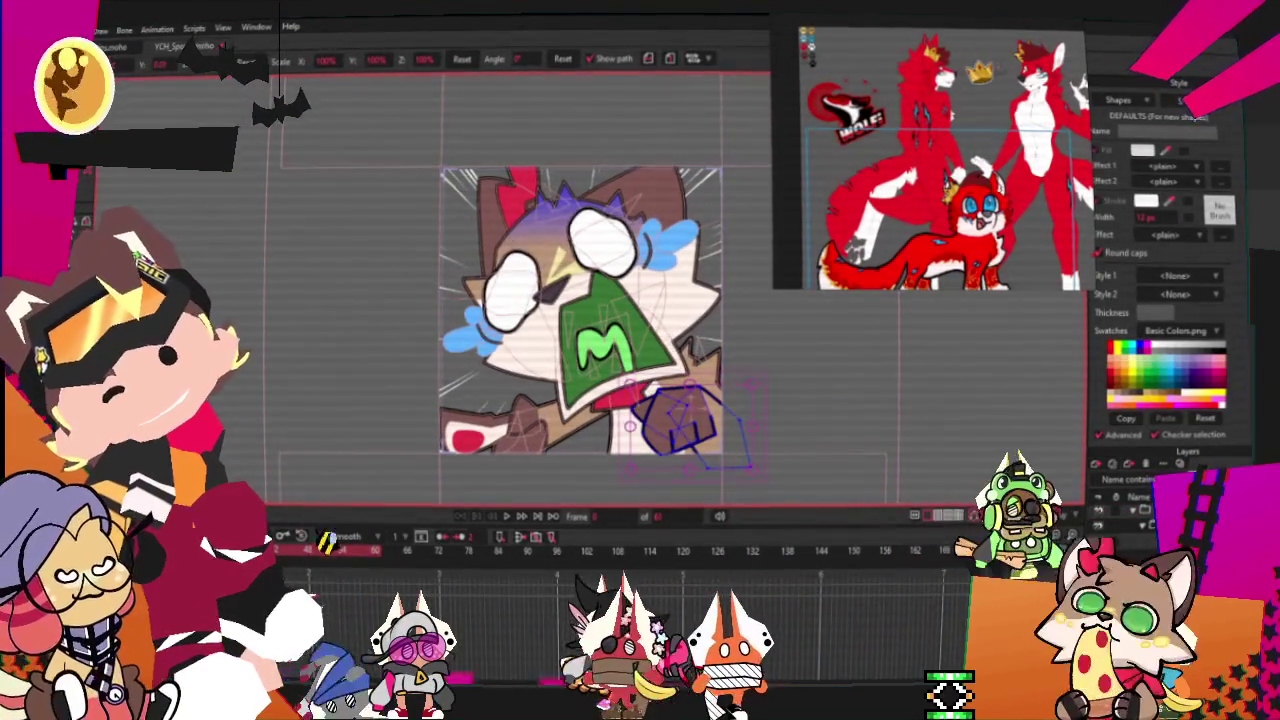
click(100, 30)
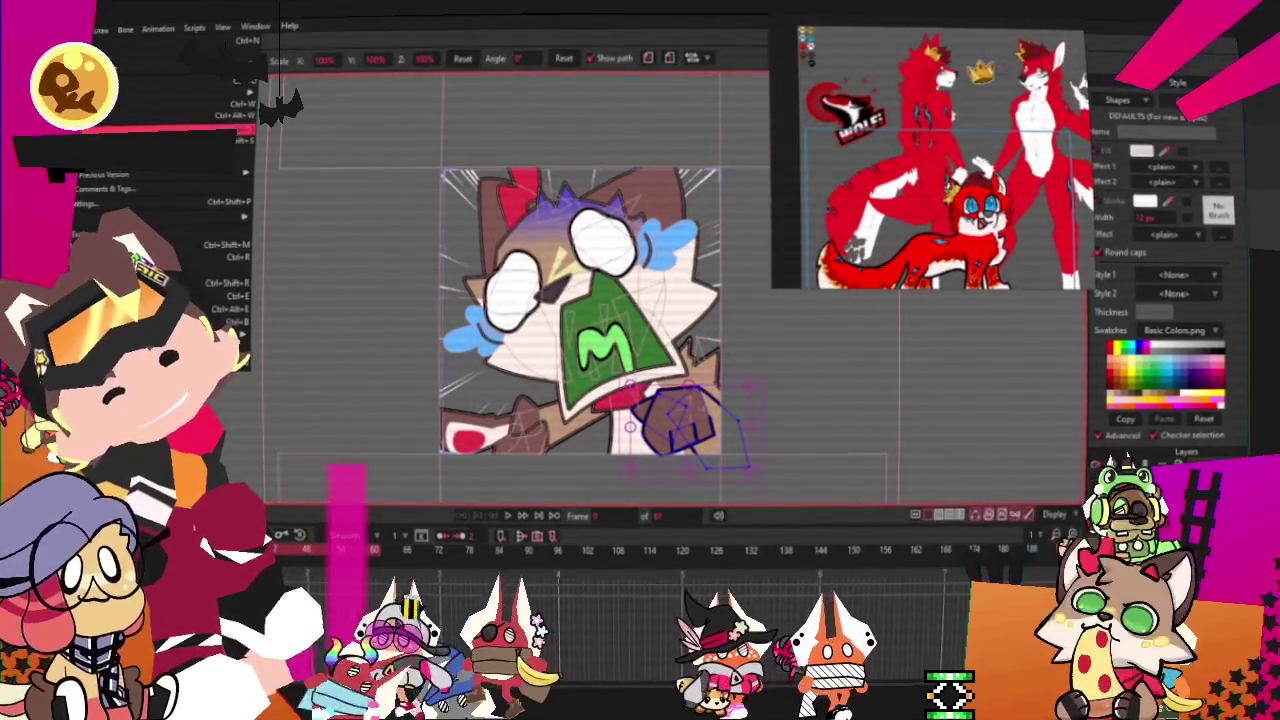
click(495, 225)
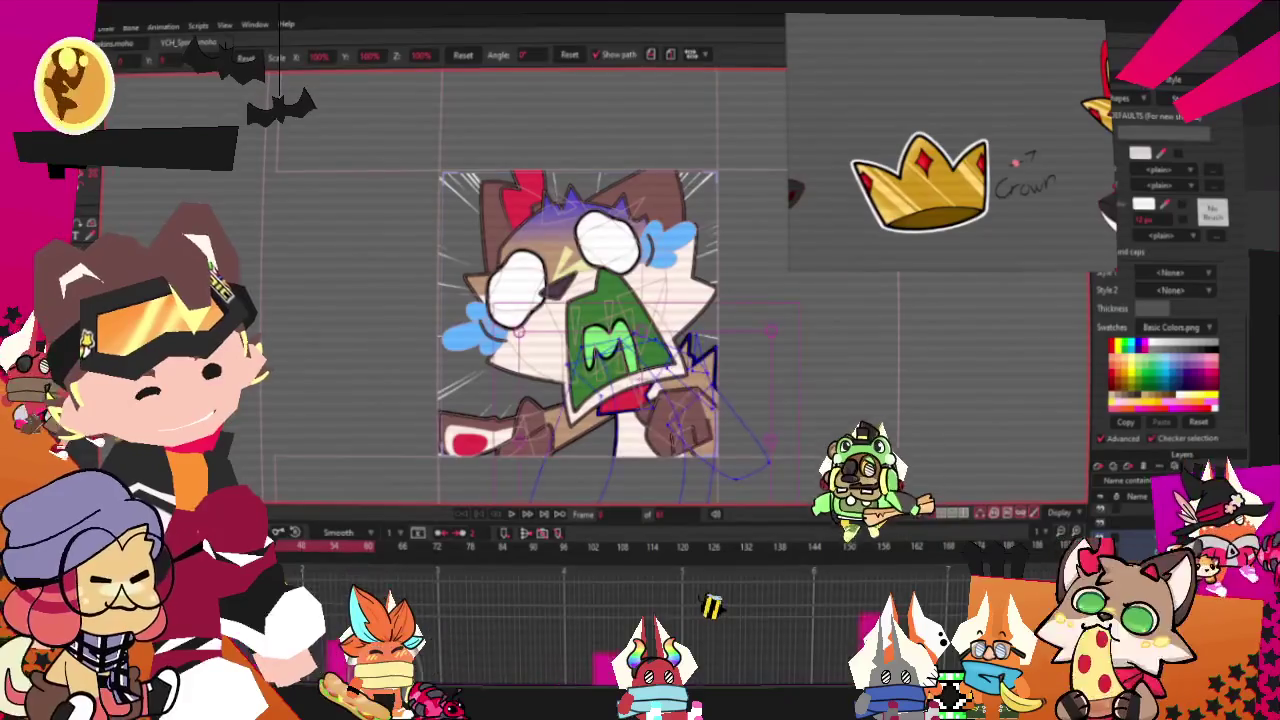
scroll(407, 184, up, 3)
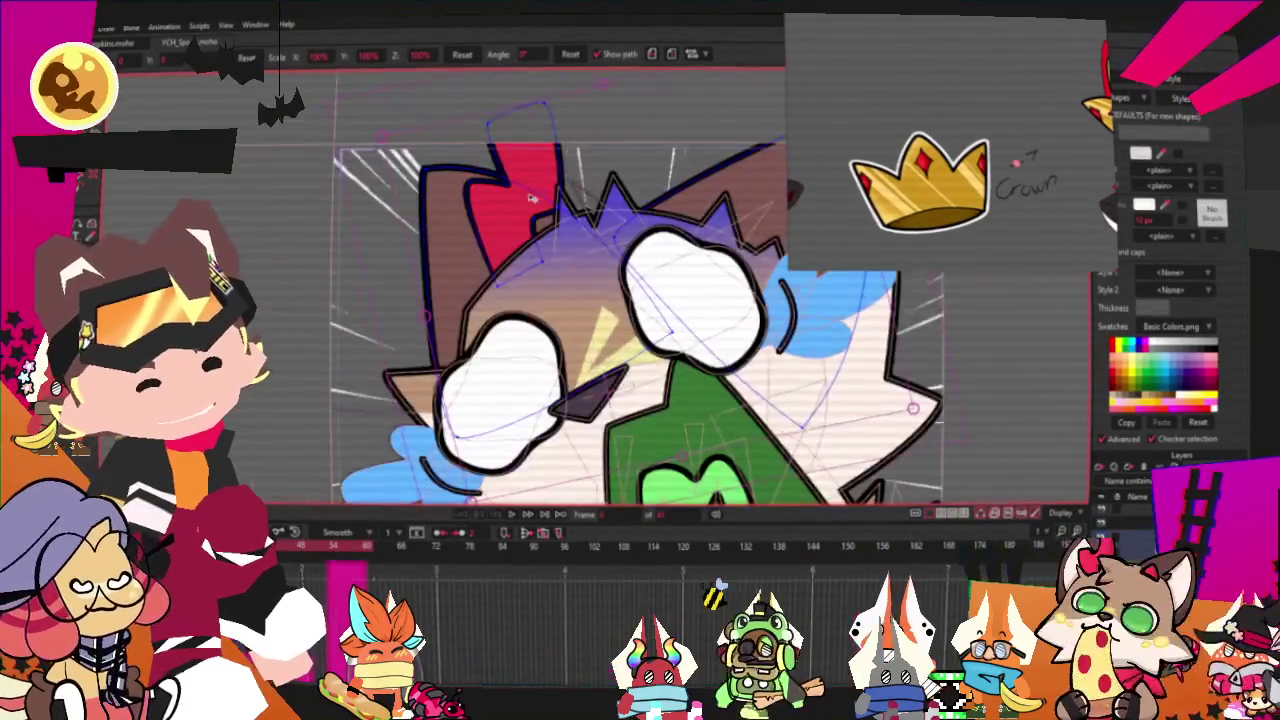
scroll(407, 184, up, 2)
Delete the old red shape near the top of the character's head
key(f)
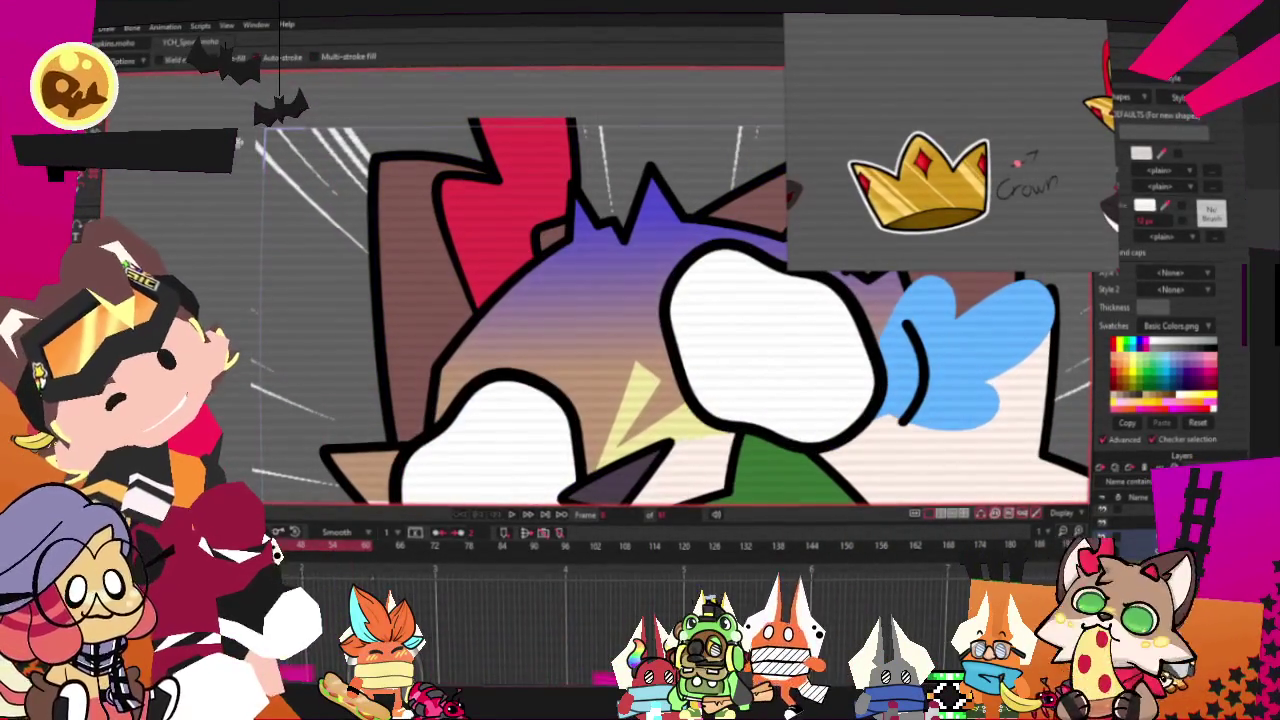
key(g)
key(Delete)
Draw a large rectangle over the top of the head and fill it gold
key(t)
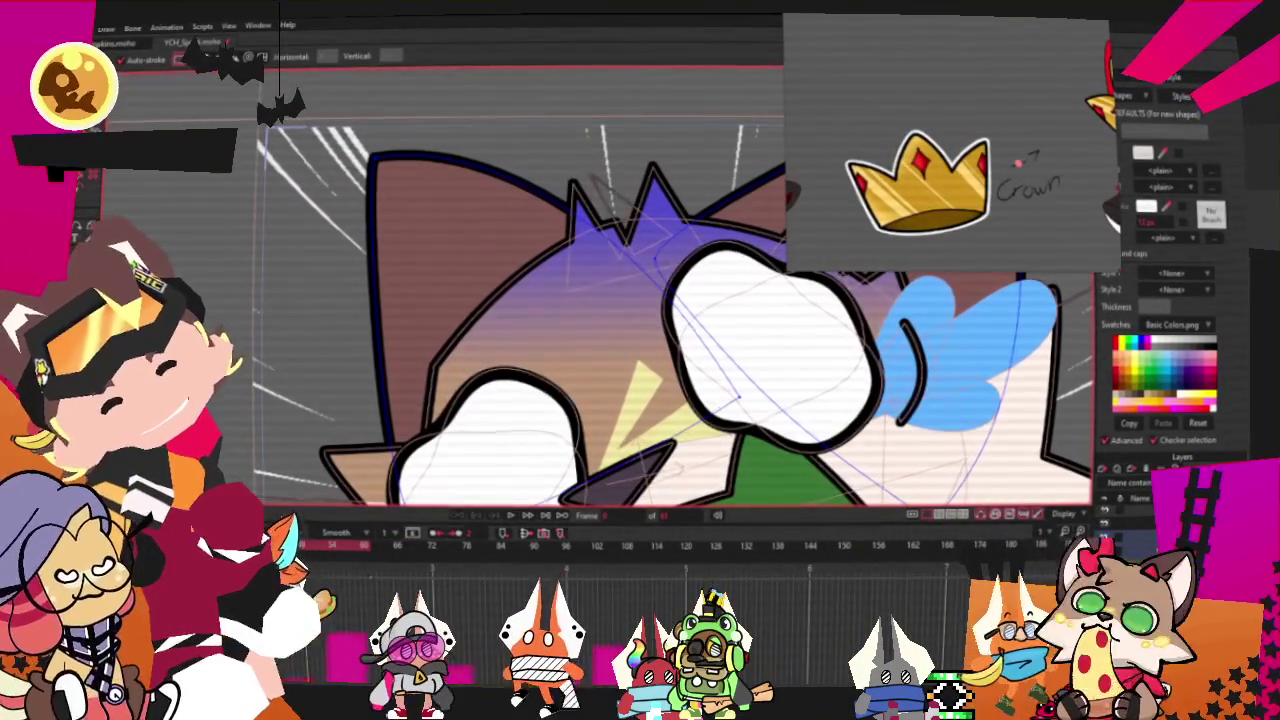
drag(283, 204, 650, 380)
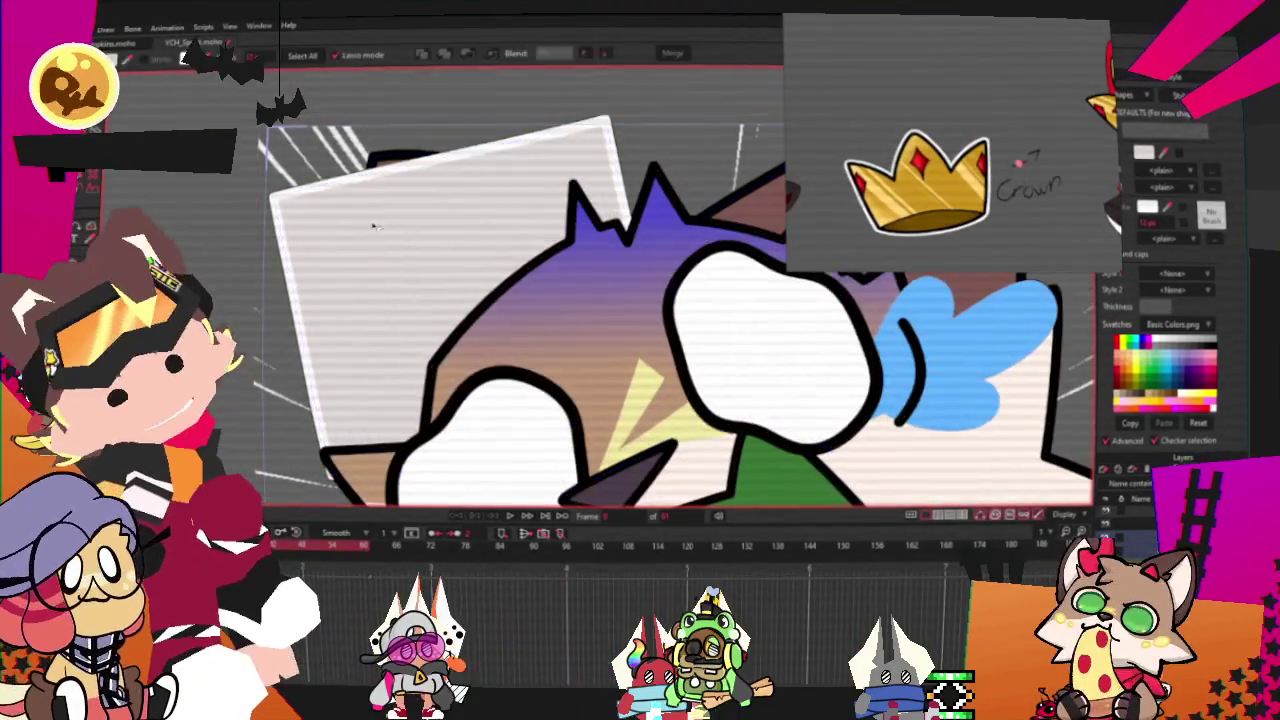
key(q)
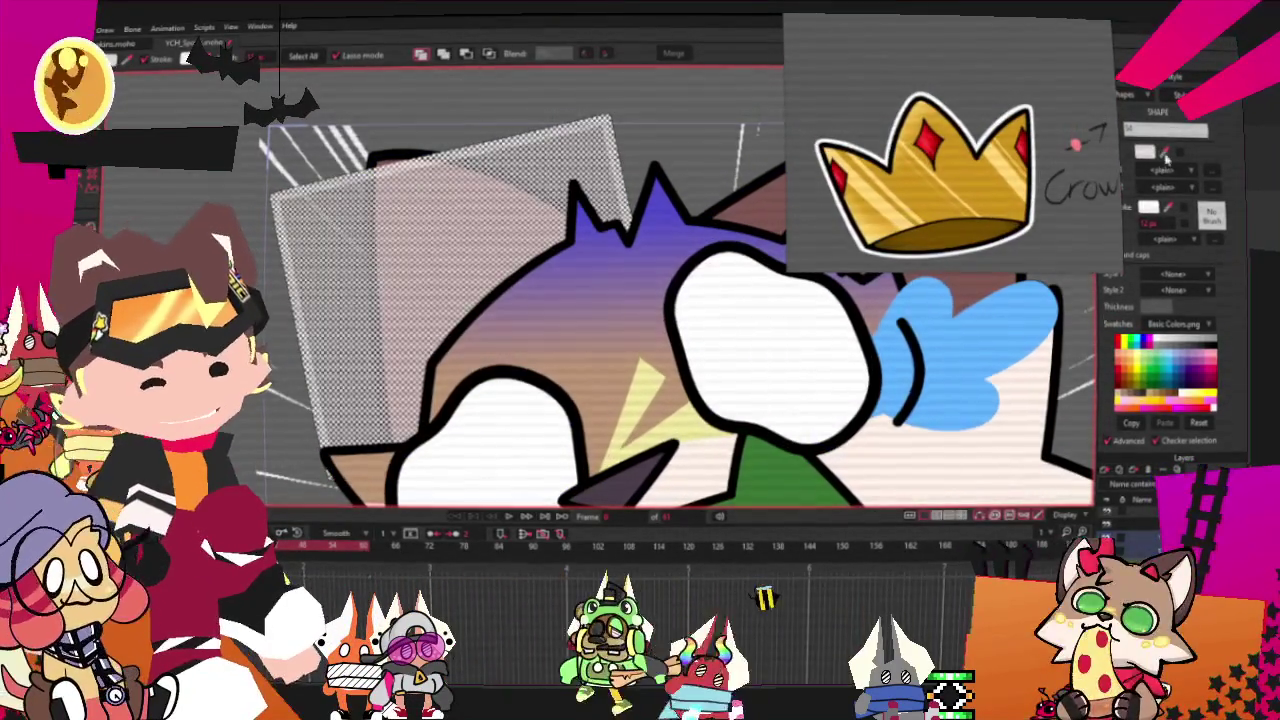
click(1180, 385)
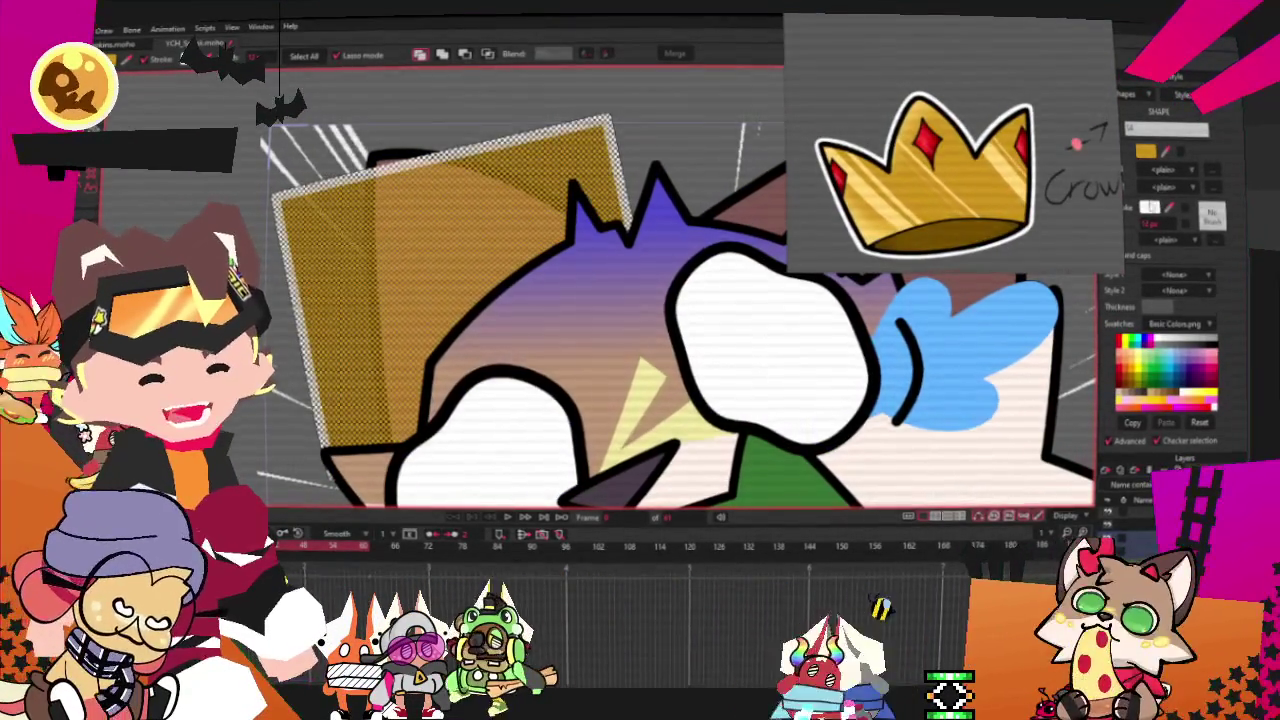
click(1145, 150)
click(767, 506)
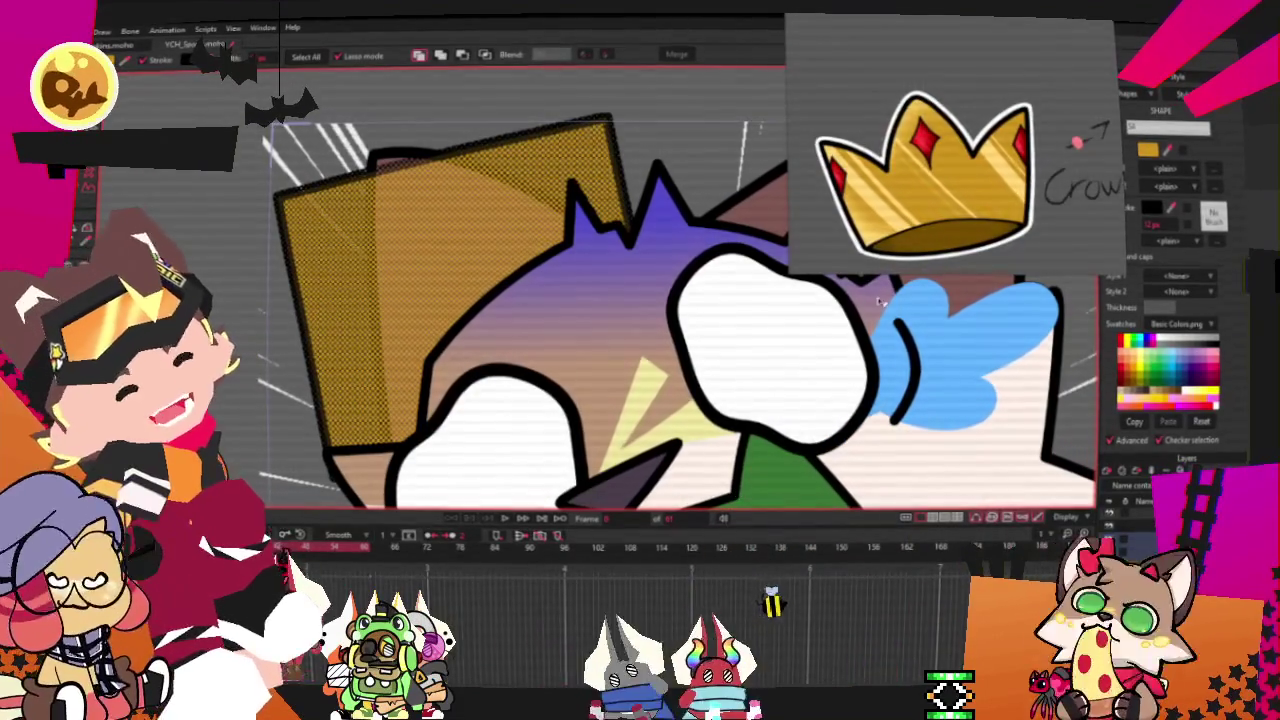
key(t)
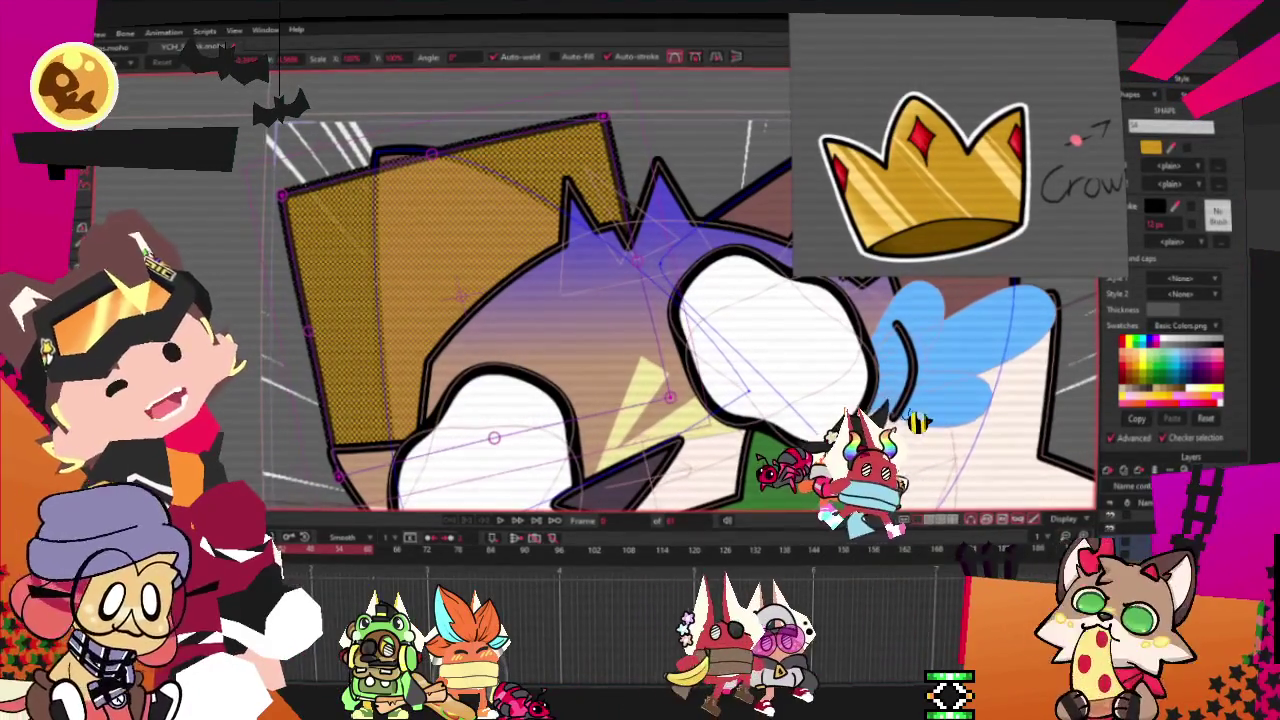
Reshape the gold rectangle into crown spikes by moving, adding and curving points
click(280, 193)
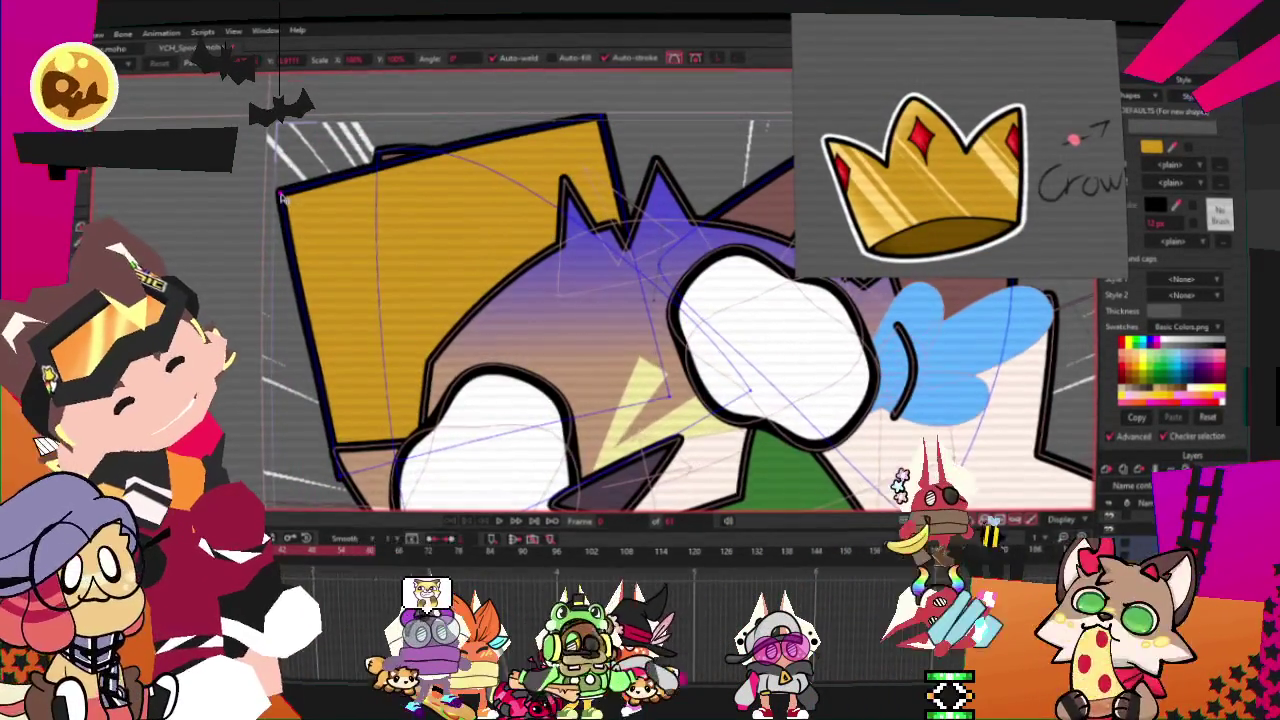
drag(283, 198, 265, 325)
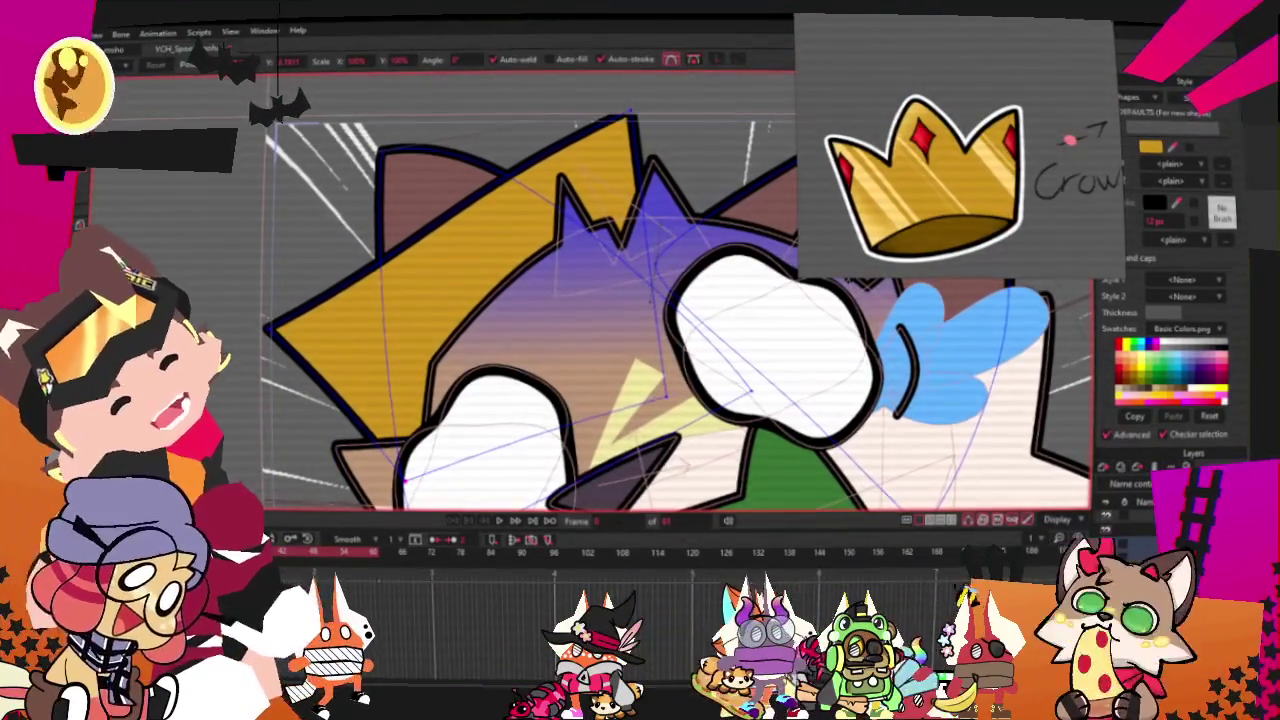
key(a)
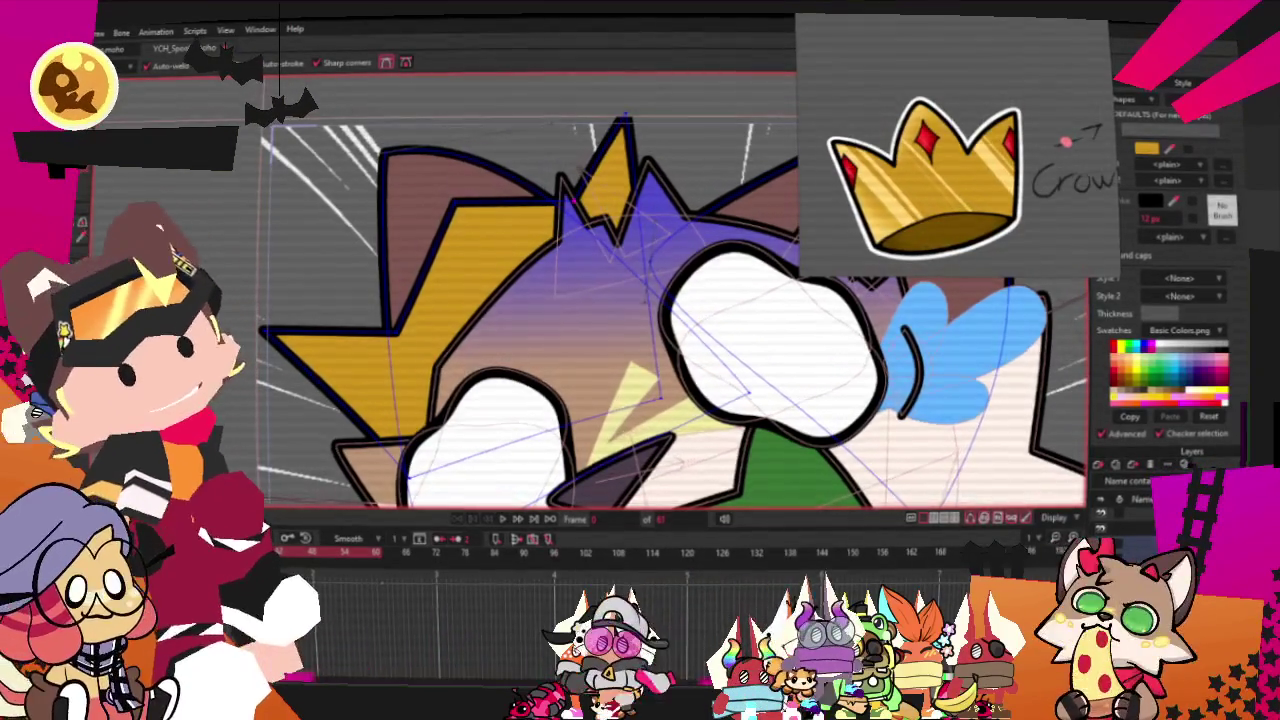
key(t)
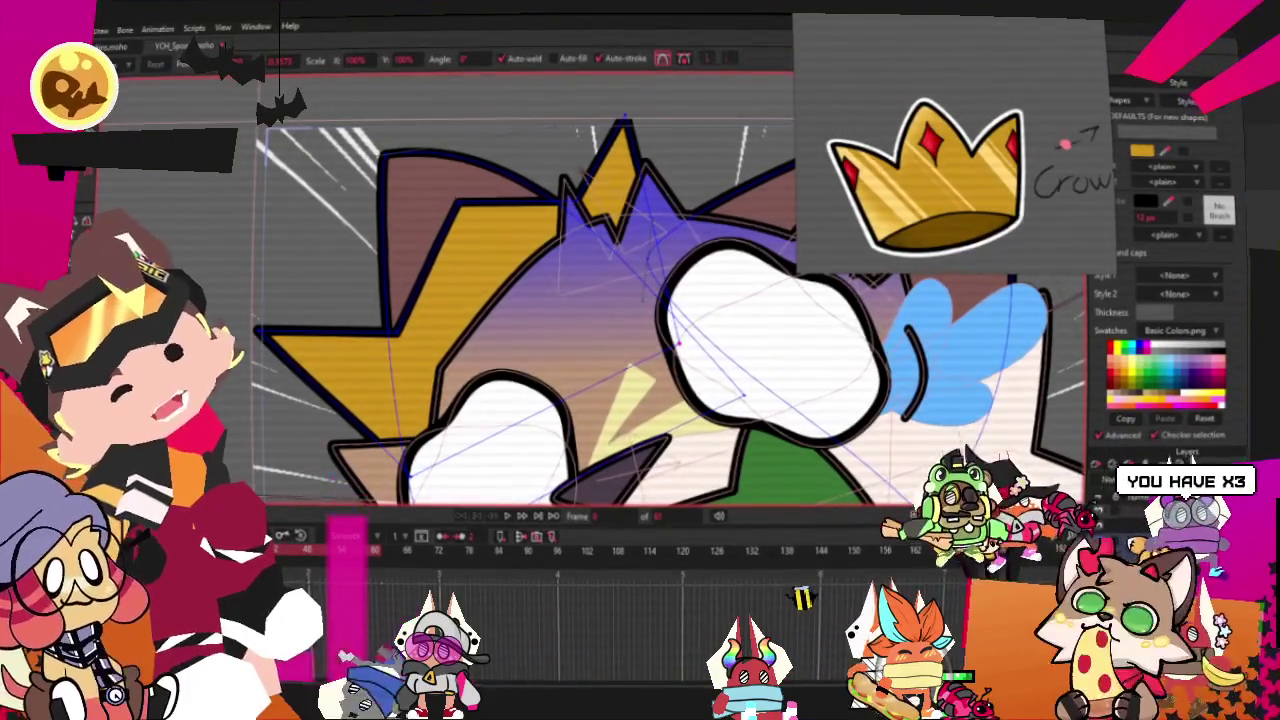
key(c)
scroll(716, 207, up, 3)
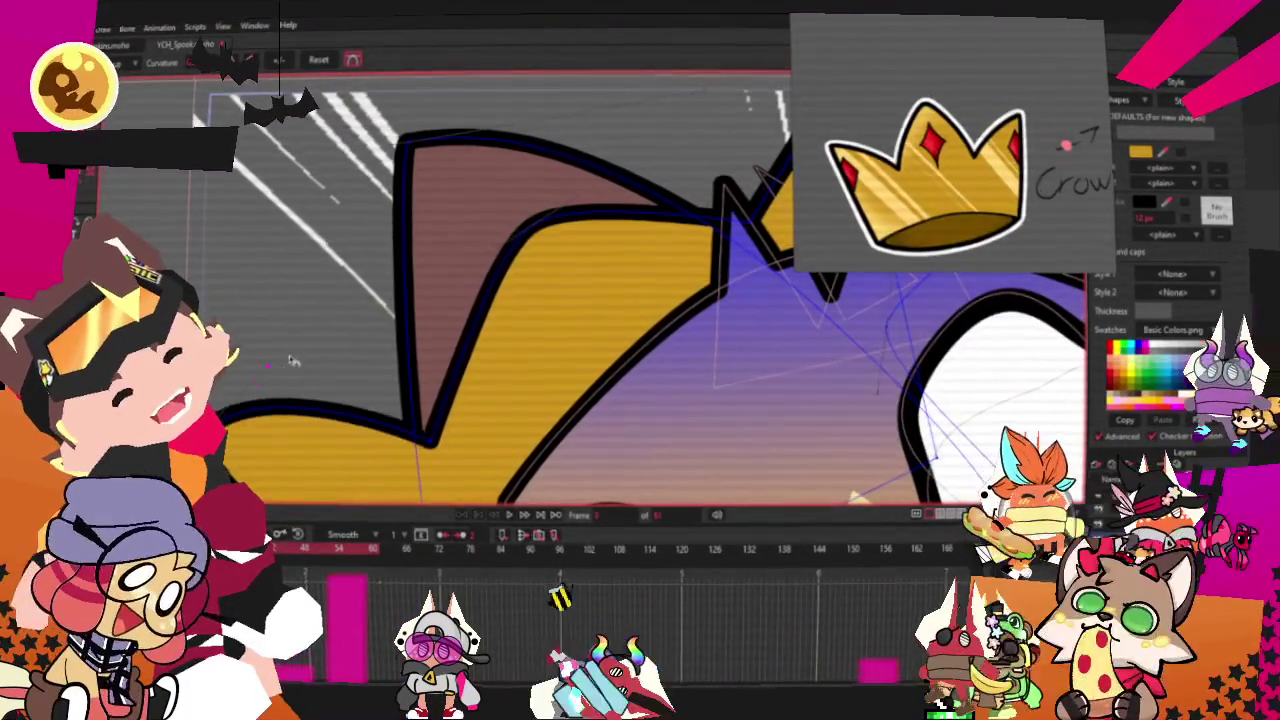
scroll(293, 362, down, 2)
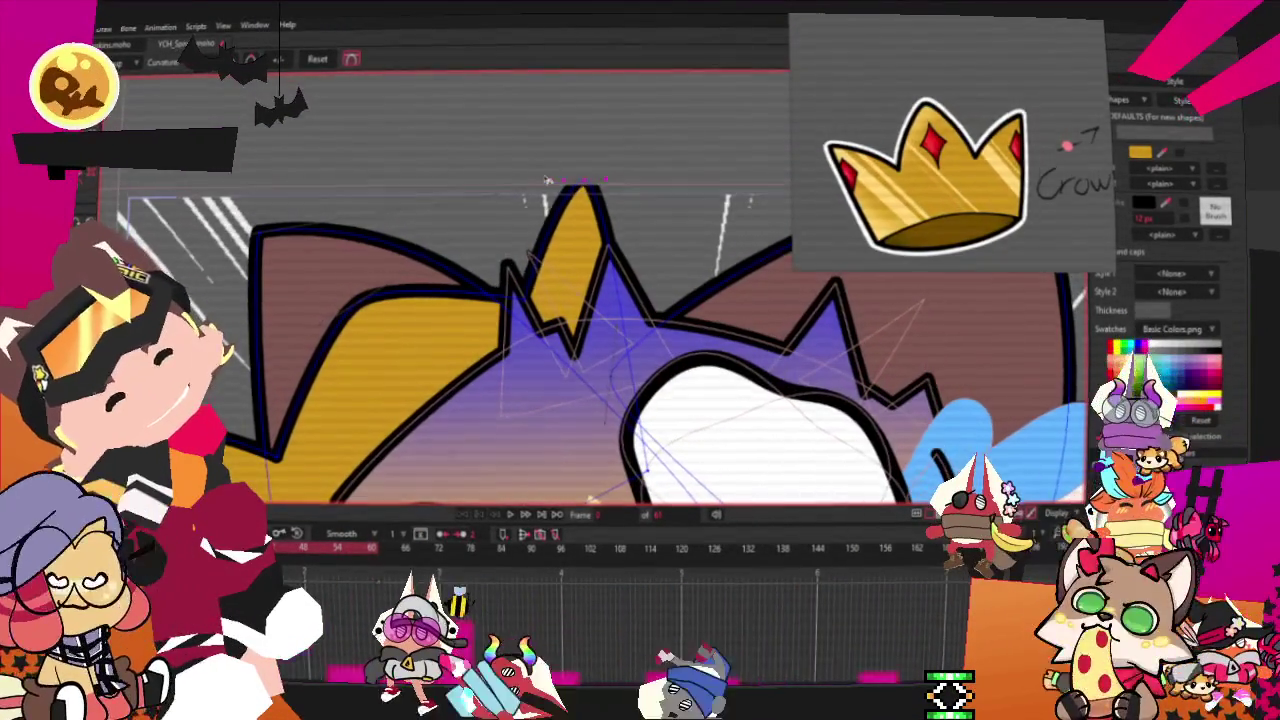
scroll(565, 181, down, 2)
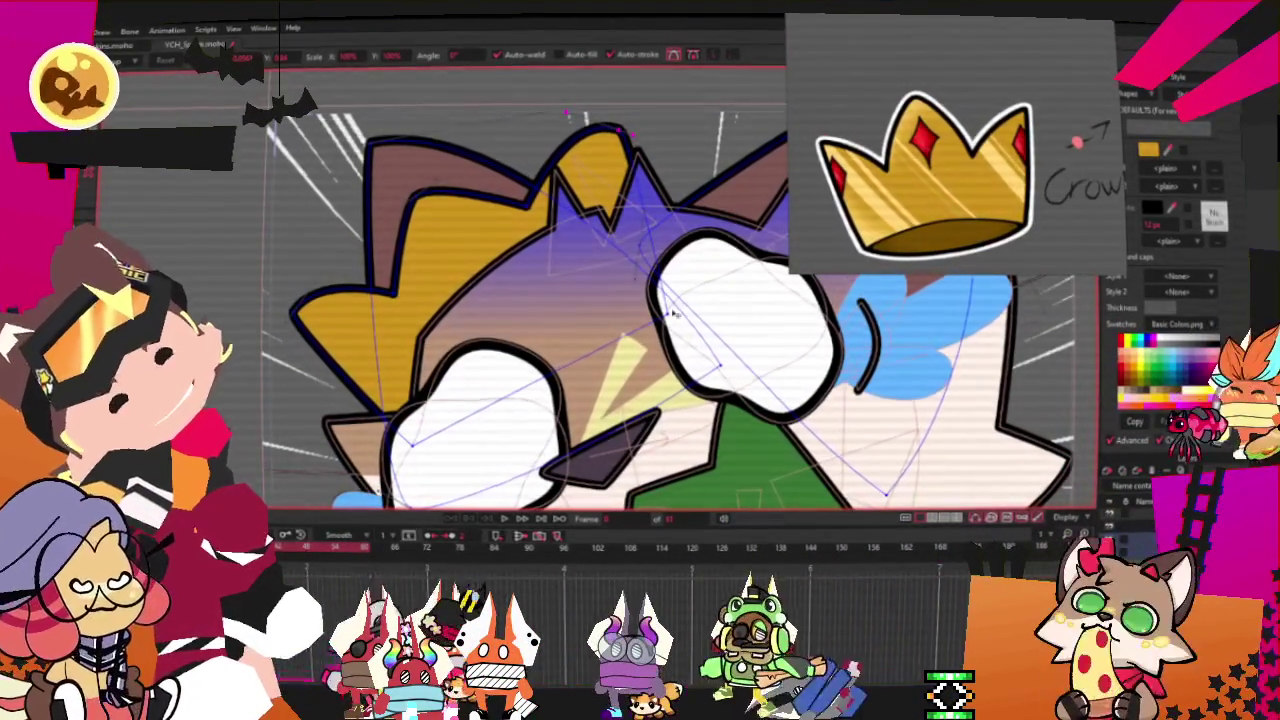
Play back and step through frames to check the crown, then outline a small gem rectangle
key(space)
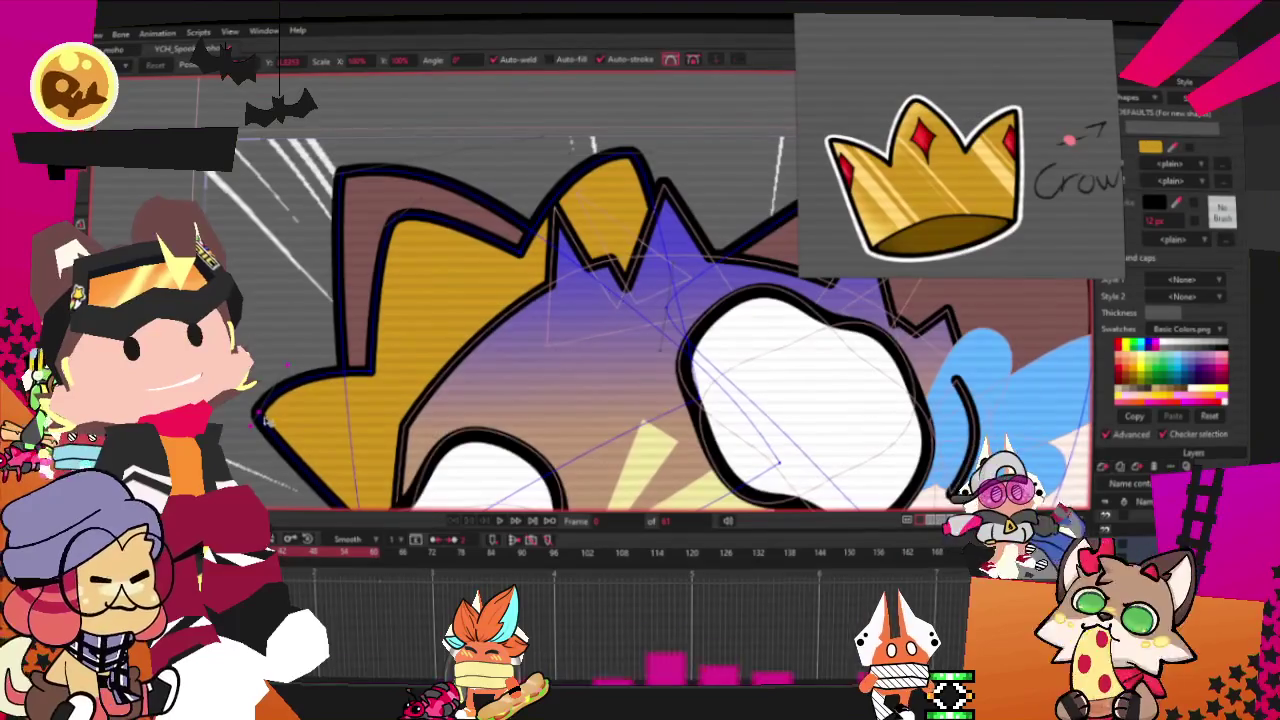
key(ctrl+Right)
key(ctrl+Right)
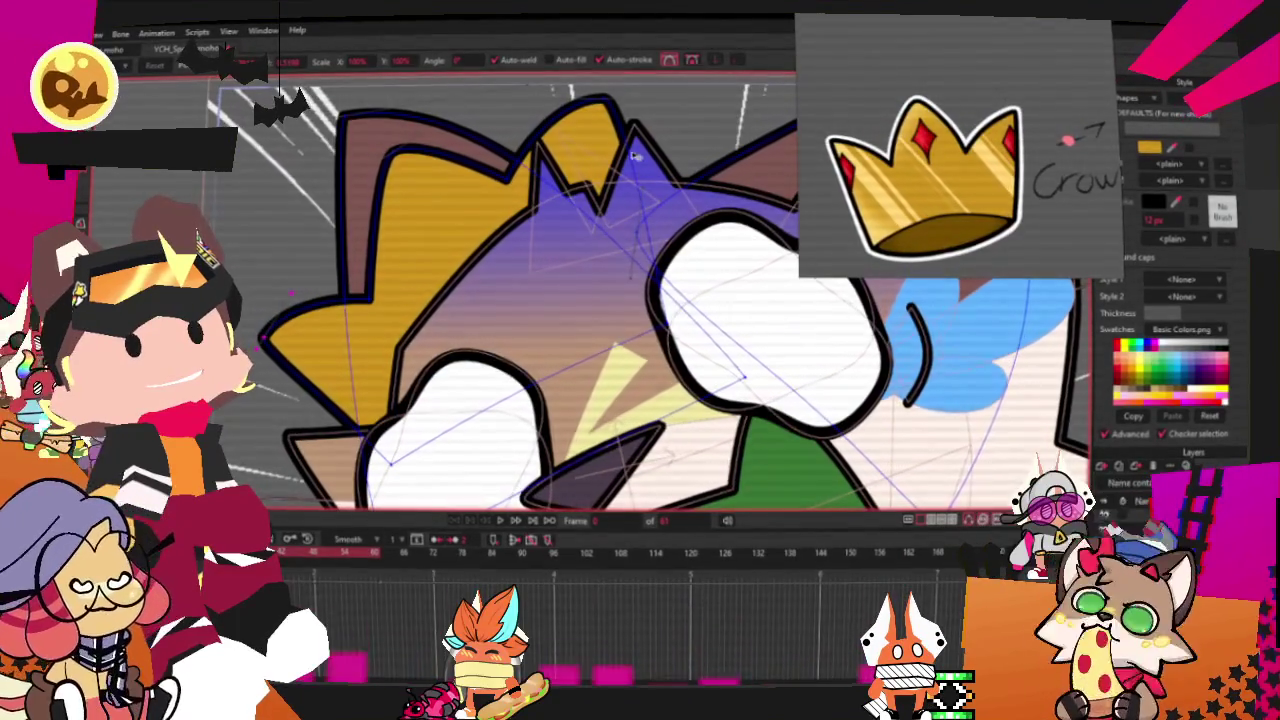
key(space)
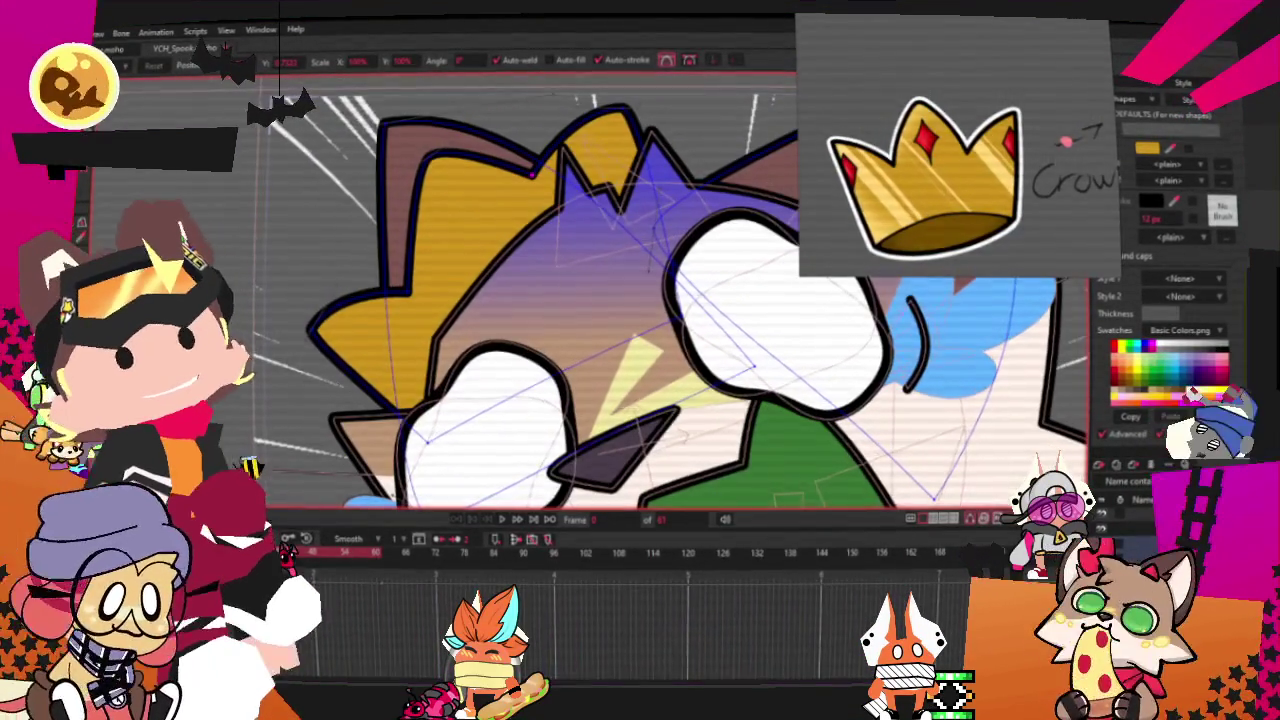
key(g)
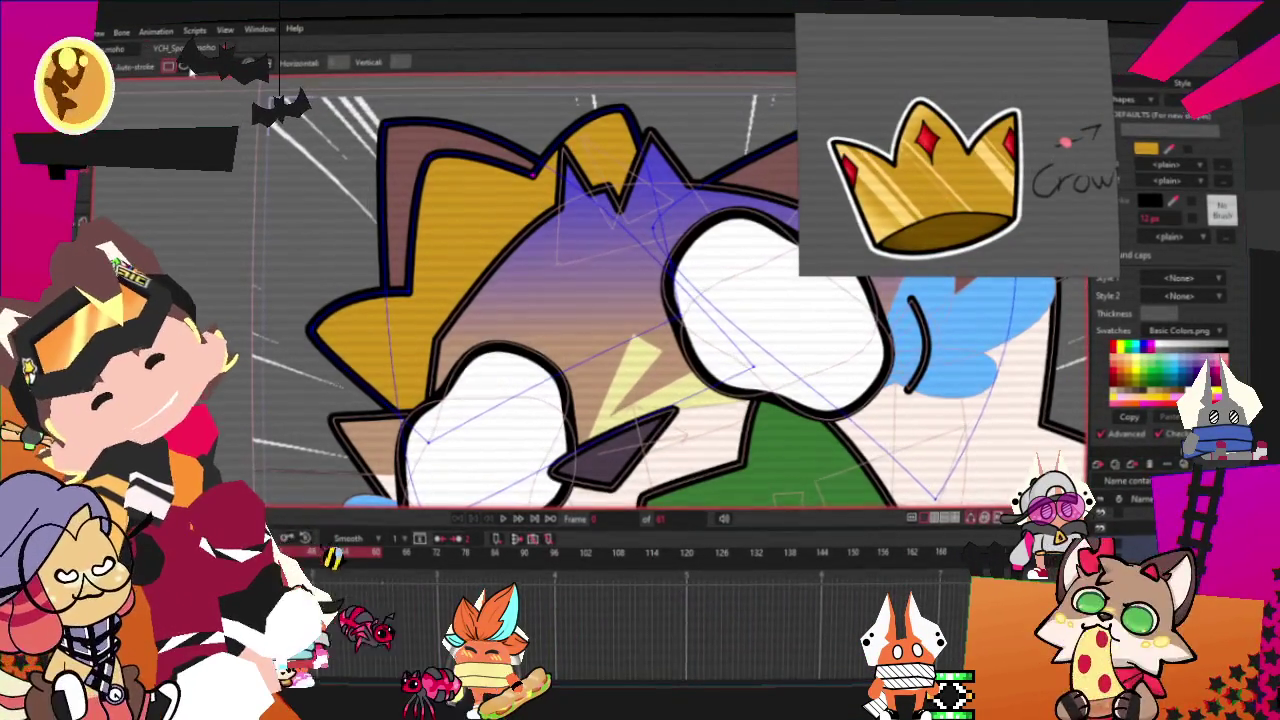
key(g)
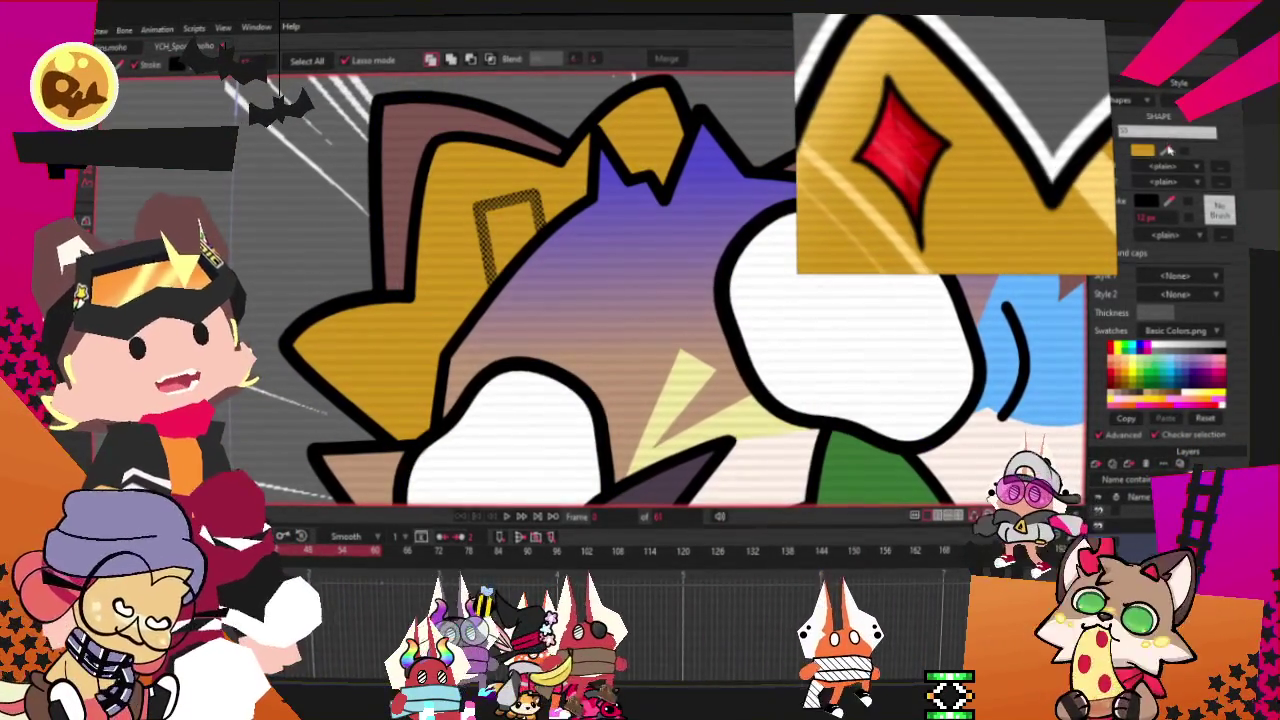
Fill the small crown rectangle red and drag its corners into a slanted gem shape
click(1120, 350)
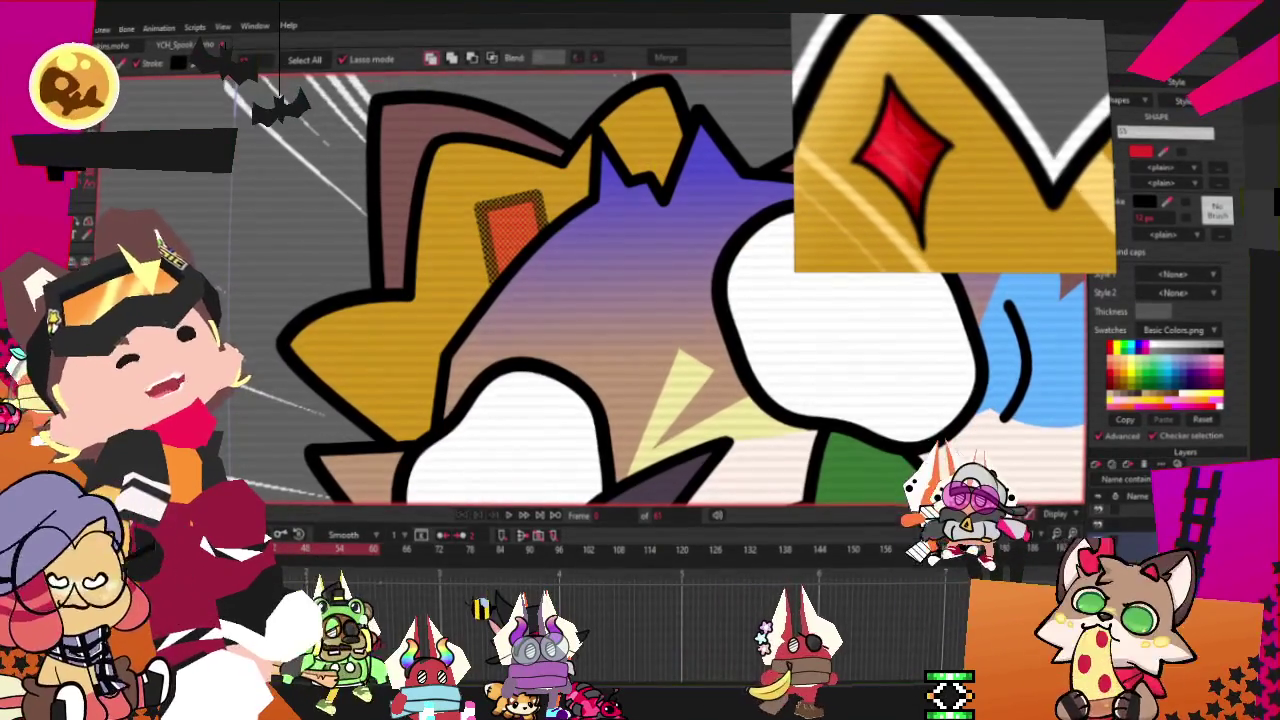
key(t)
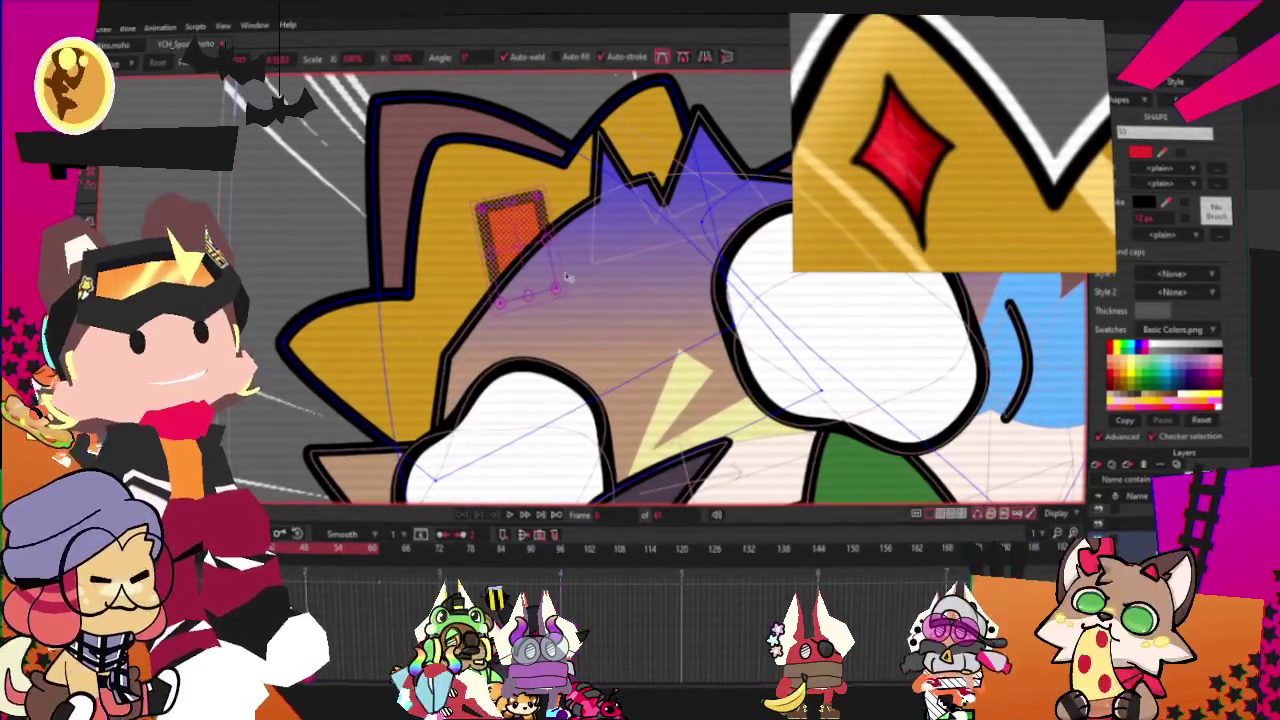
click(490, 313)
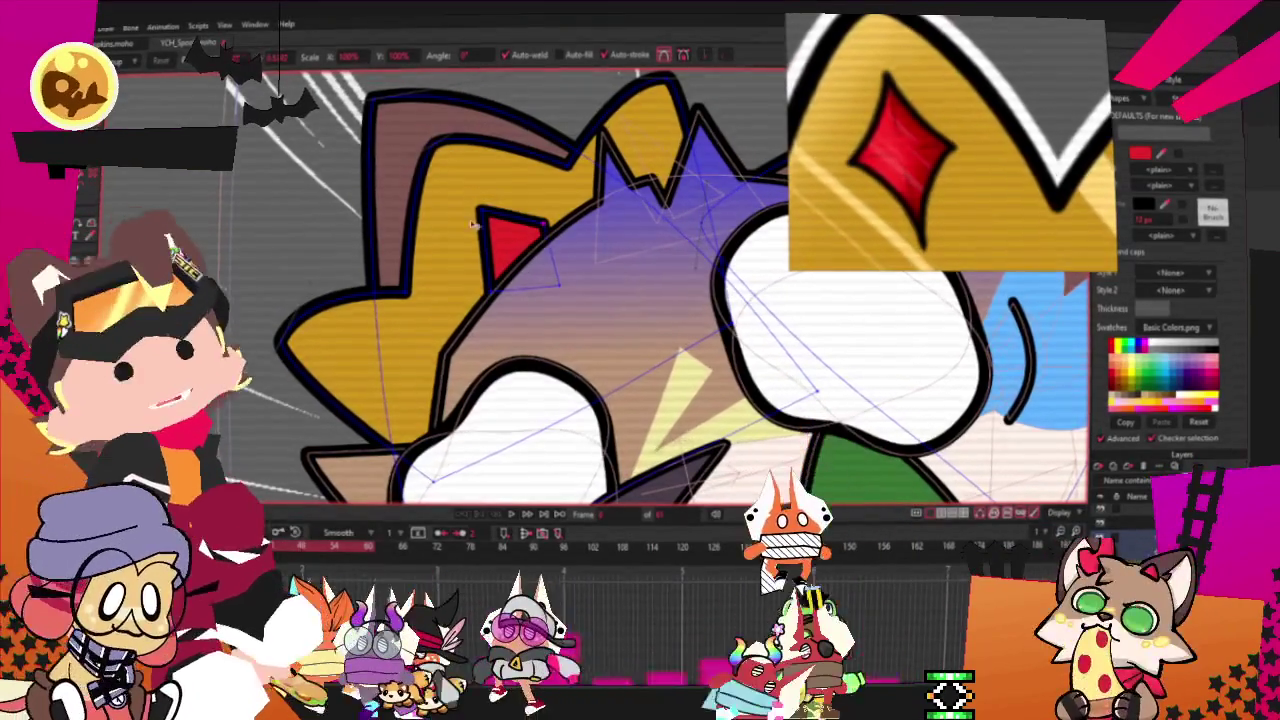
drag(562, 274, 535, 268)
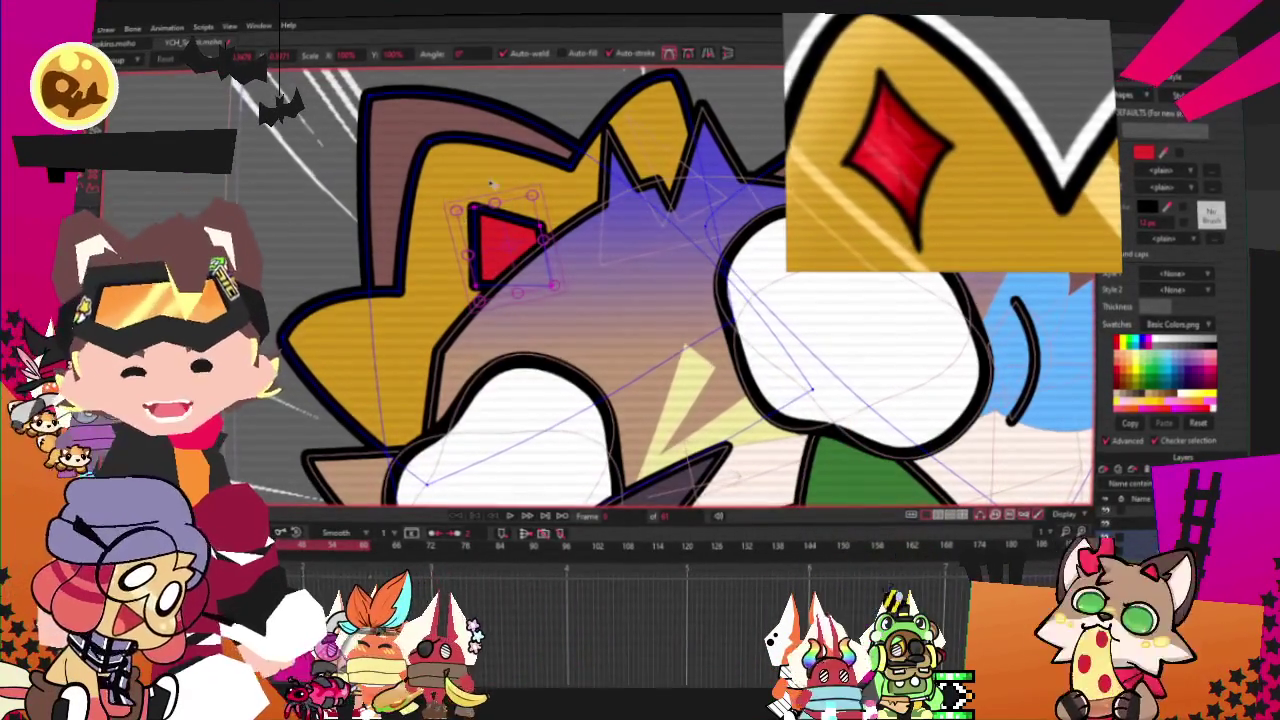
scroll(552, 238, up, 2)
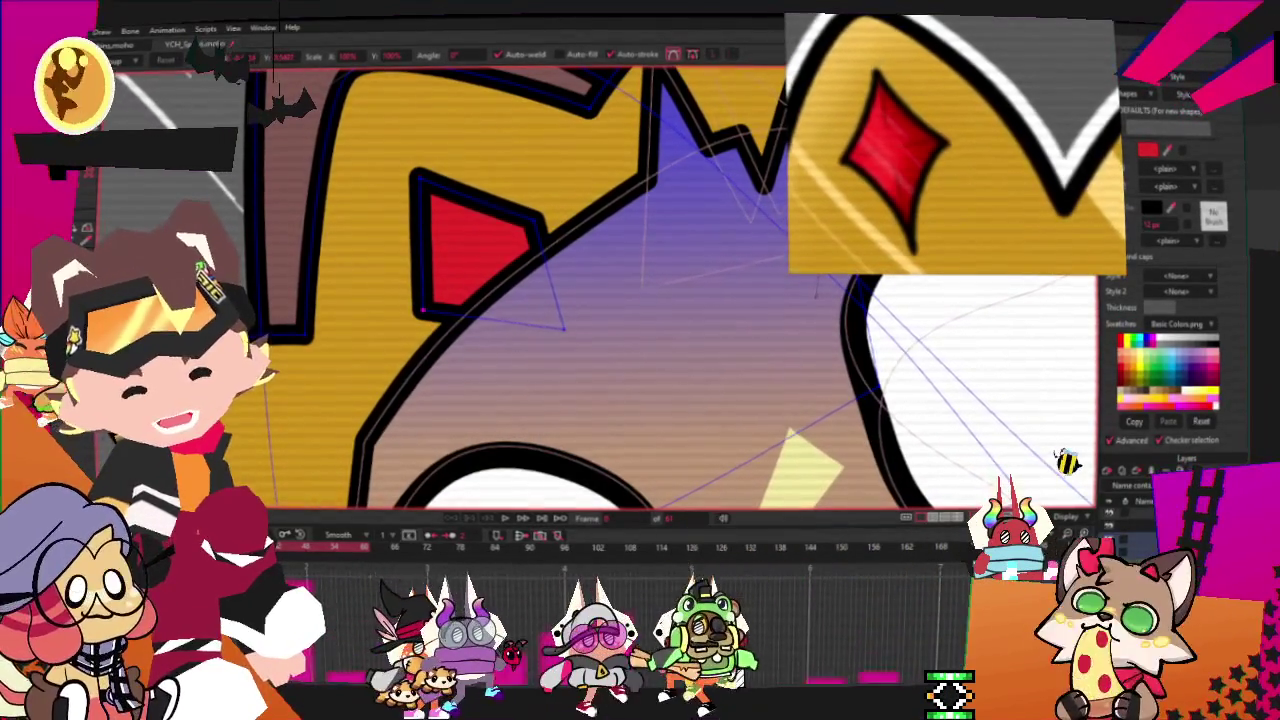
key(c)
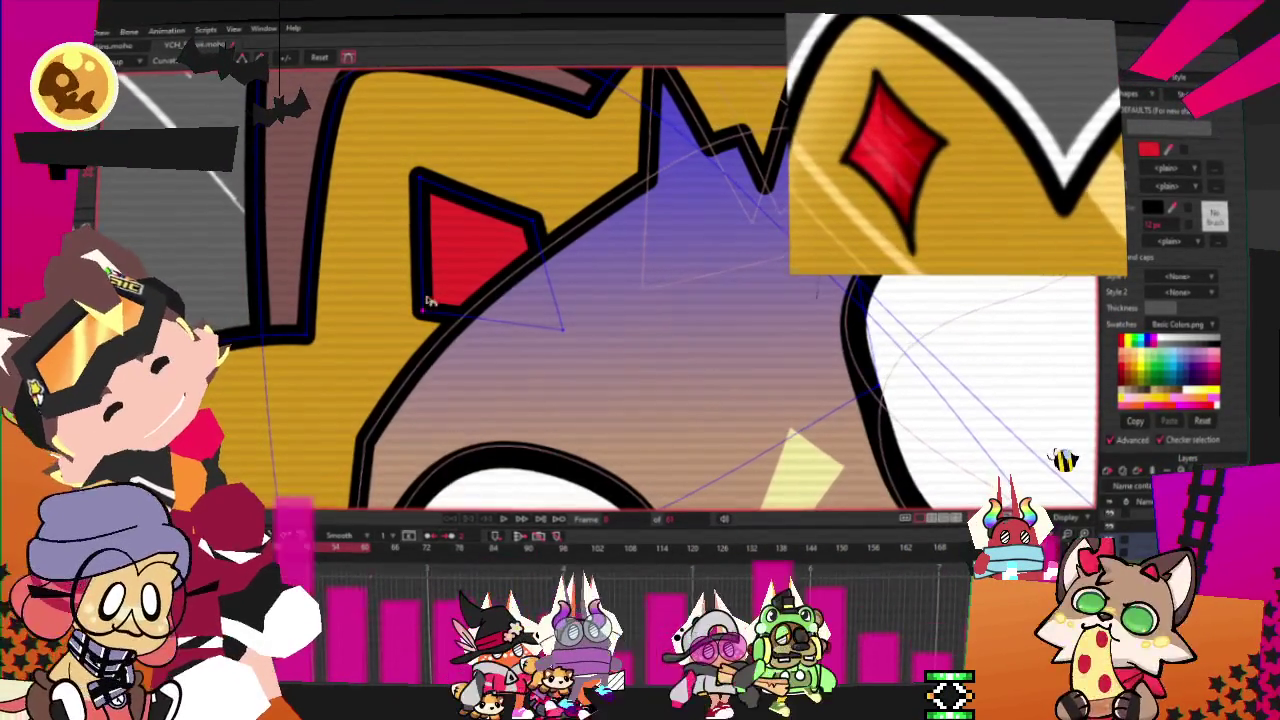